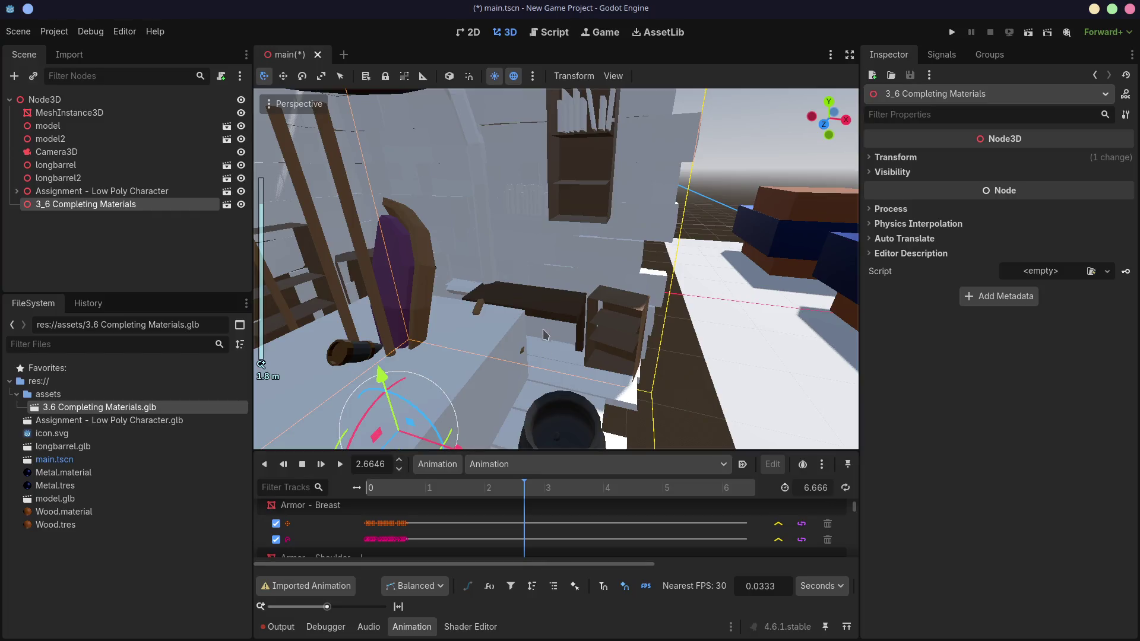
- Orbit and zoom in on the imported library bookshelf in Godot, then switch to Blender
mouse_move(554, 226)
middle_down()
mouse_move(551, 245)
mouse_move(571, 244)
middle_up()
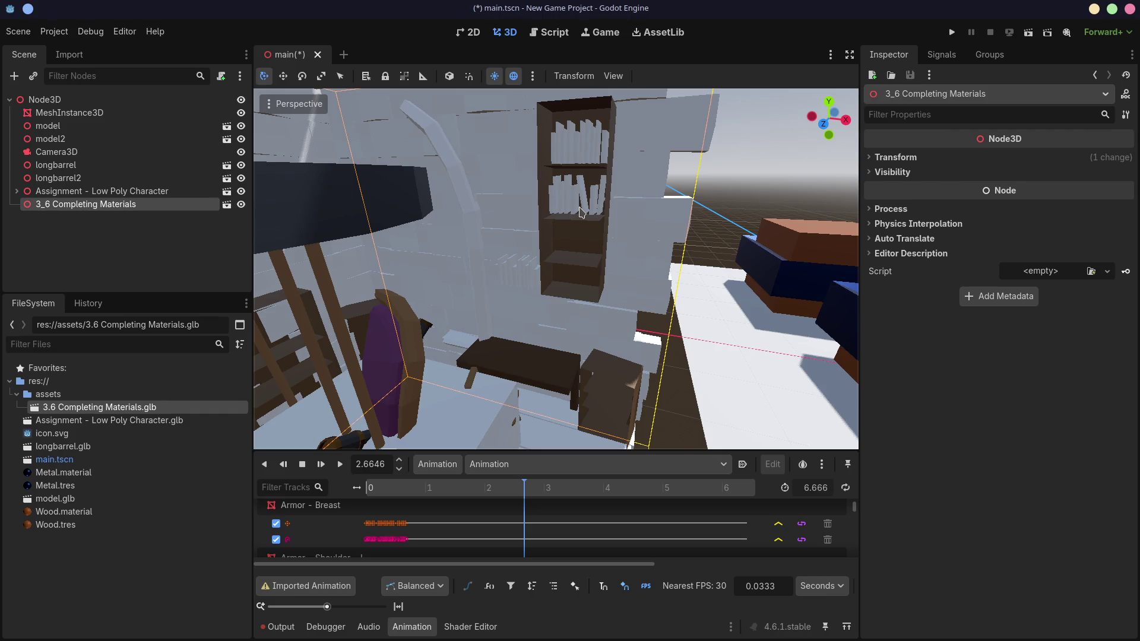
scroll(527, 221, up, 4)
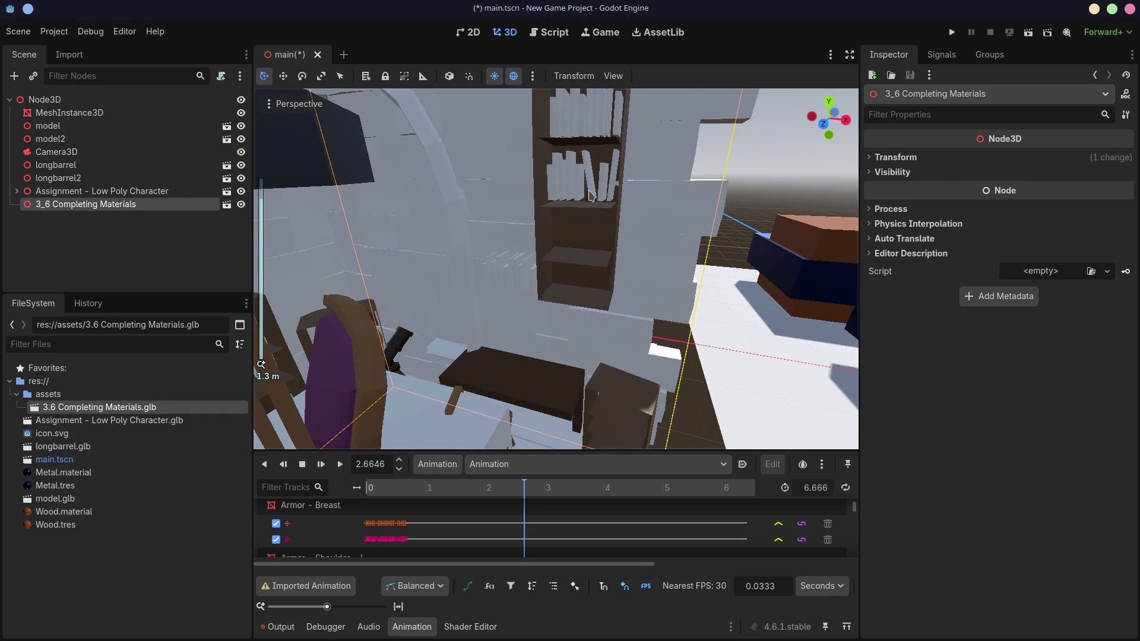
key(super+Left)
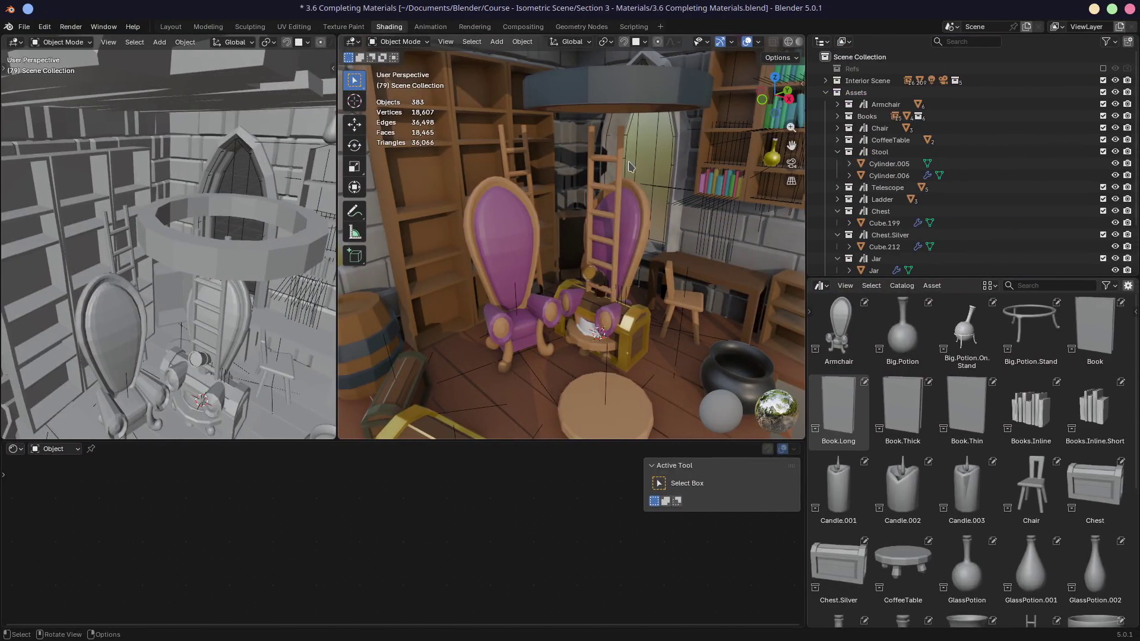
- Turn toward the wall bookshelf, select the inline books, and enlarge the hierarchy and node editor areas
middle_drag(630, 166, 592, 168)
click(583, 167)
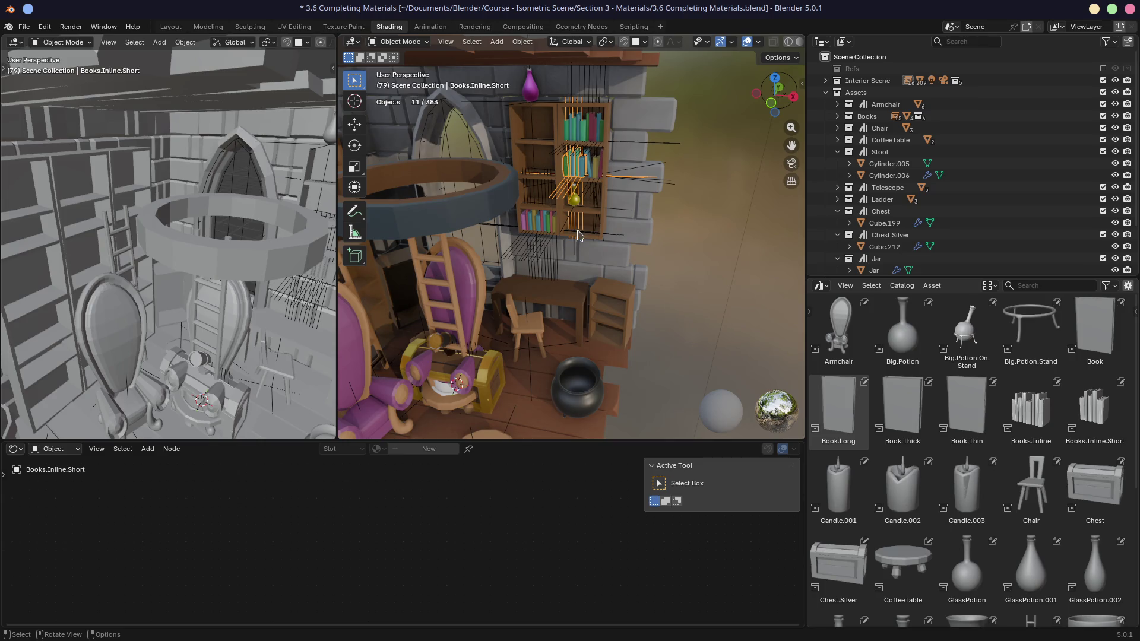
drag(958, 281, 937, 401)
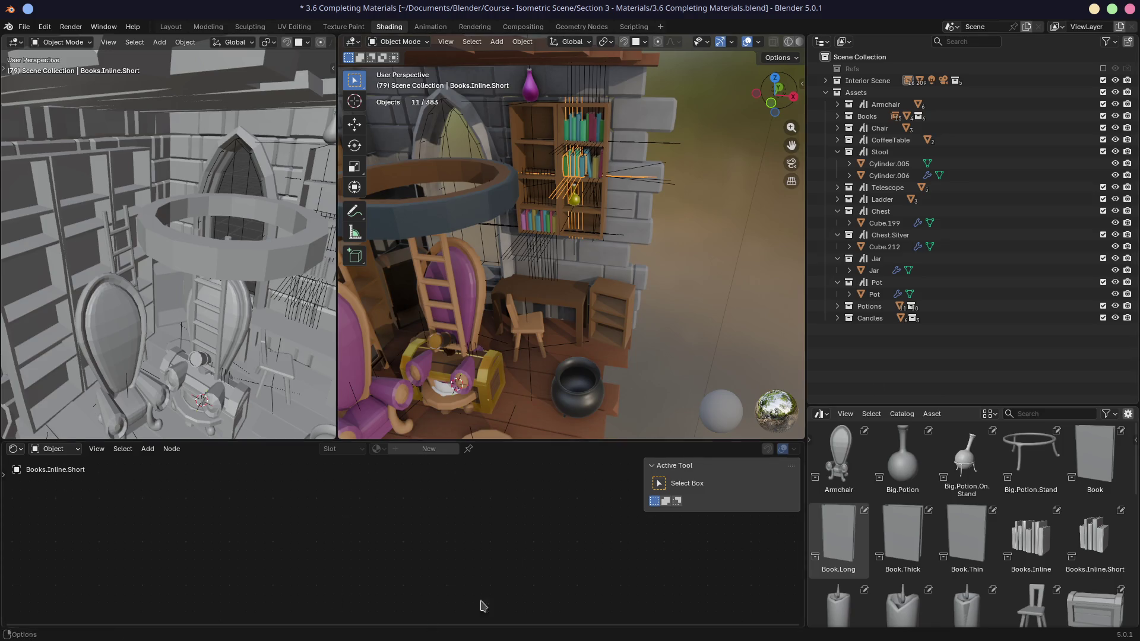
drag(289, 439, 285, 289)
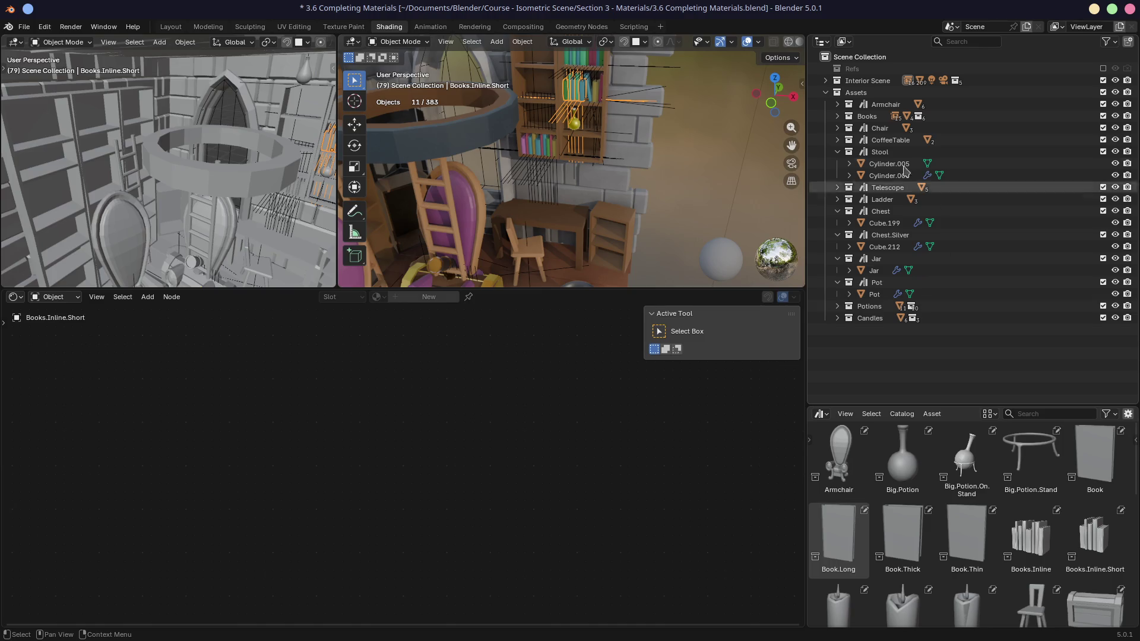
- Select the Book object and rearrange its Object Info and Color Ramp nodes, linking Random into Factor
click(837, 117)
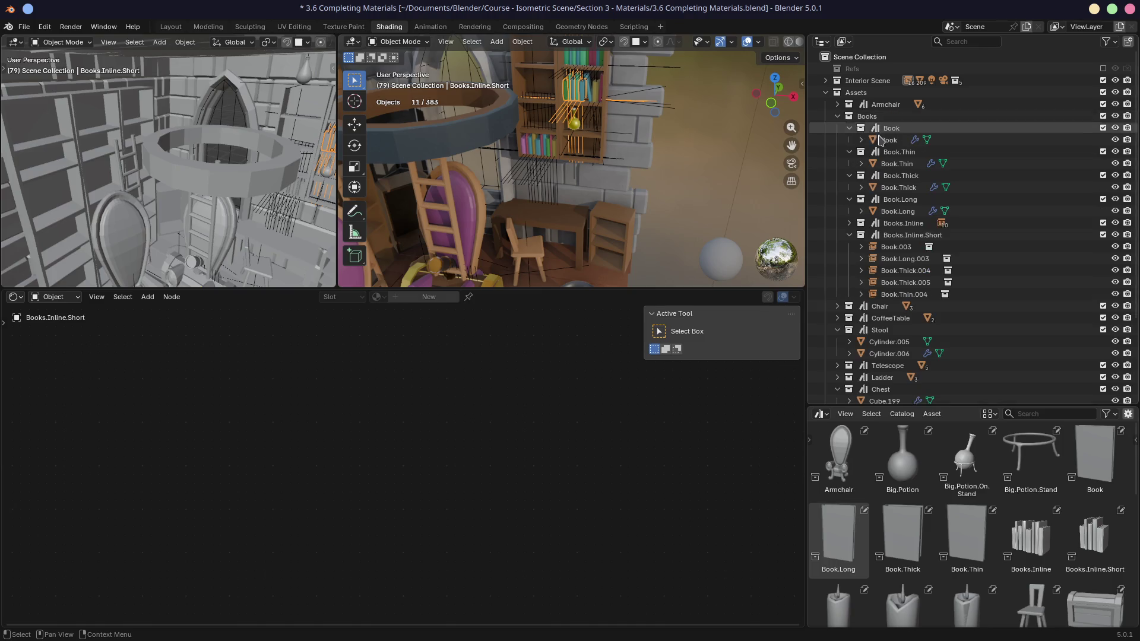
click(888, 140)
scroll(320, 482, up, 3)
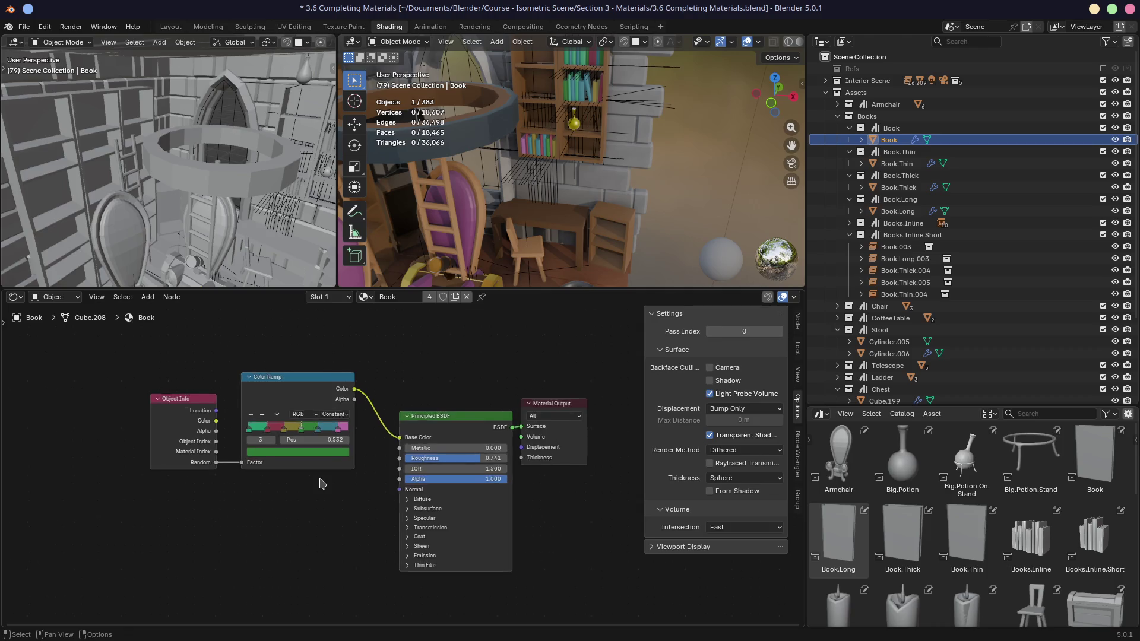
drag(219, 401, 216, 372)
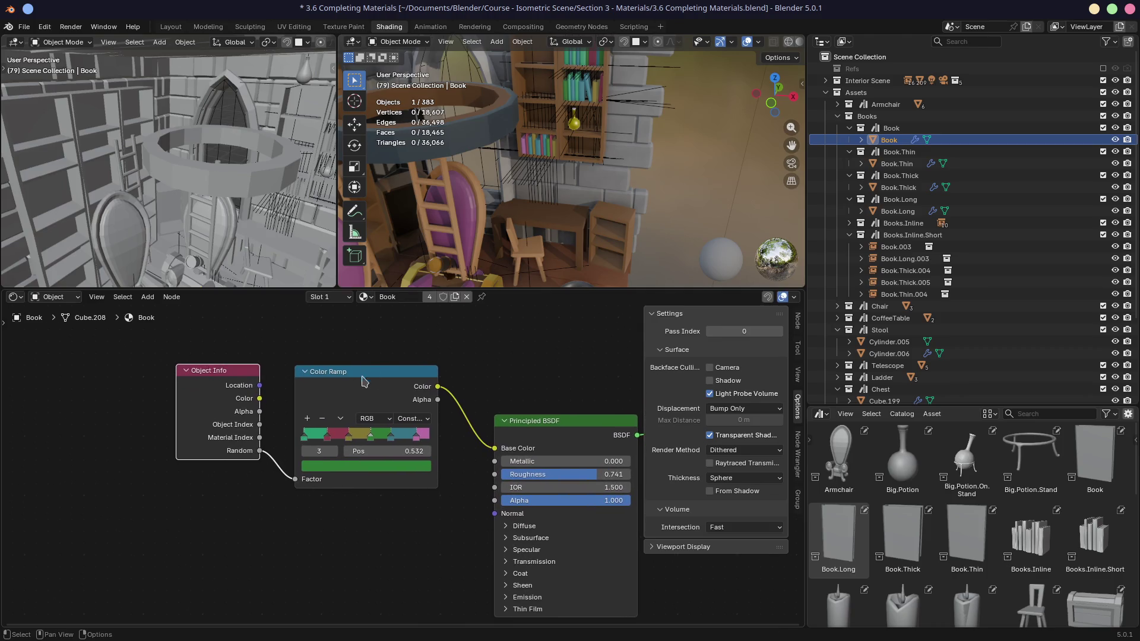
drag(355, 368, 351, 364)
mouse_move(260, 451)
mouse_down()
mouse_move(262, 526)
mouse_move(313, 527)
mouse_move(243, 454)
mouse_move(291, 479)
mouse_up()
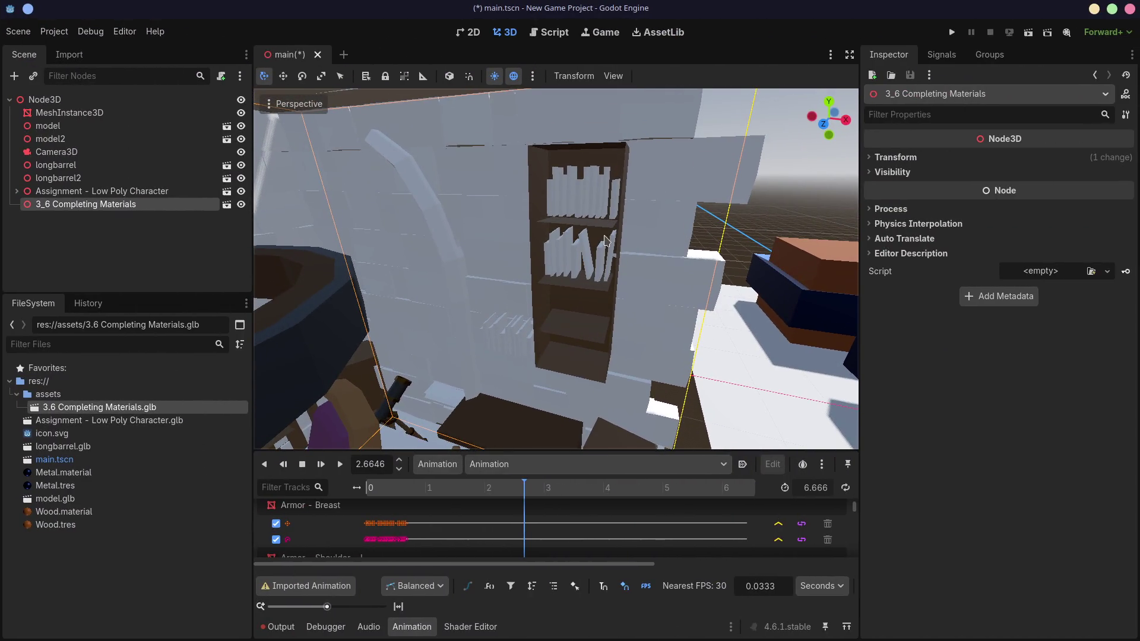
- Zoom out in Godot to review the imported bookshelf and room
scroll(649, 256, down, 5)
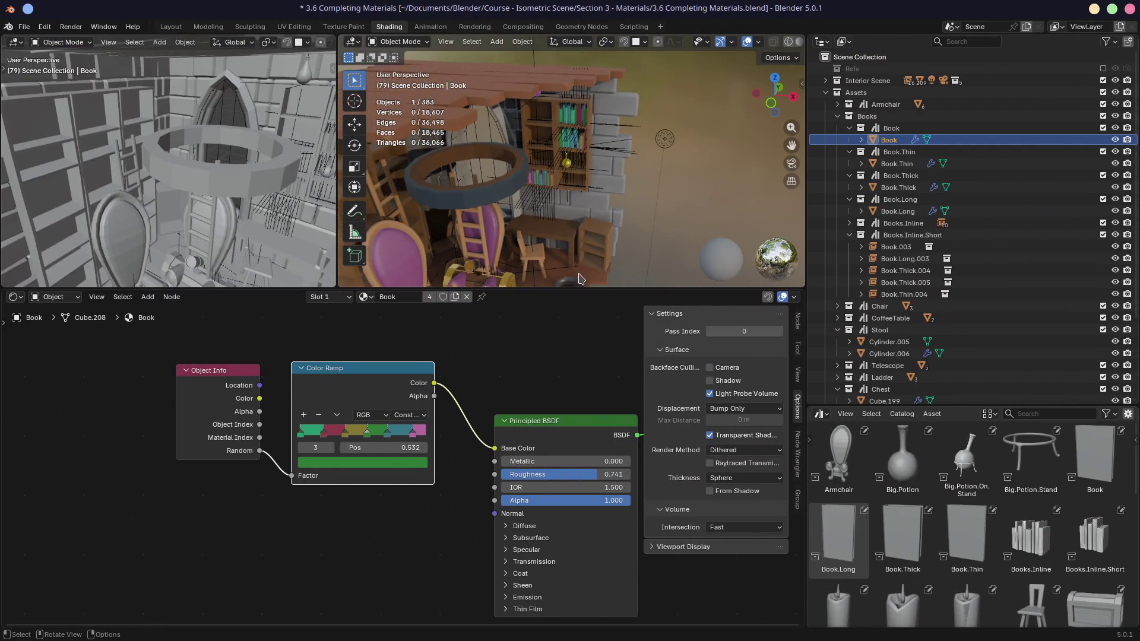
- Shrink the node editor, then orbit and zoom out to frame the whole library diorama
drag(581, 289, 581, 382)
scroll(580, 238, down, 3)
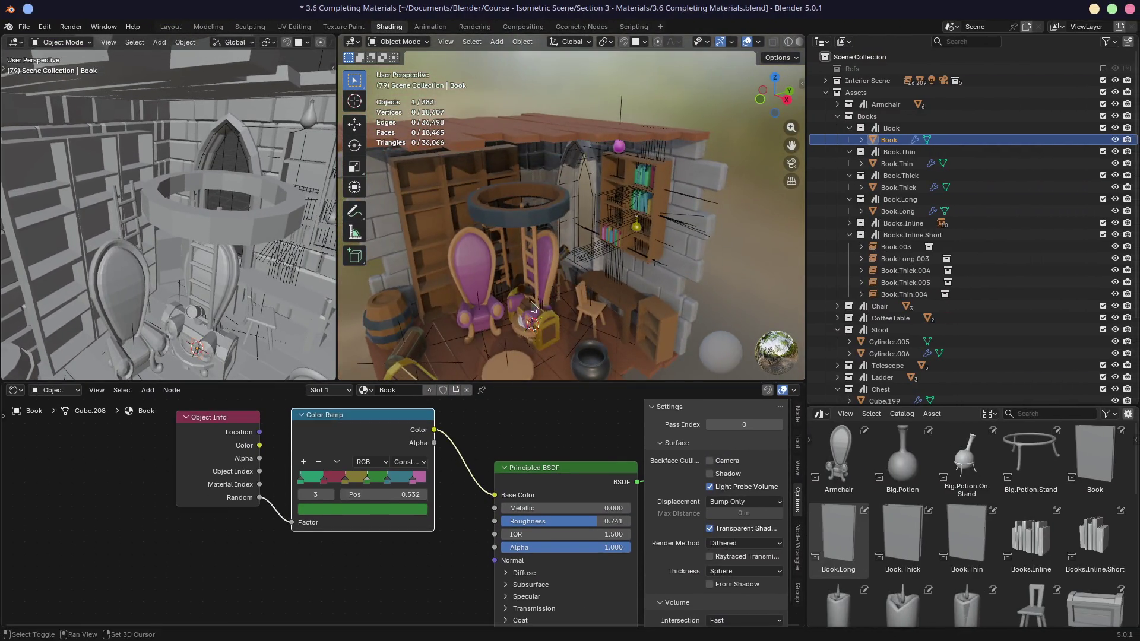
middle_drag(580, 238, 611, 230)
scroll(611, 232, down, 2)
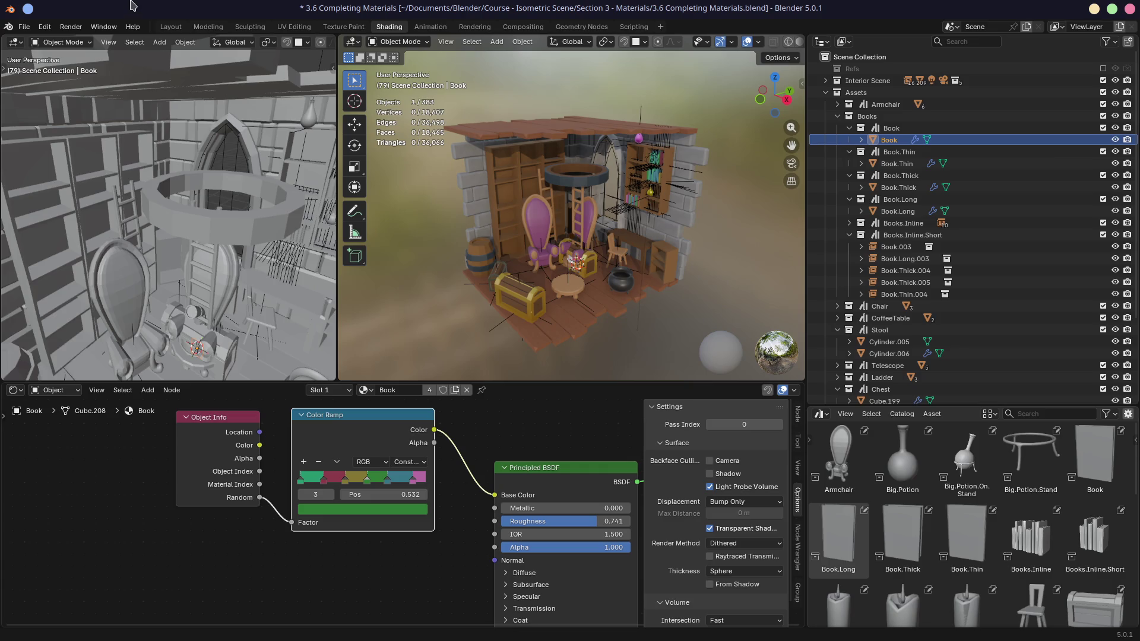
click(24, 27)
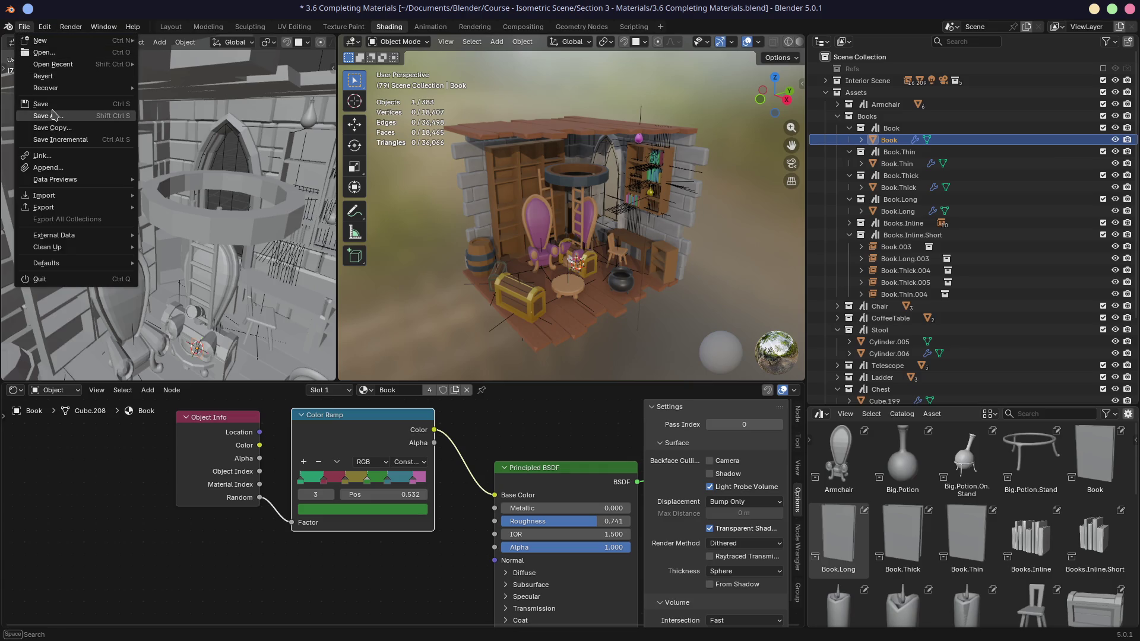
- Save 3.6 Completing Materials.blend and orbit the view around the room
key(ctrl+s)
mouse_move(534, 191)
middle_down()
mouse_move(533, 253)
mouse_move(597, 188)
middle_up()
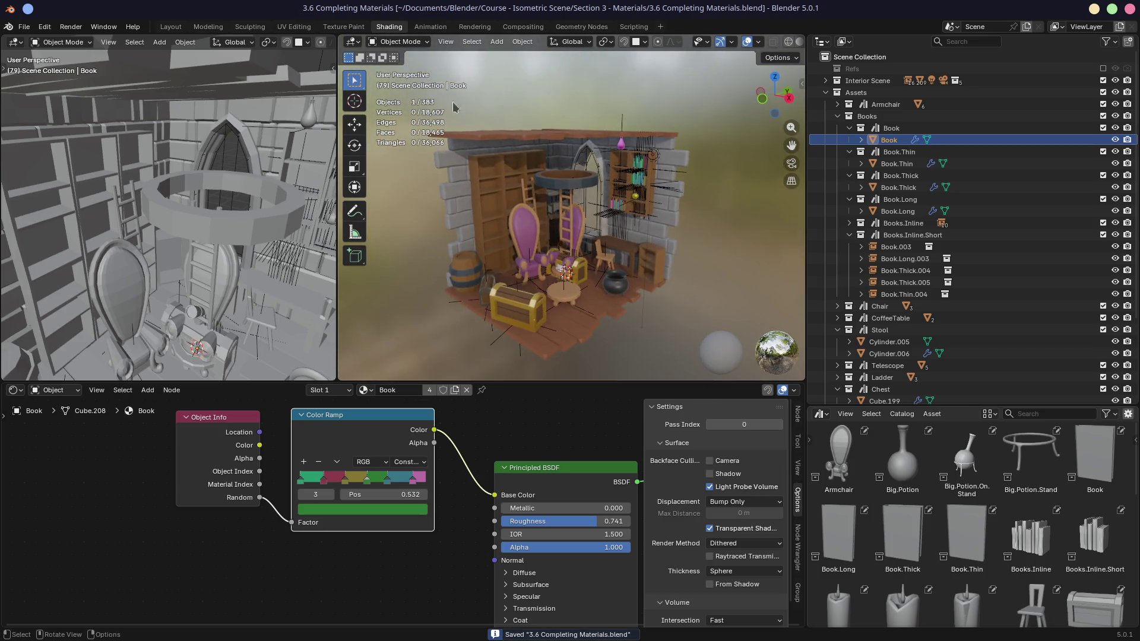
click(508, 168)
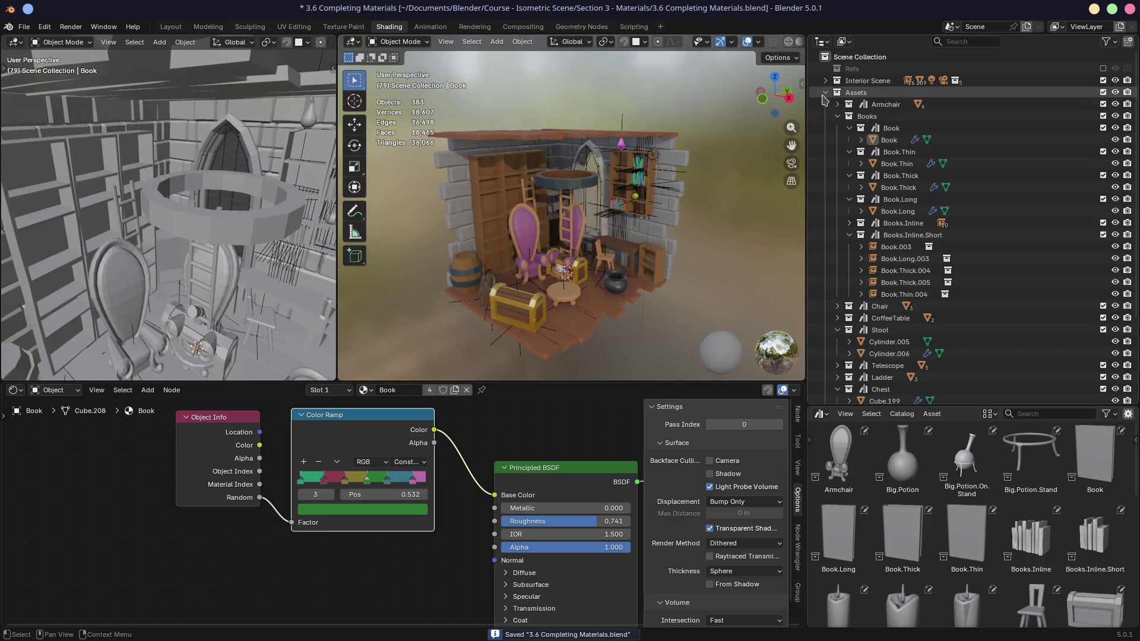
- Exclude the Assets collection from the scene and select the Armchair asset
click(1102, 92)
scroll(598, 251, up, 4)
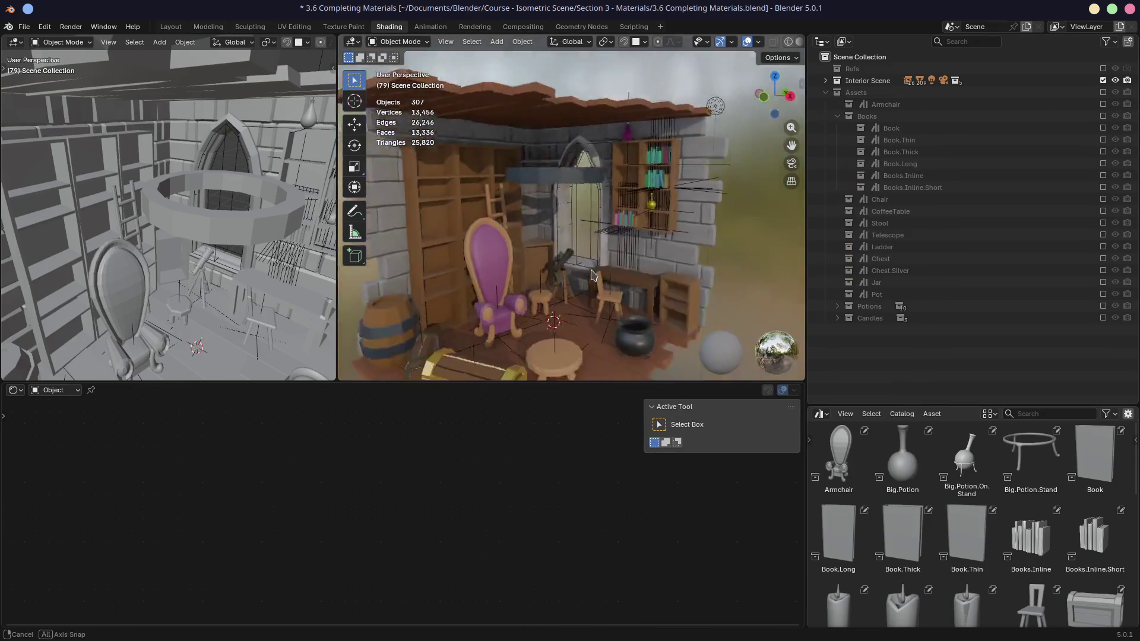
click(839, 457)
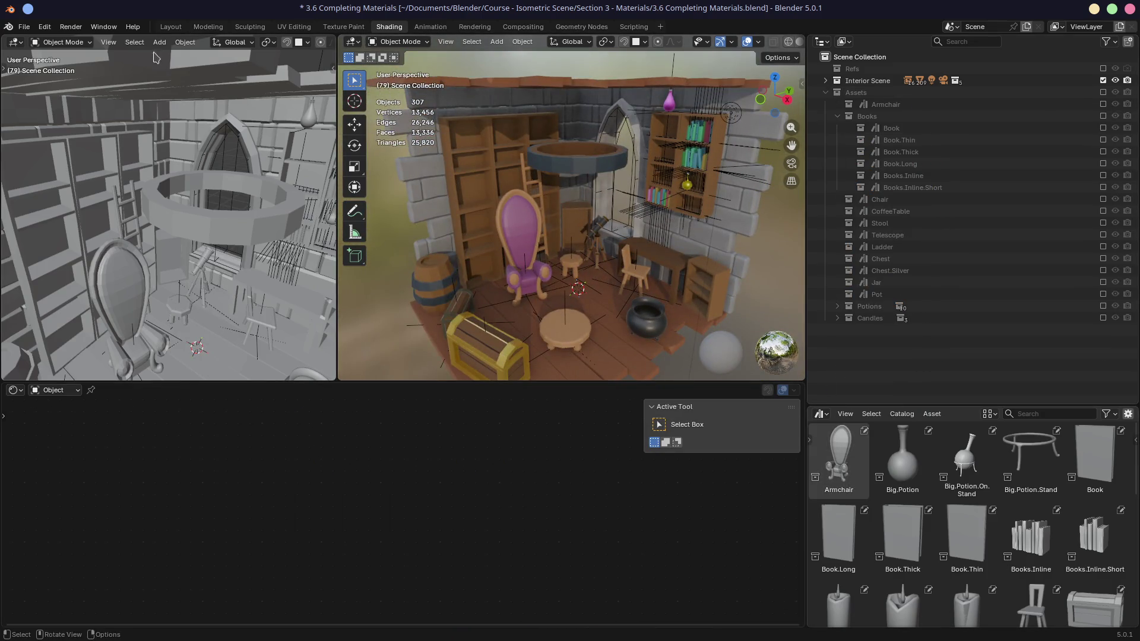
click(23, 27)
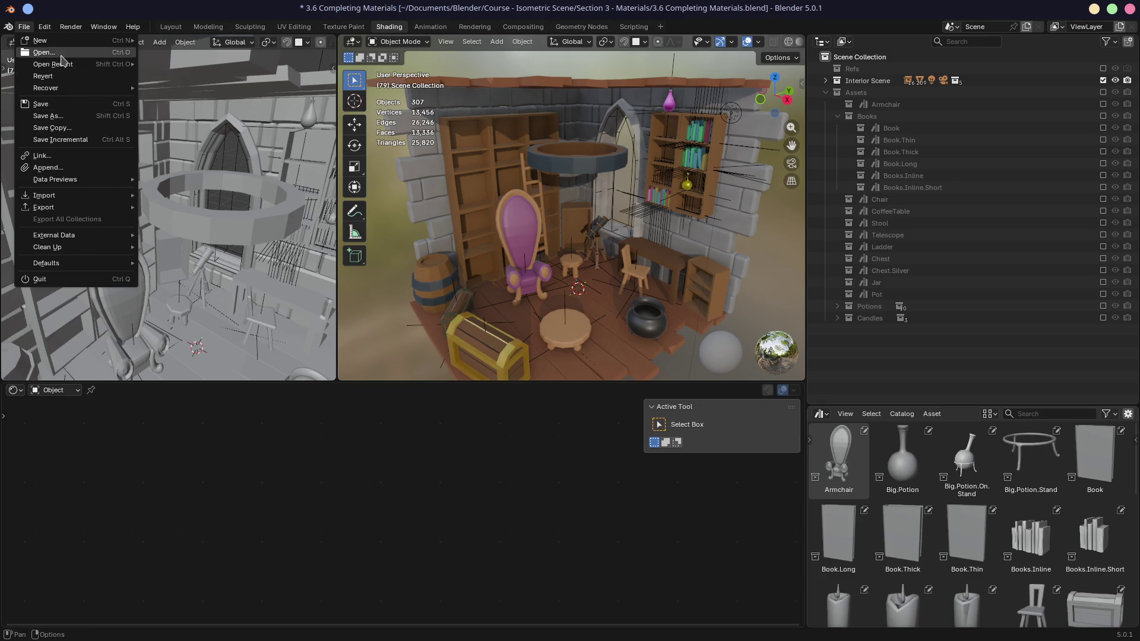
- Open the recent Challenge - Pawn.blend, saving the library file first, and frame the Cube
mouse_move(68, 70)
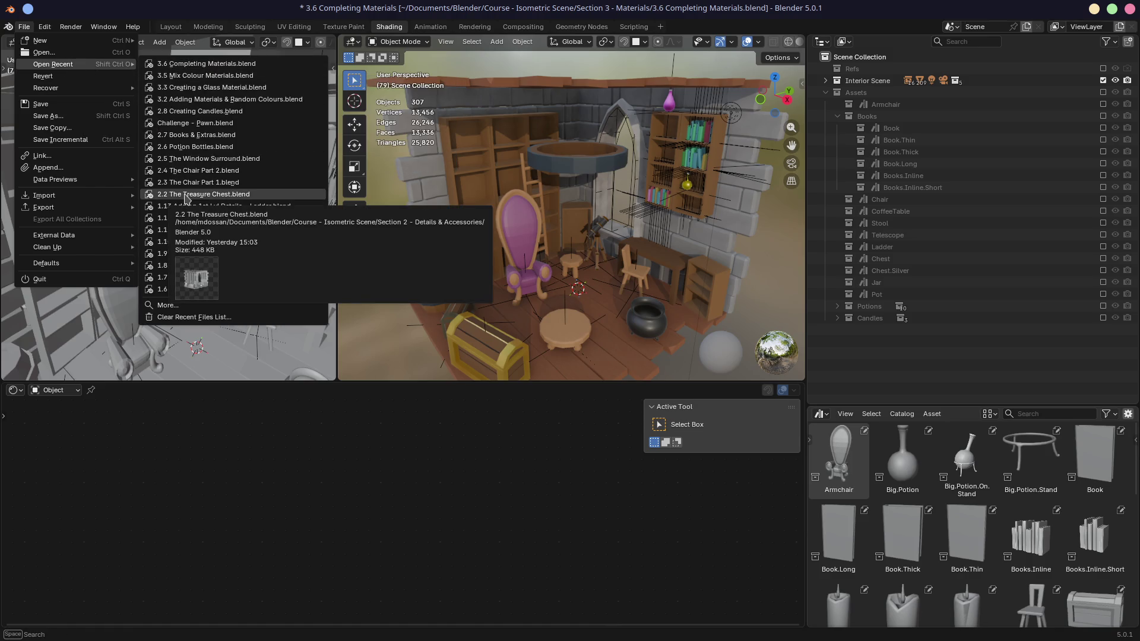
click(199, 127)
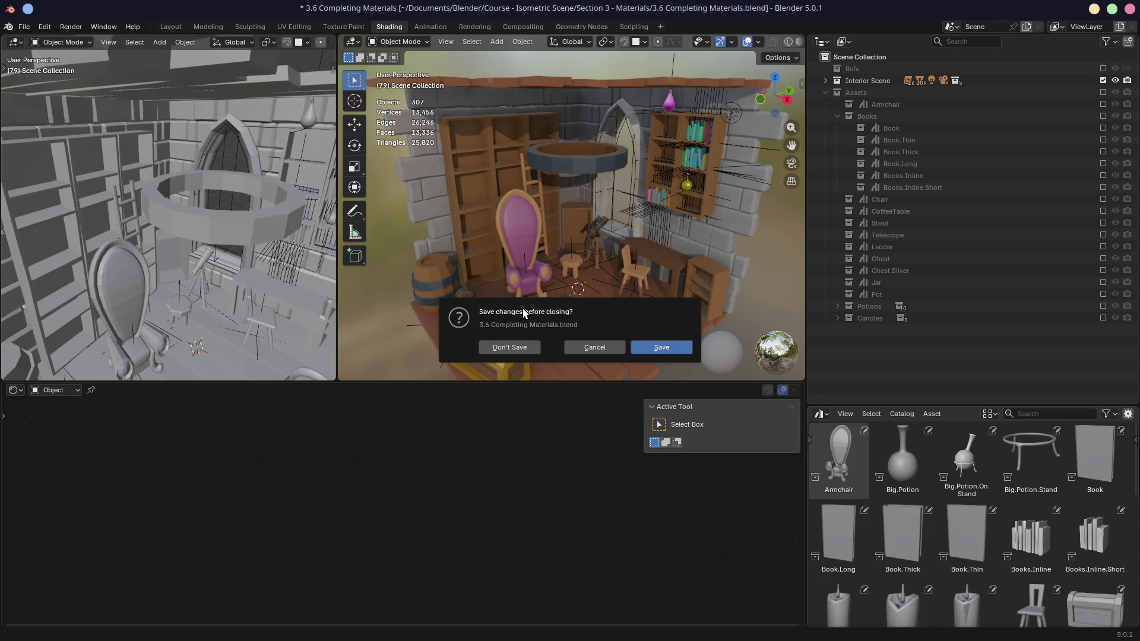
click(642, 356)
middle_drag(528, 343, 620, 331)
key(KP_Decimal)
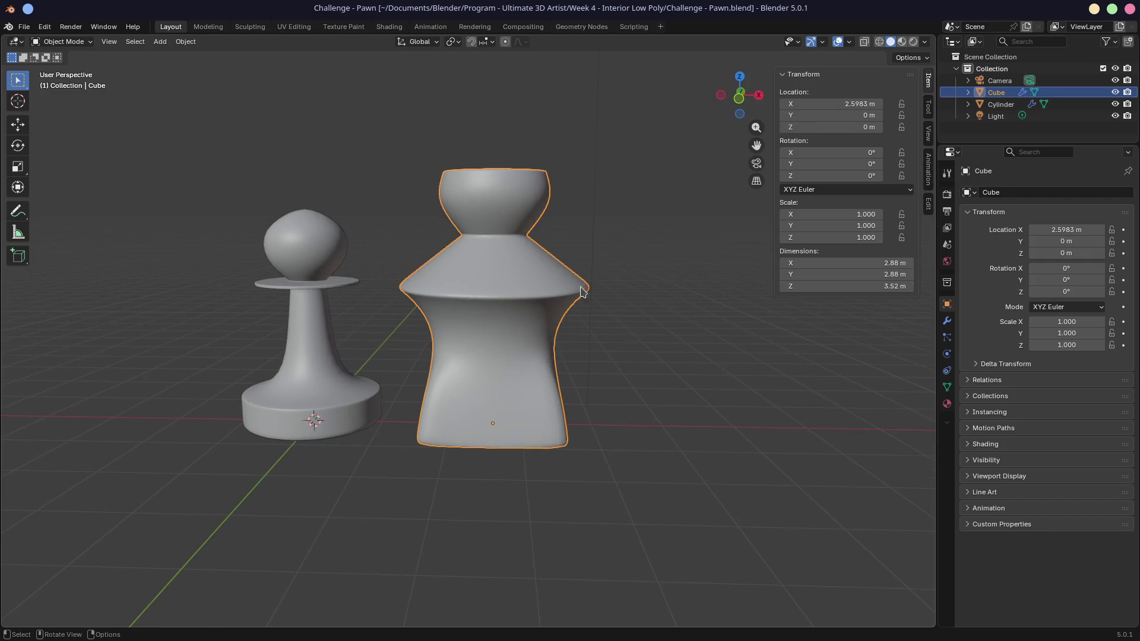
- Put the pawn-shaped Cube in Edit Mode, select an edge, and inspect it beside the reference pawn
key(Tab)
click(490, 374)
middle_drag(489, 375, 522, 372)
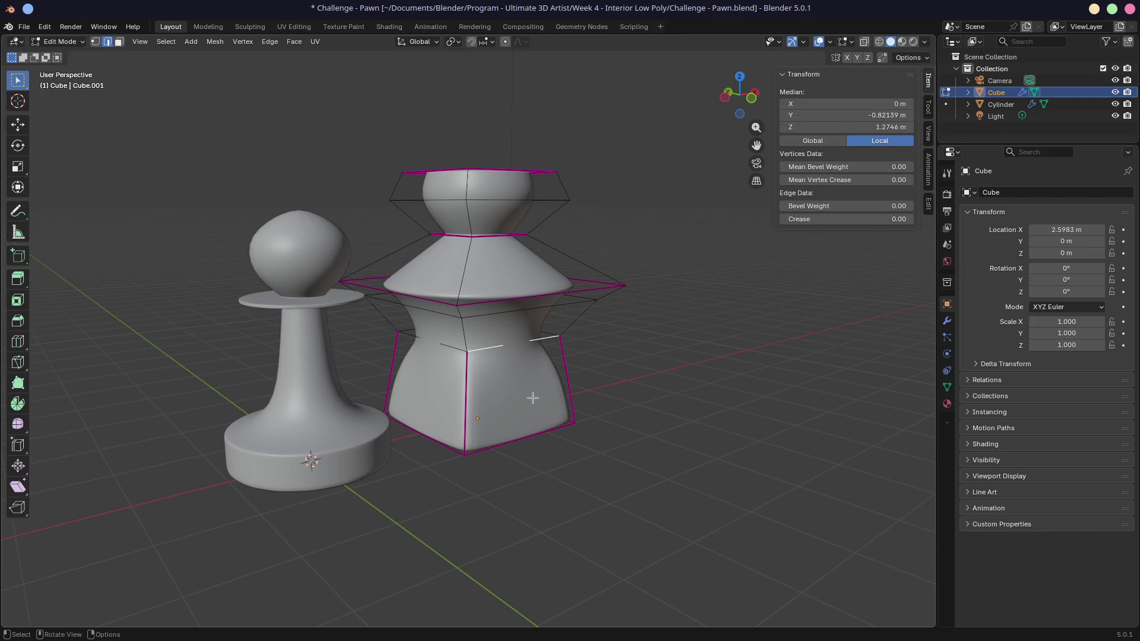
scroll(537, 398, up, 3)
middle_drag(518, 497, 637, 374)
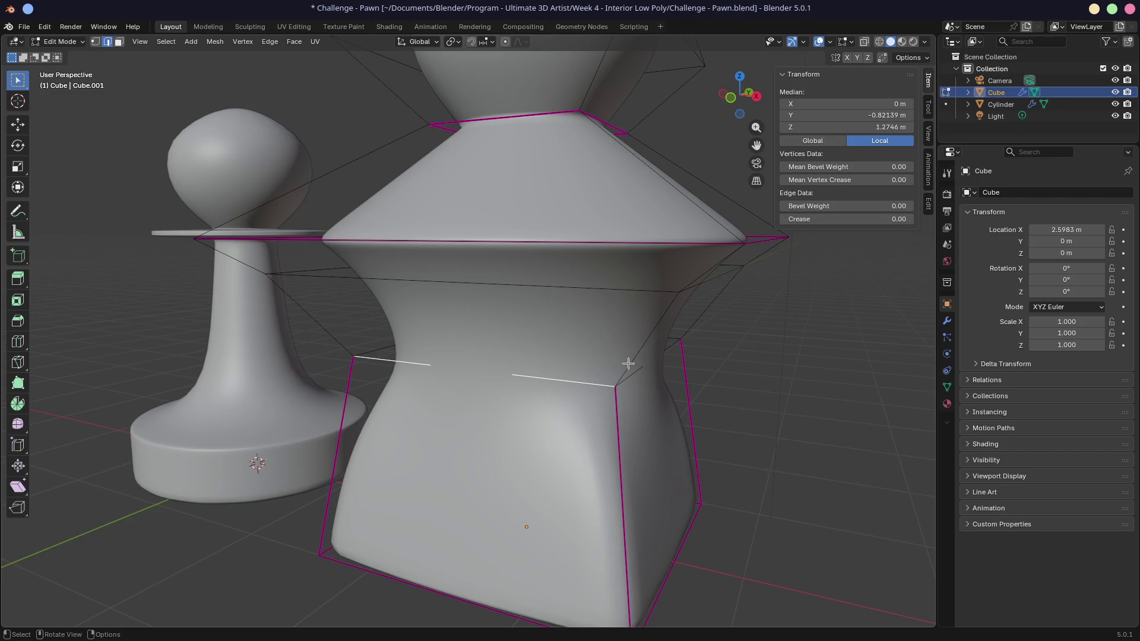
mouse_move(618, 391)
middle_down()
mouse_move(656, 382)
mouse_move(615, 388)
mouse_move(466, 339)
mouse_move(515, 290)
middle_up()
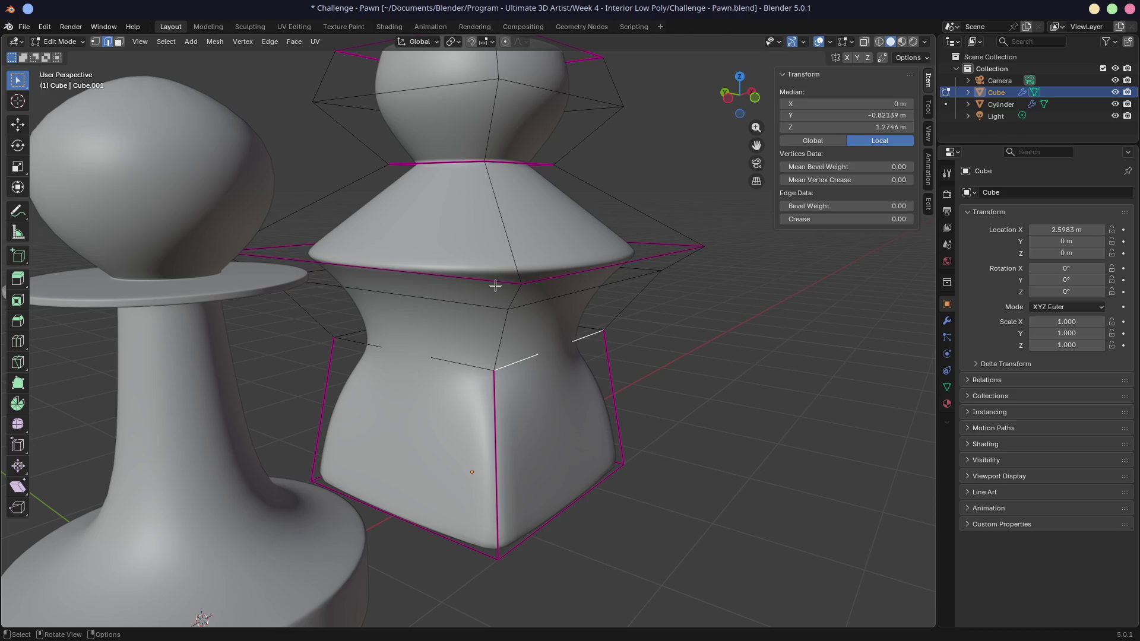
key(alt+Tab)
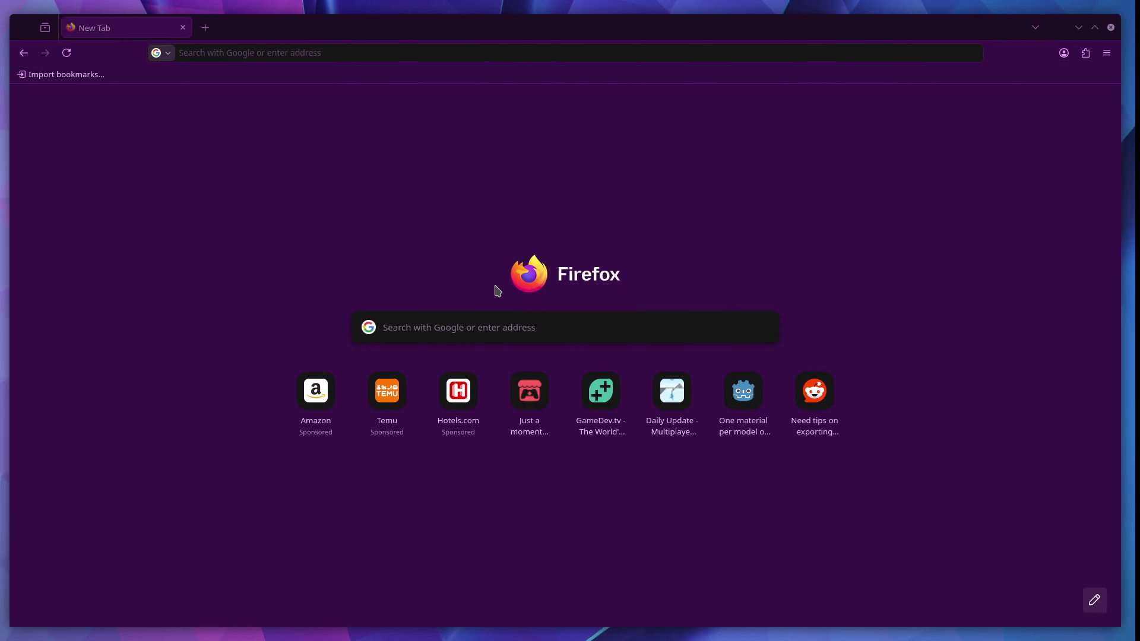
- Correct the Google search to 'kubuntu' and open the official Kubuntu website
click(244, 52)
text(k)
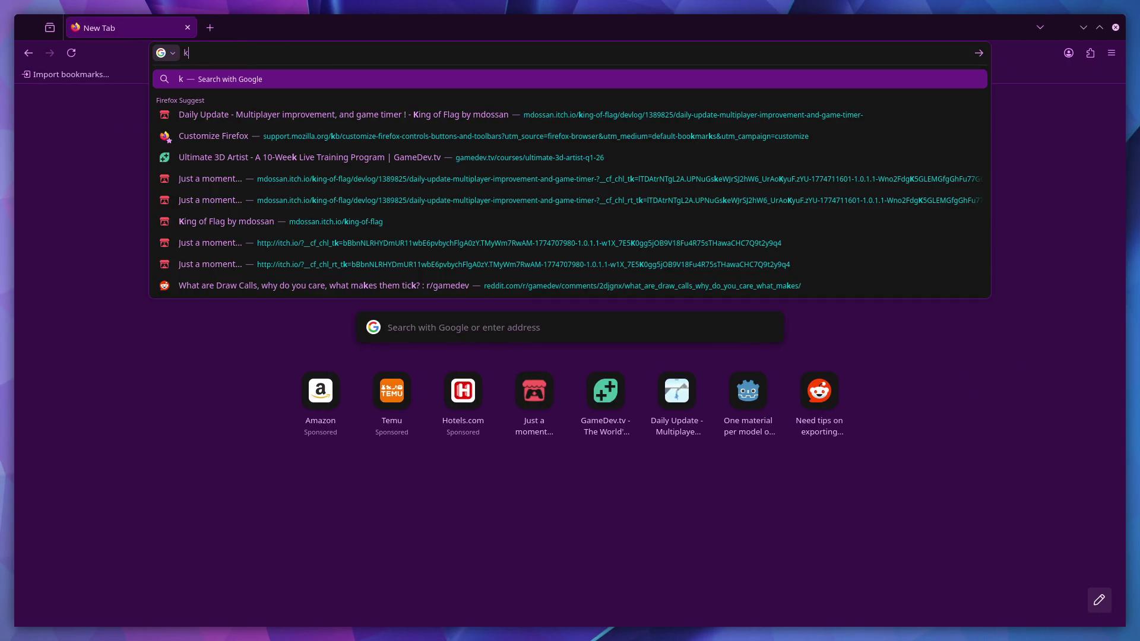
text(buntu)
key(Return)
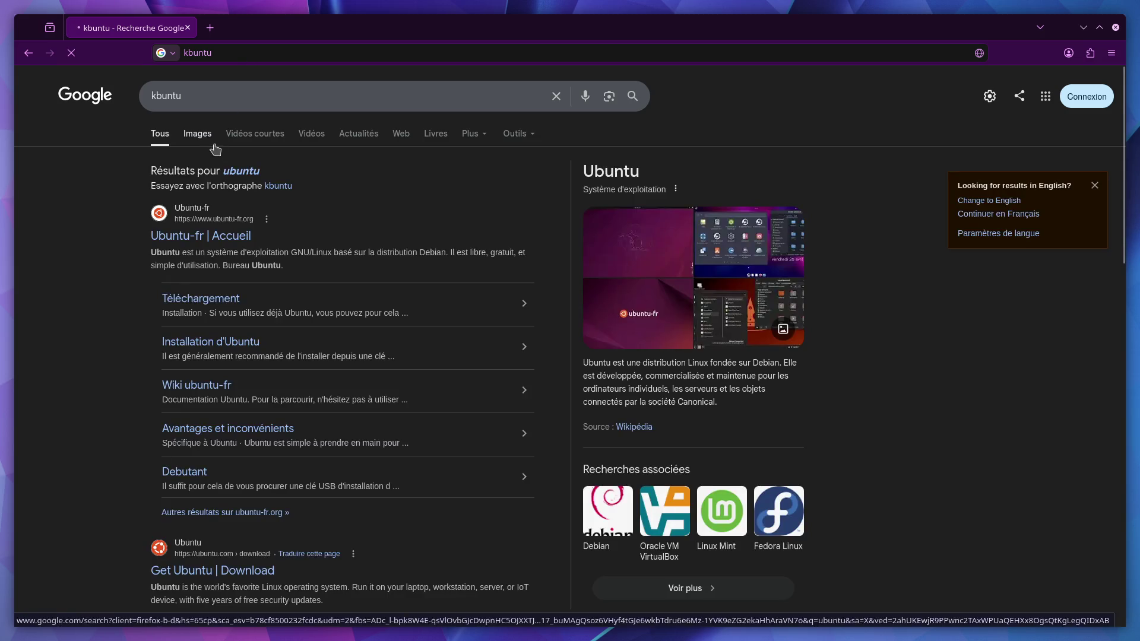
click(238, 172)
click(155, 97)
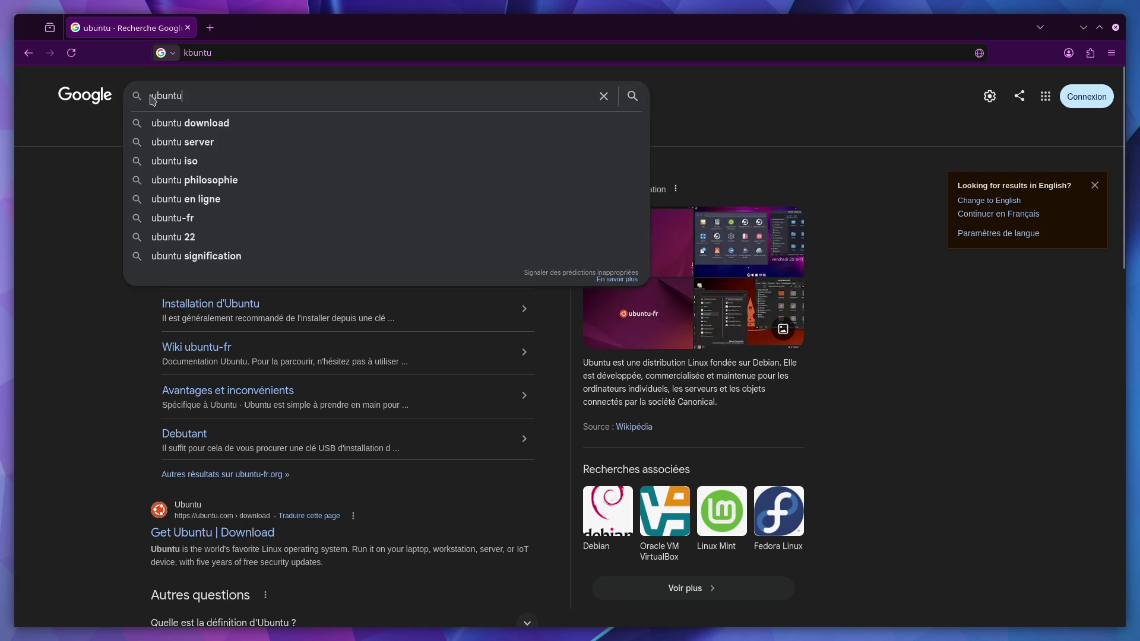
text(k)
key(Return)
click(197, 196)
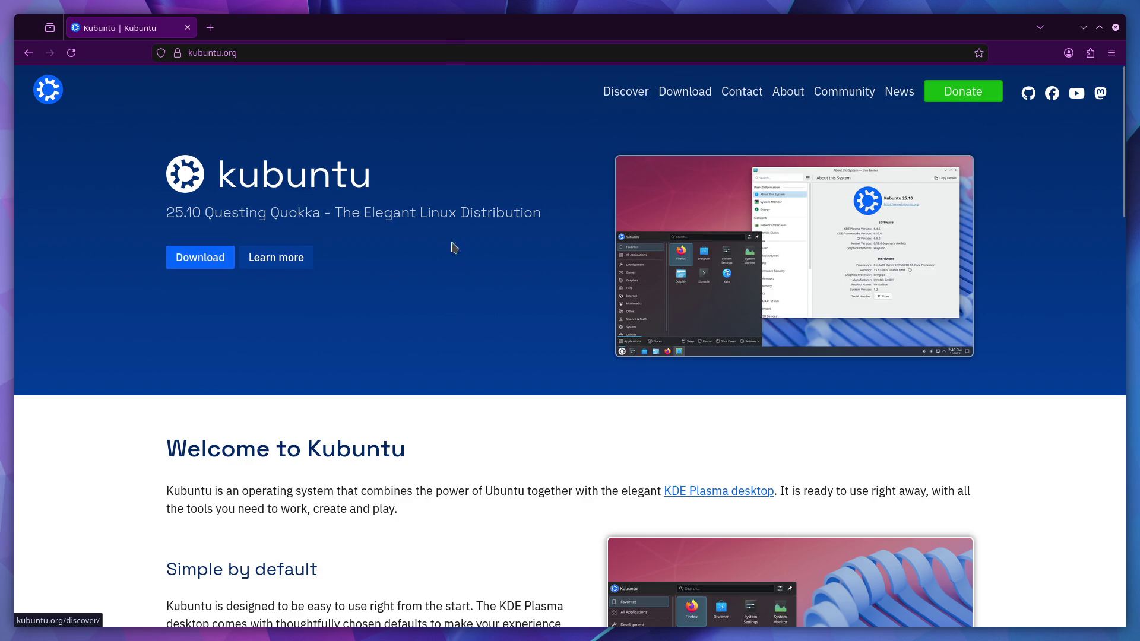
click(245, 205)
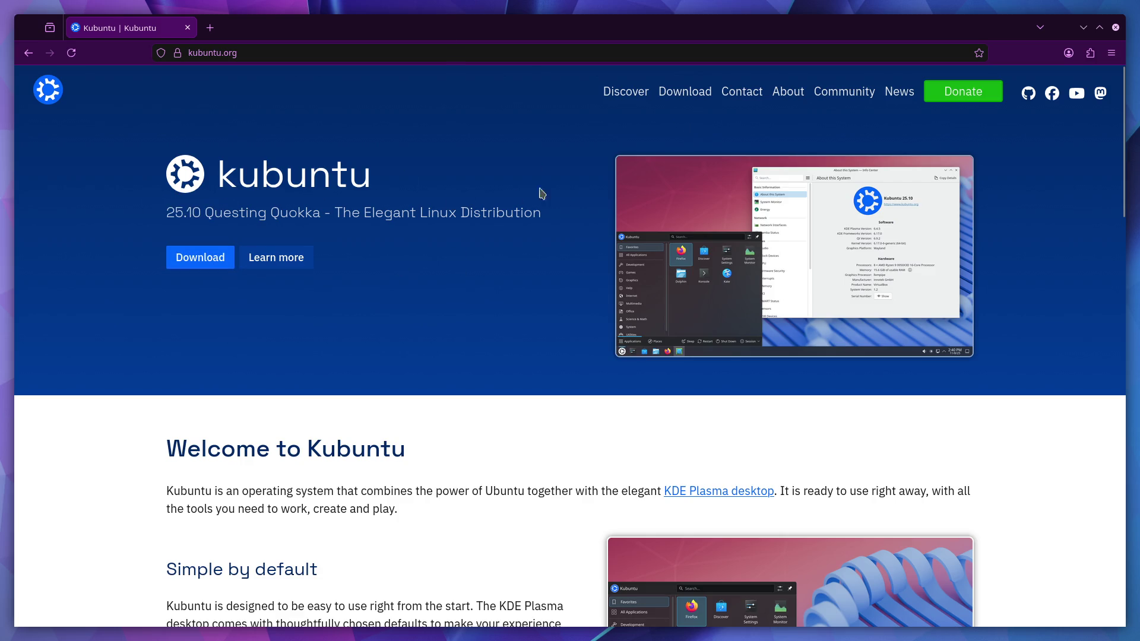
- Go to the Kubuntu download page and start the 64-bit 24.04.4 desktop ISO download
click(694, 94)
scroll(511, 304, down, 3)
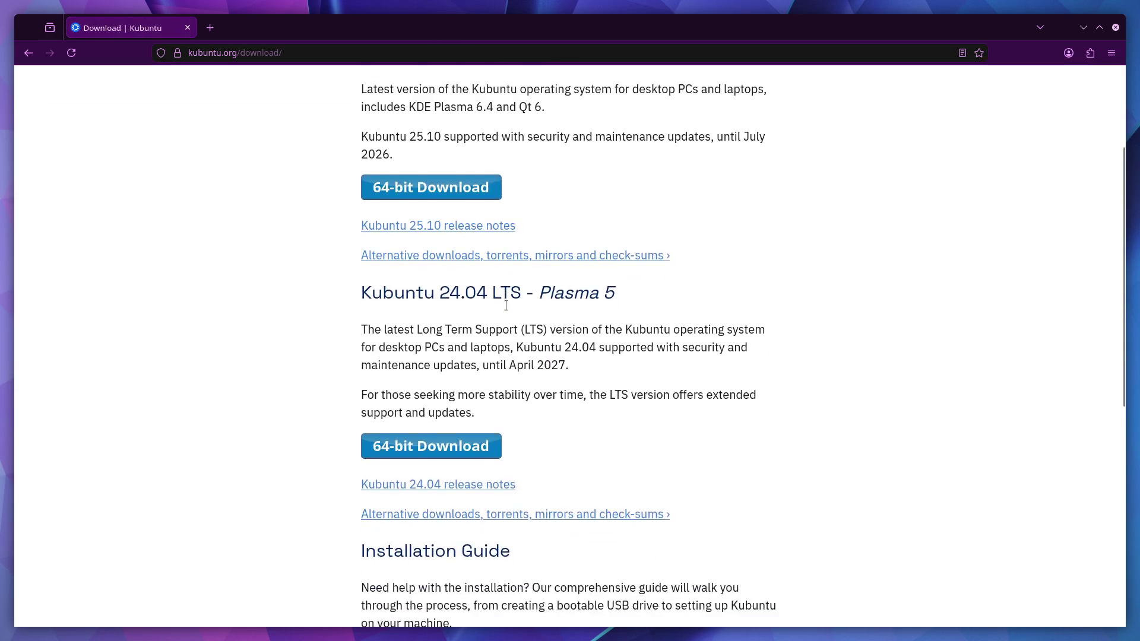
scroll(522, 305, up, 3)
scroll(538, 306, down, 2)
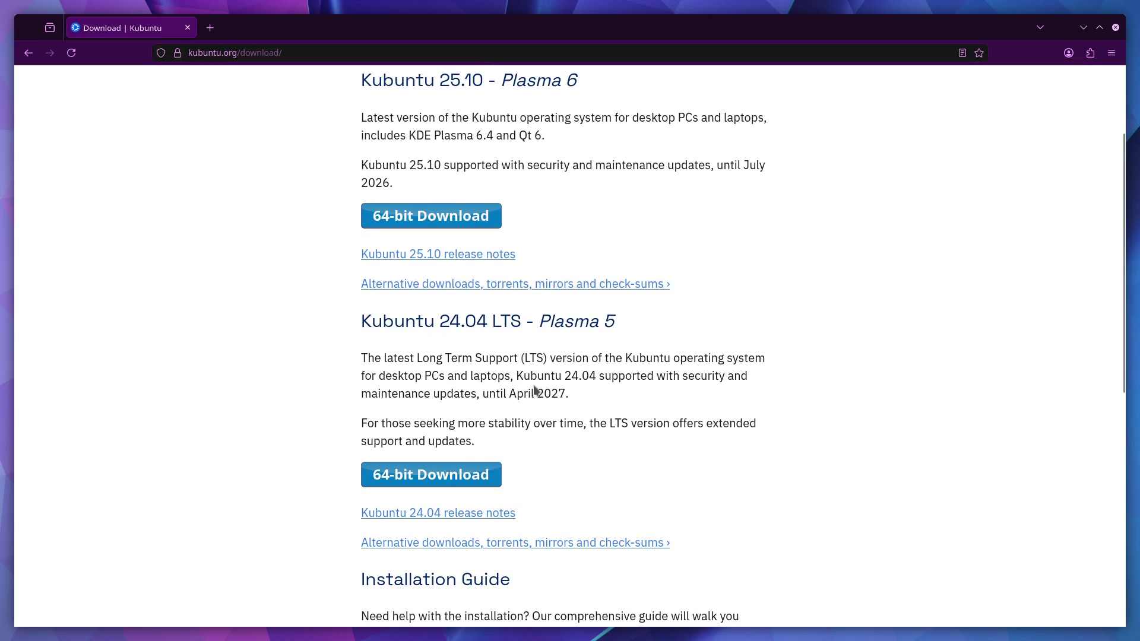
click(456, 487)
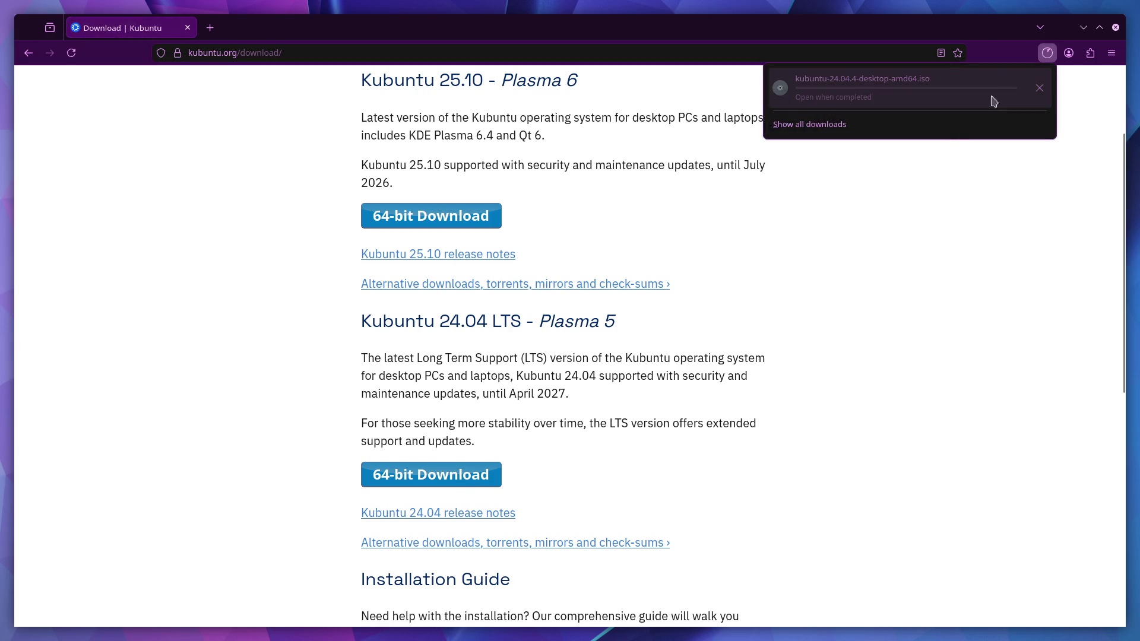
- Cancel the ISO download and copy the download link address instead
click(1038, 91)
right_click(457, 466)
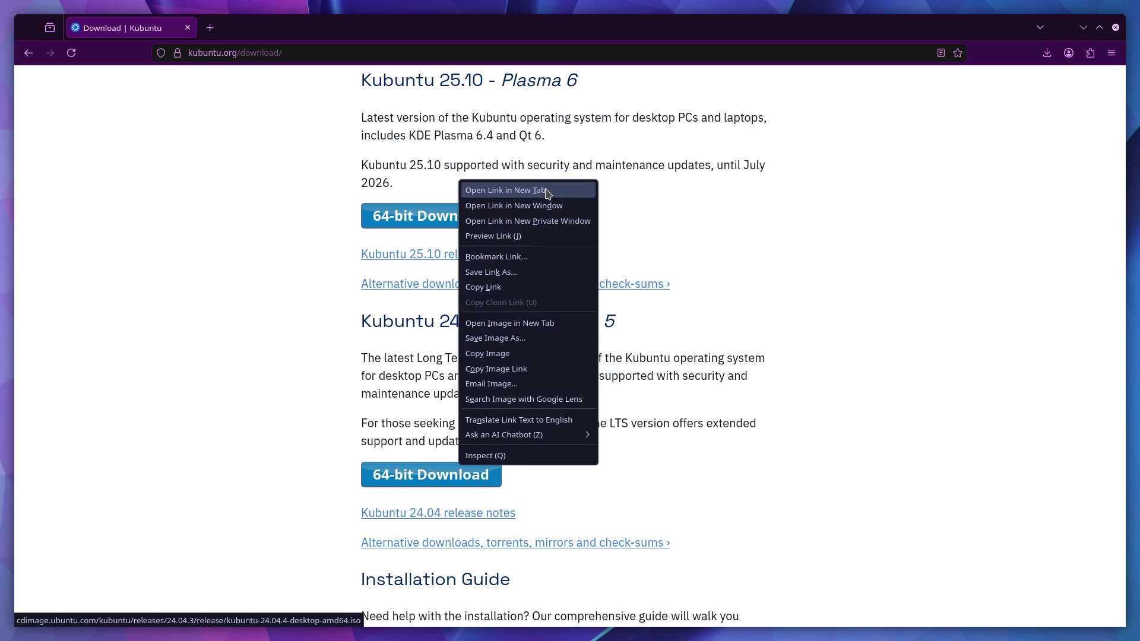
click(523, 286)
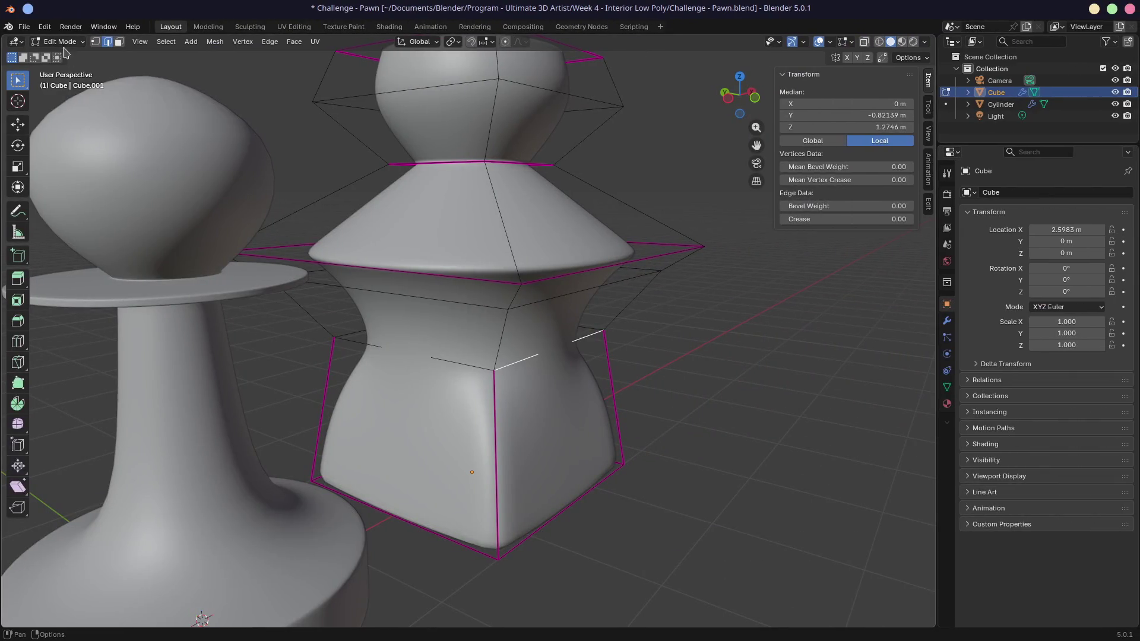
- Search recent files for 'Low' and open Low Poly Winter Scene, saving Challenge - Pawn.blend first
click(23, 27)
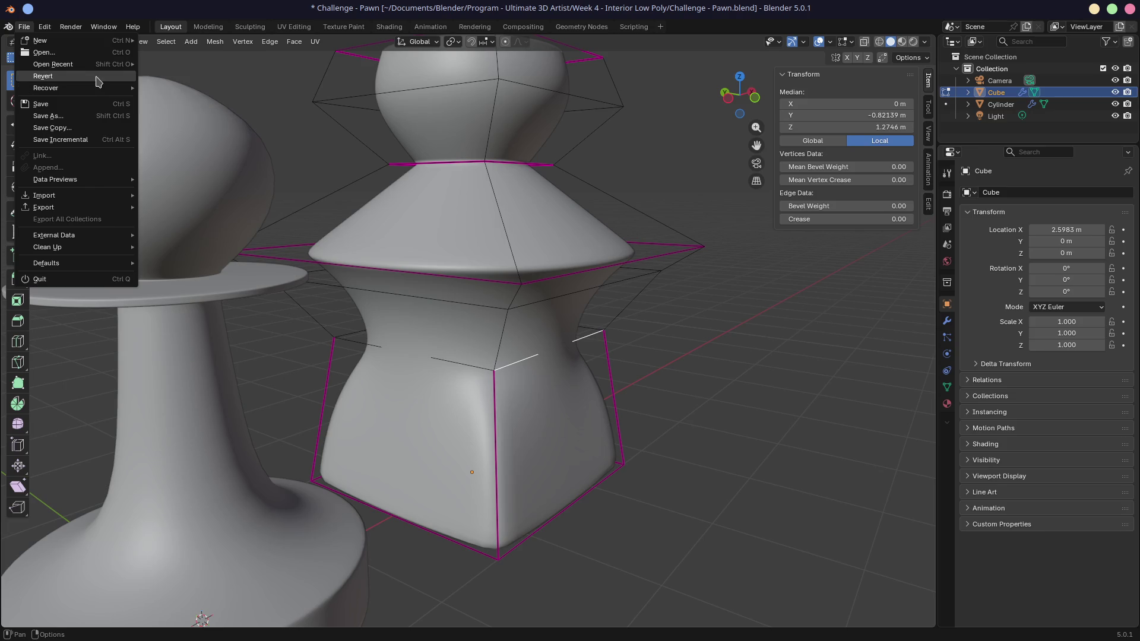
mouse_move(101, 59)
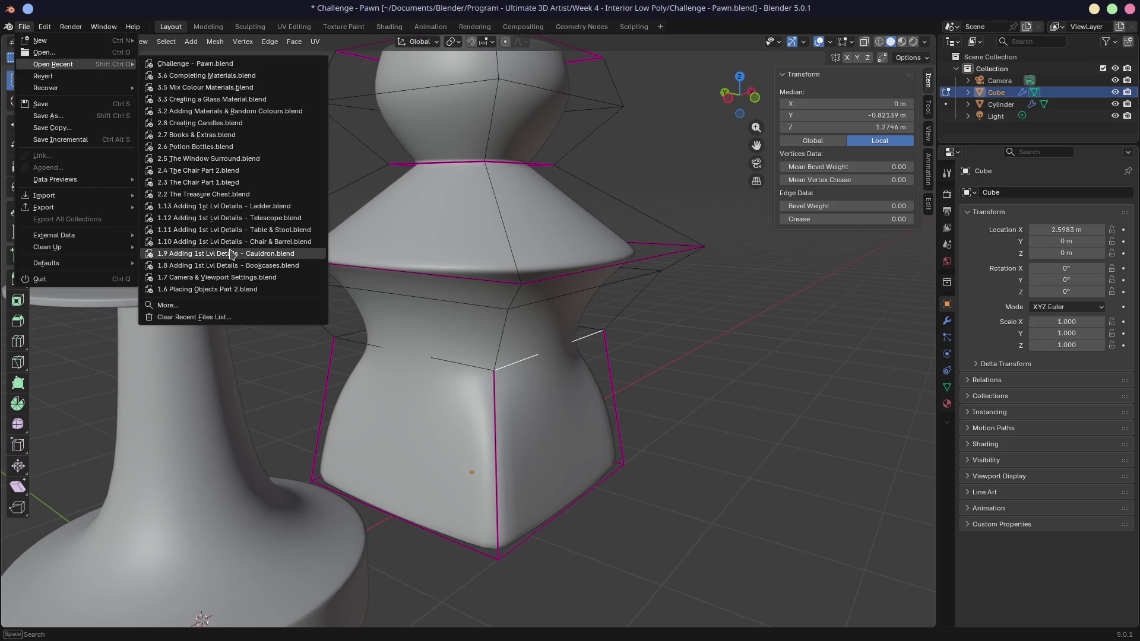
mouse_move(231, 254)
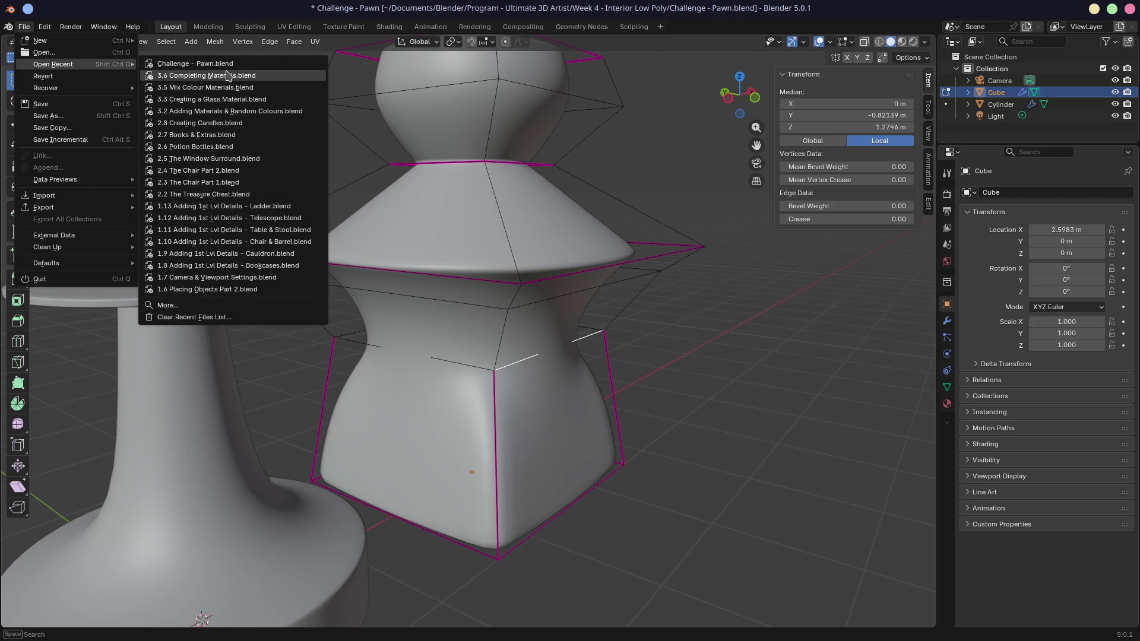
click(185, 305)
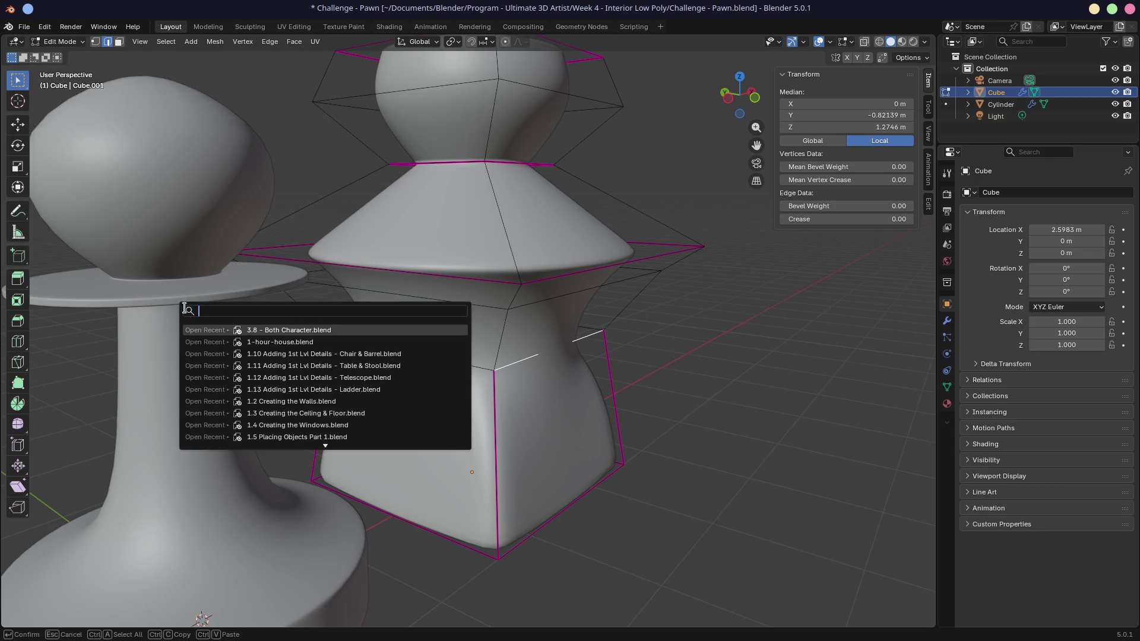
text(Low)
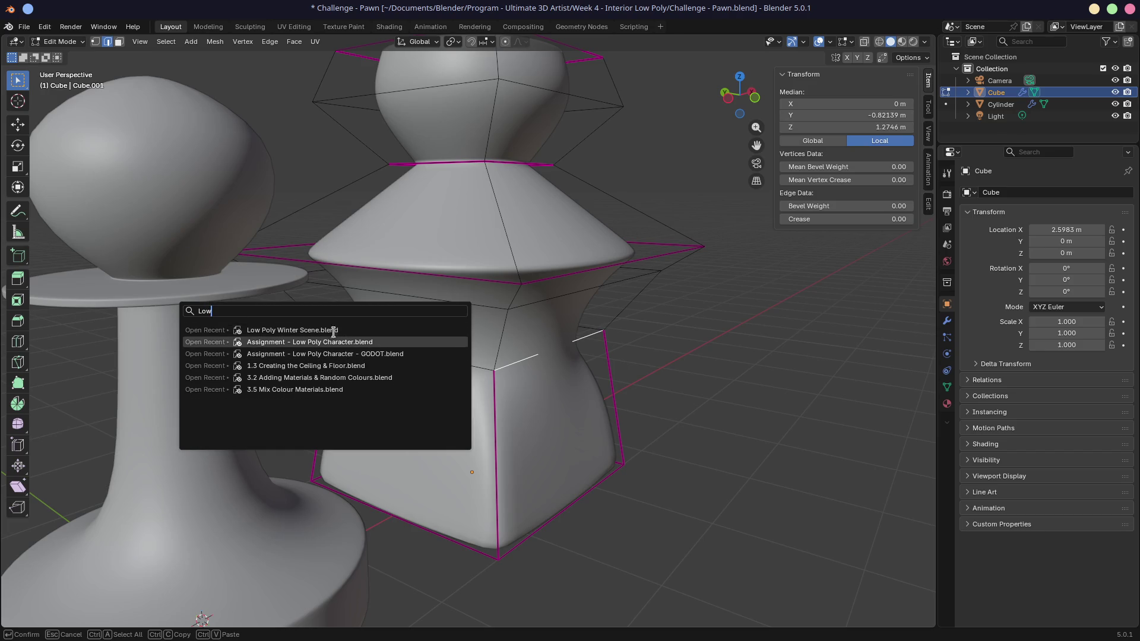
click(336, 329)
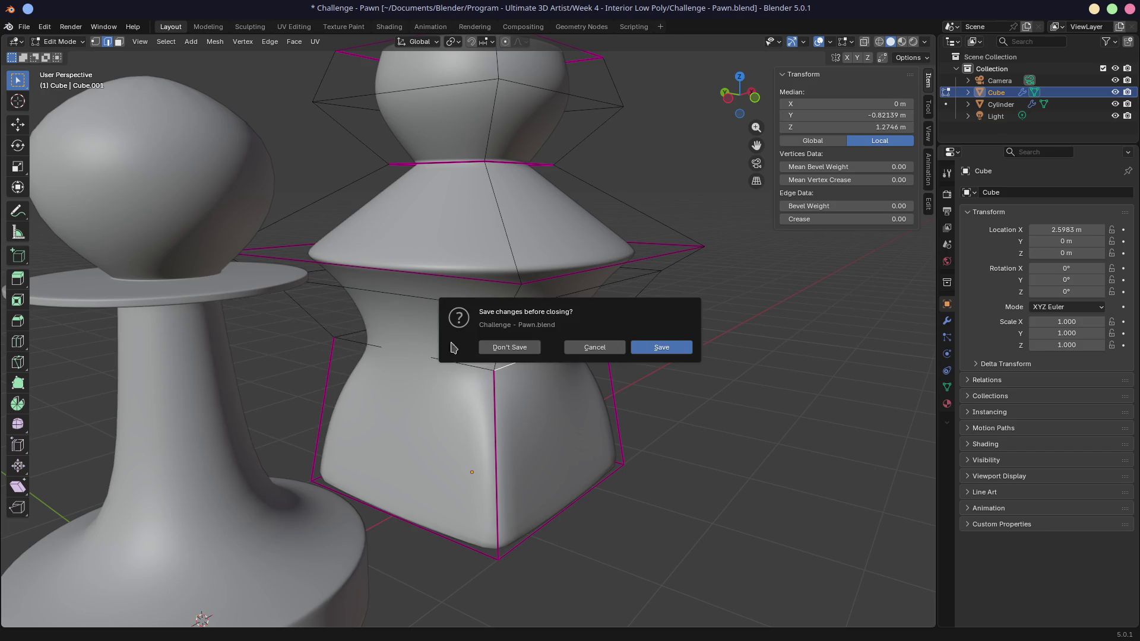
click(656, 350)
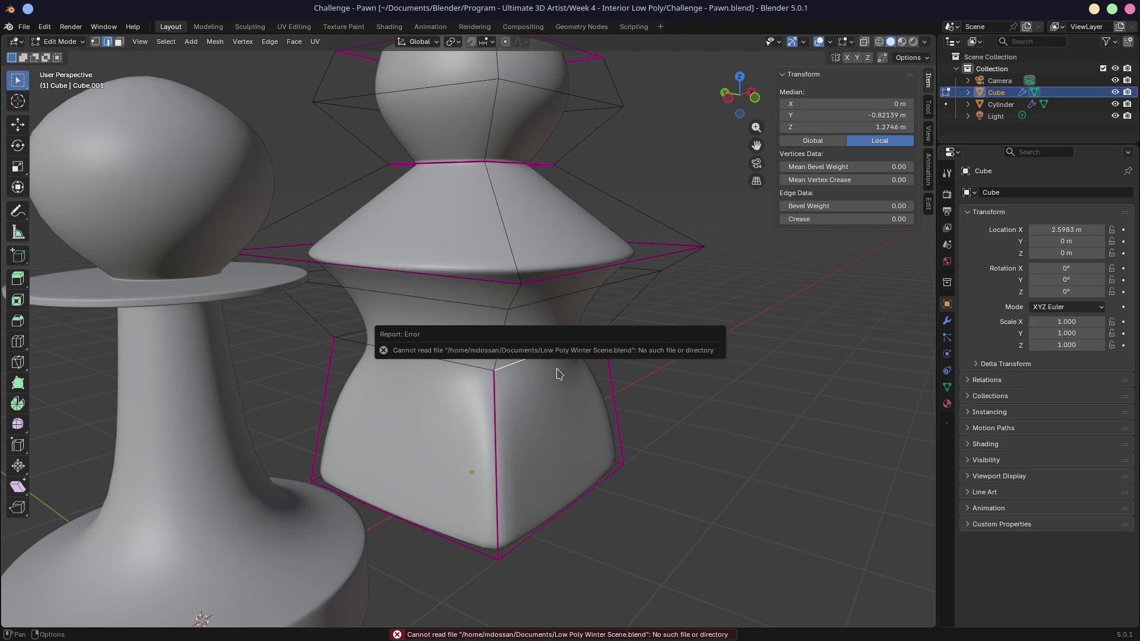
- Search recent files for 'cha' and open Assignment - Low Poly Character.blend
click(22, 27)
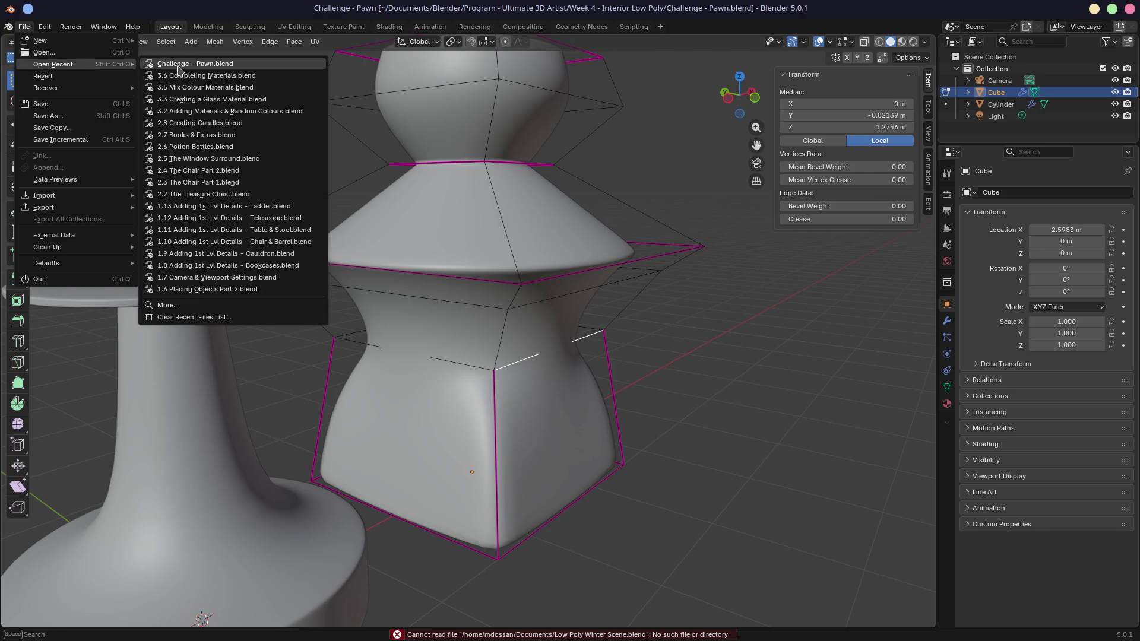
click(165, 305)
text(cha)
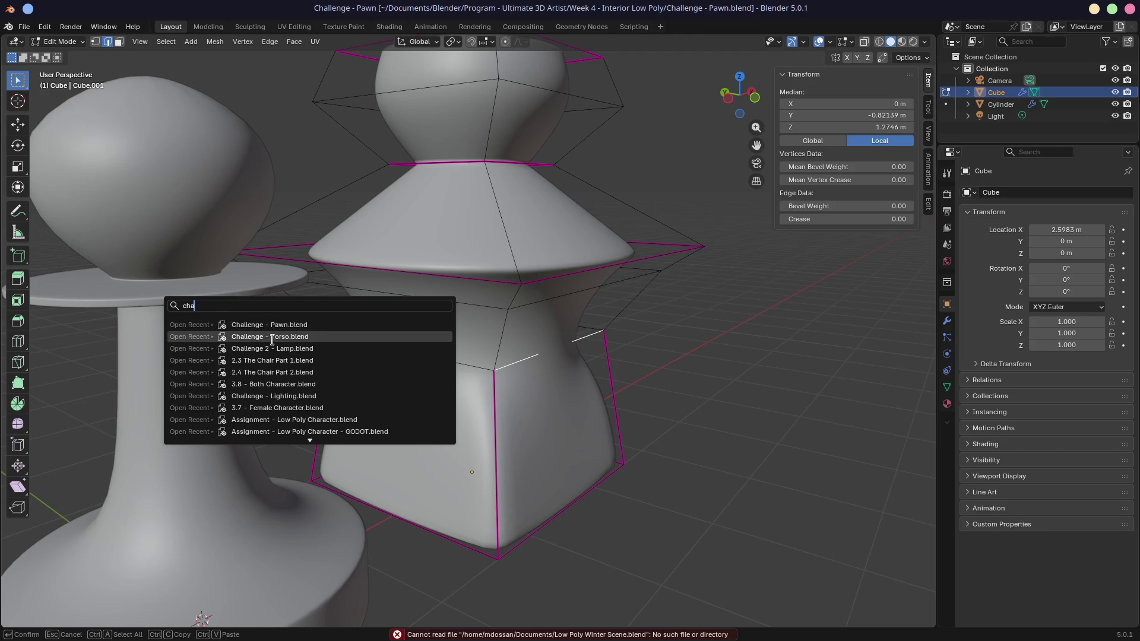
click(301, 419)
middle_drag(396, 358, 800, 190)
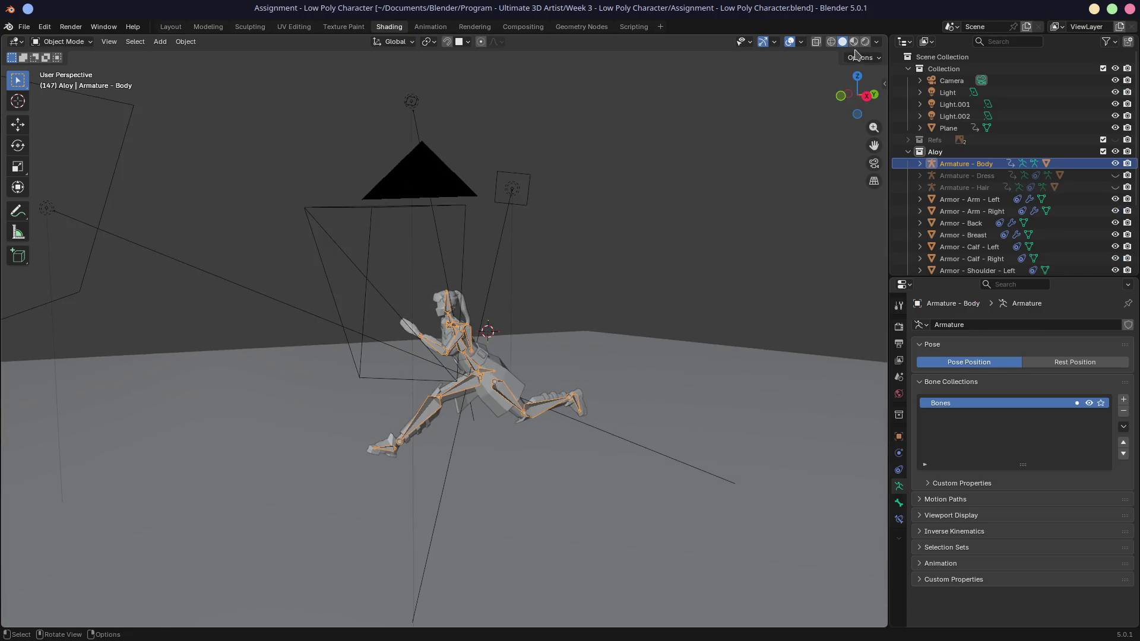
- Show the character in Material Preview, then Rendered shading, and play its running animation
click(853, 41)
mouse_move(402, 348)
middle_down()
mouse_move(451, 338)
mouse_move(505, 356)
mouse_move(563, 408)
mouse_move(599, 410)
mouse_move(616, 374)
middle_up()
key(z)
click(527, 355)
key(space)
key(space)
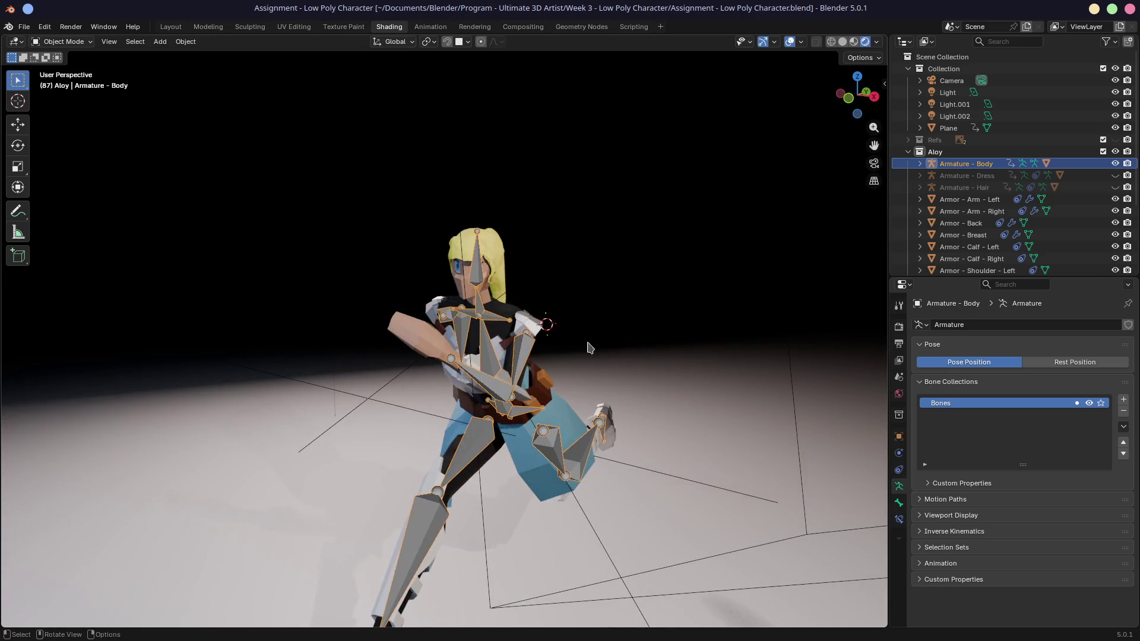
- Hide the body armature bones and orbit around the running character's head and body
scroll(534, 339, up, 5)
middle_drag(534, 340, 558, 344)
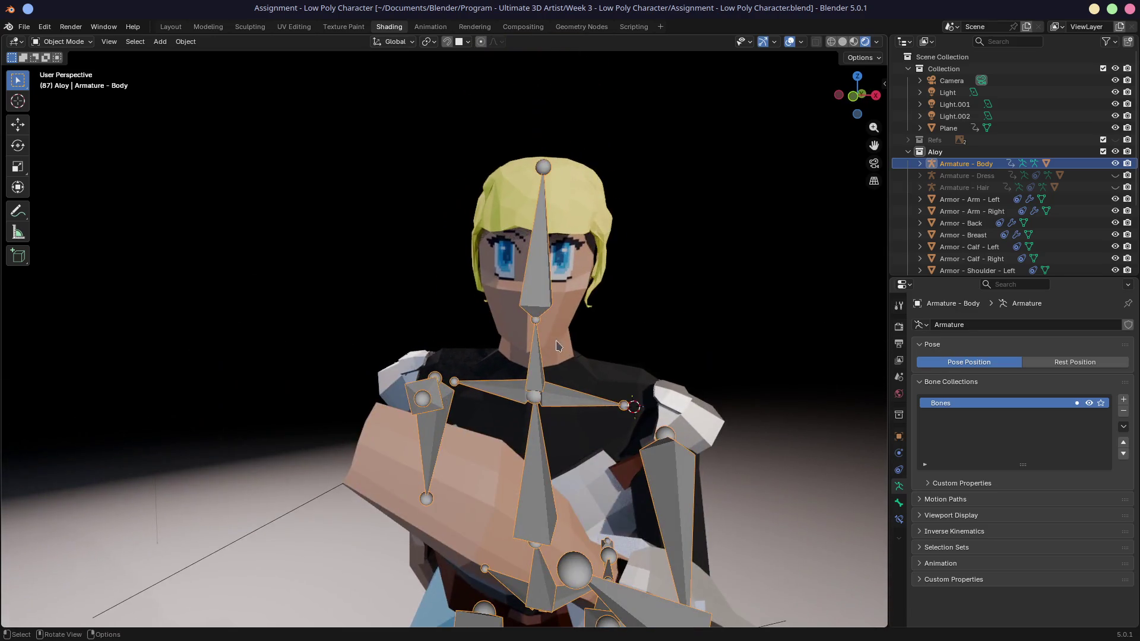
key(h)
mouse_move(605, 312)
middle_down()
mouse_move(659, 333)
mouse_move(531, 324)
mouse_move(555, 324)
middle_up()
scroll(458, 278, up, 4)
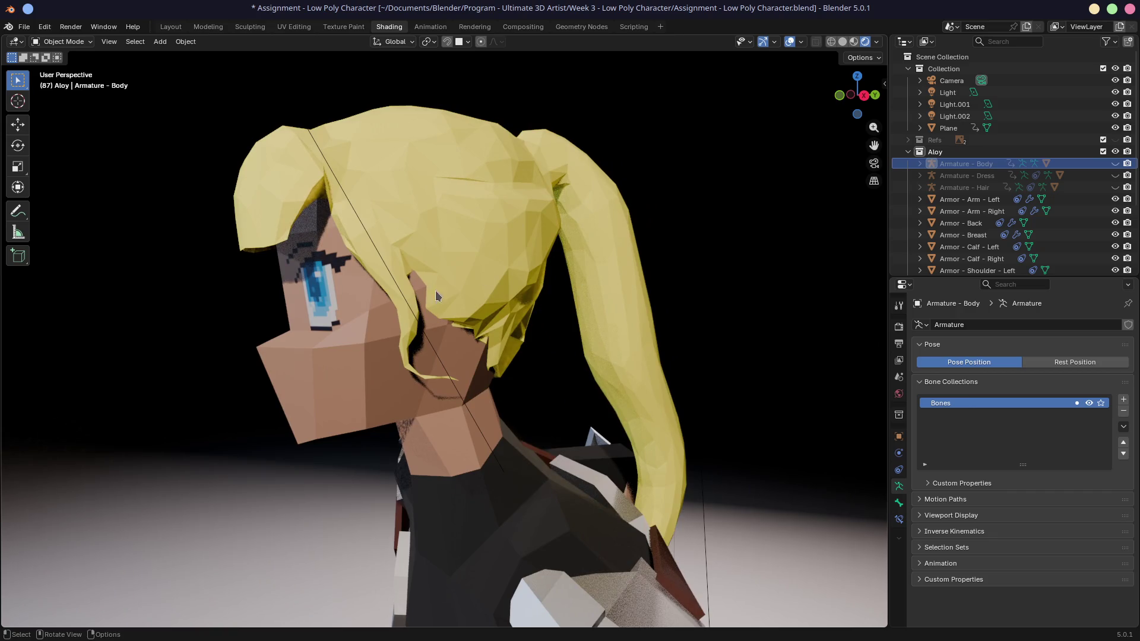
scroll(681, 473, down, 8)
mouse_move(635, 451)
middle_down()
mouse_move(568, 382)
mouse_move(610, 363)
middle_up()
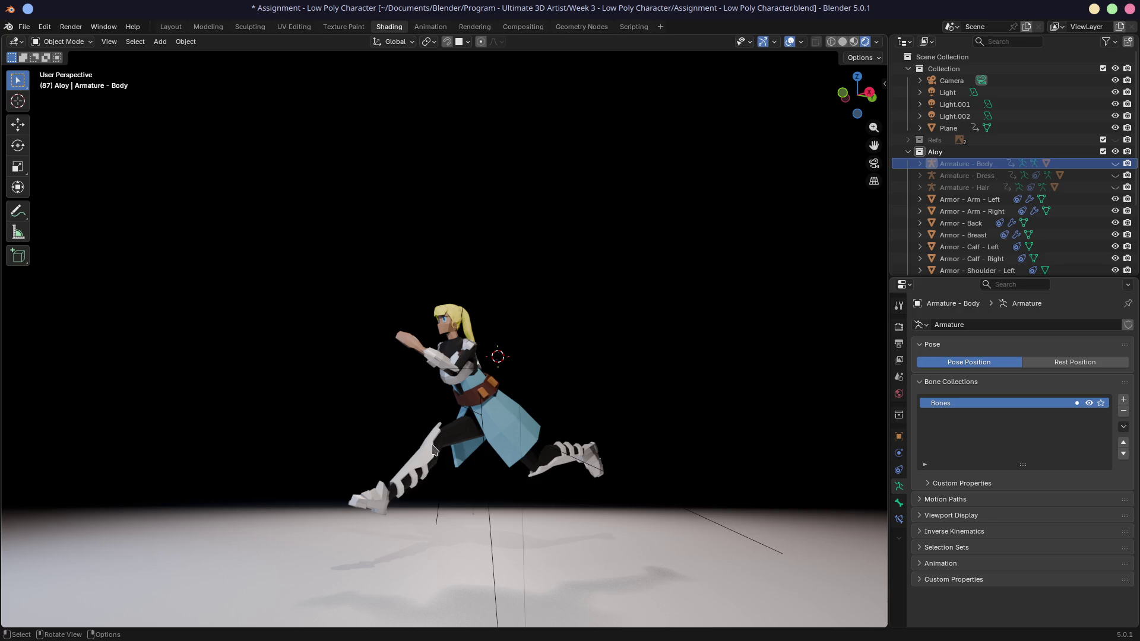
key(alt+Tab)
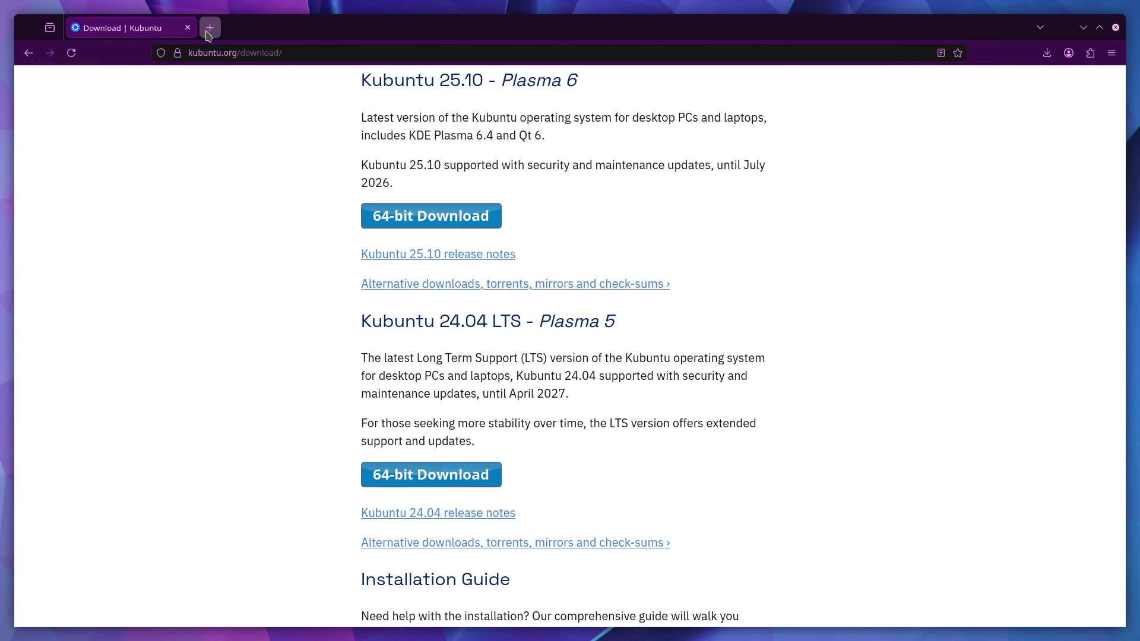
- Search 'grandtabbit' in a new tab, open its YouTube channel, accept cookies and show Videos
click(210, 28)
text(grandtabbit)
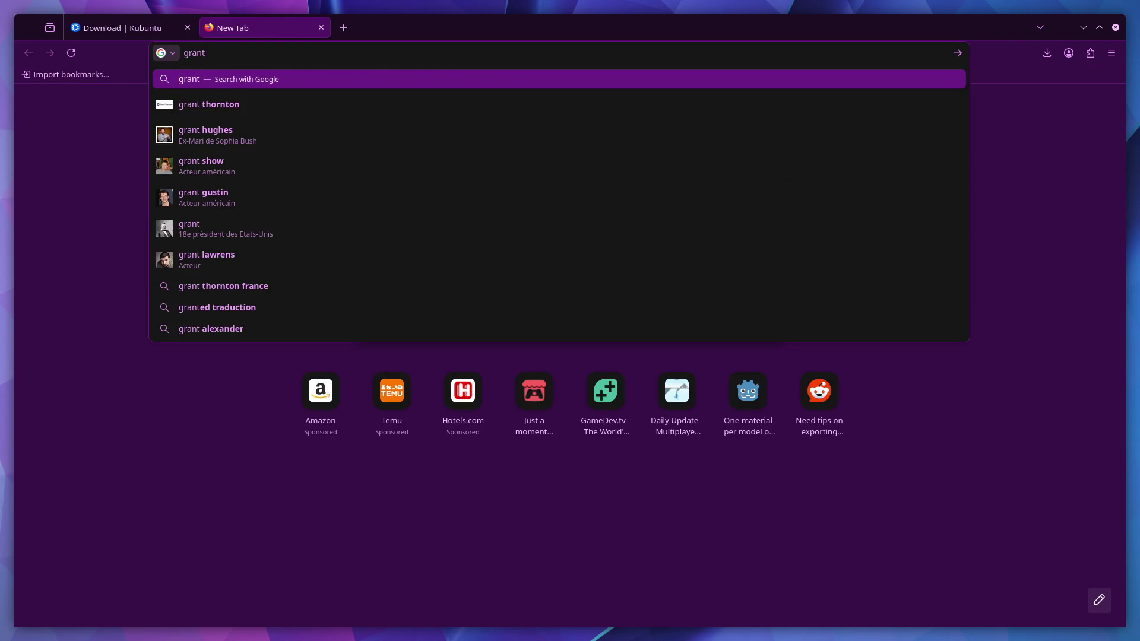
key(Return)
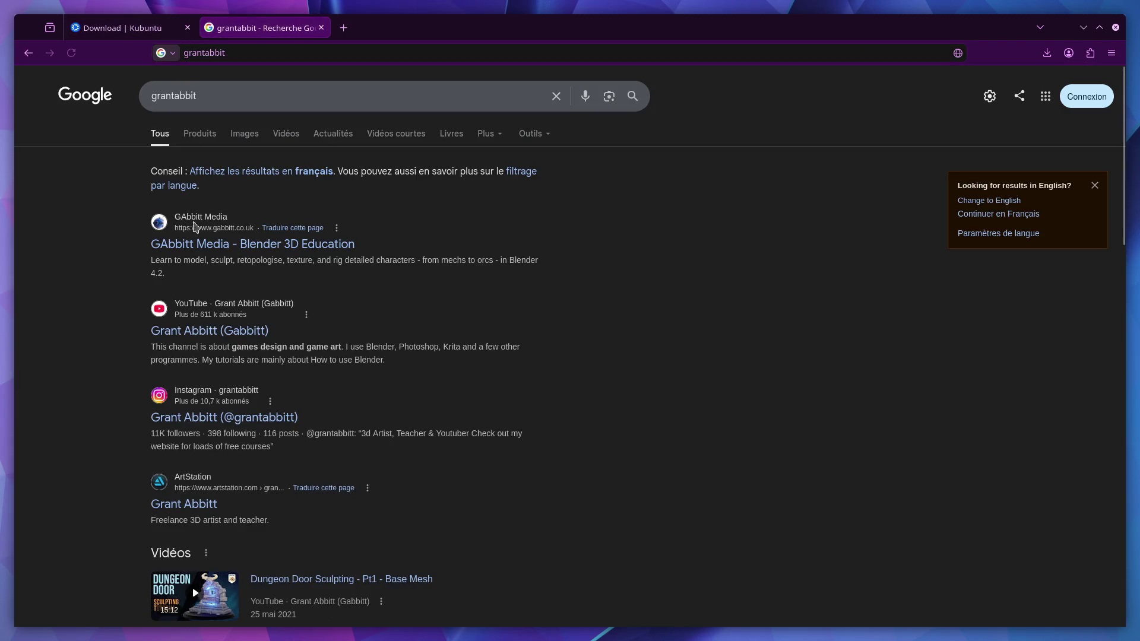
click(235, 331)
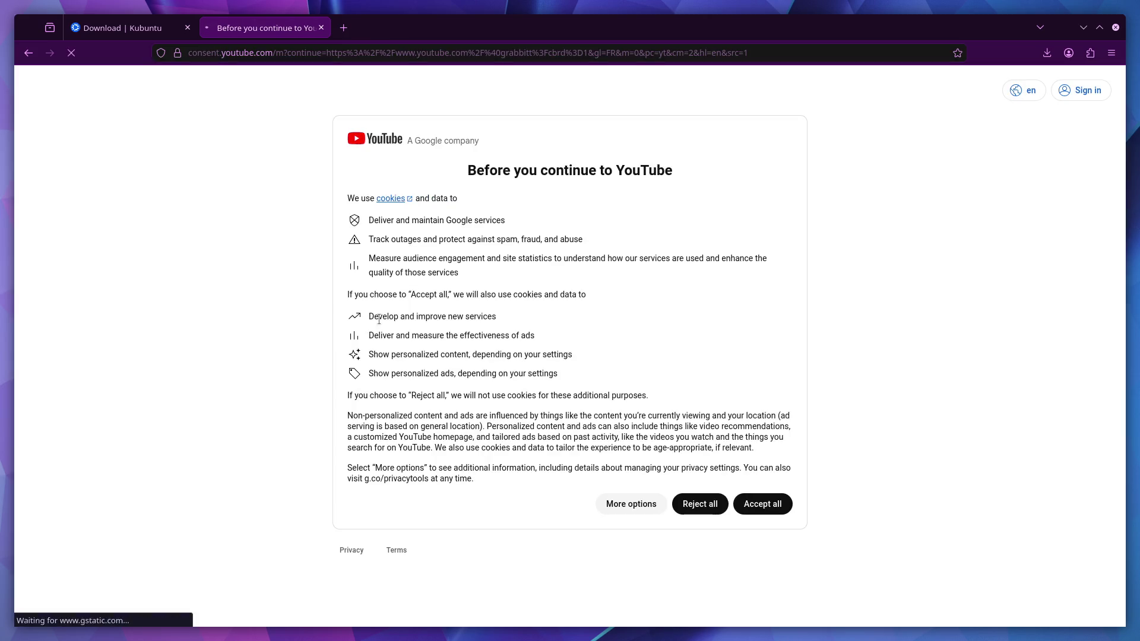
click(747, 506)
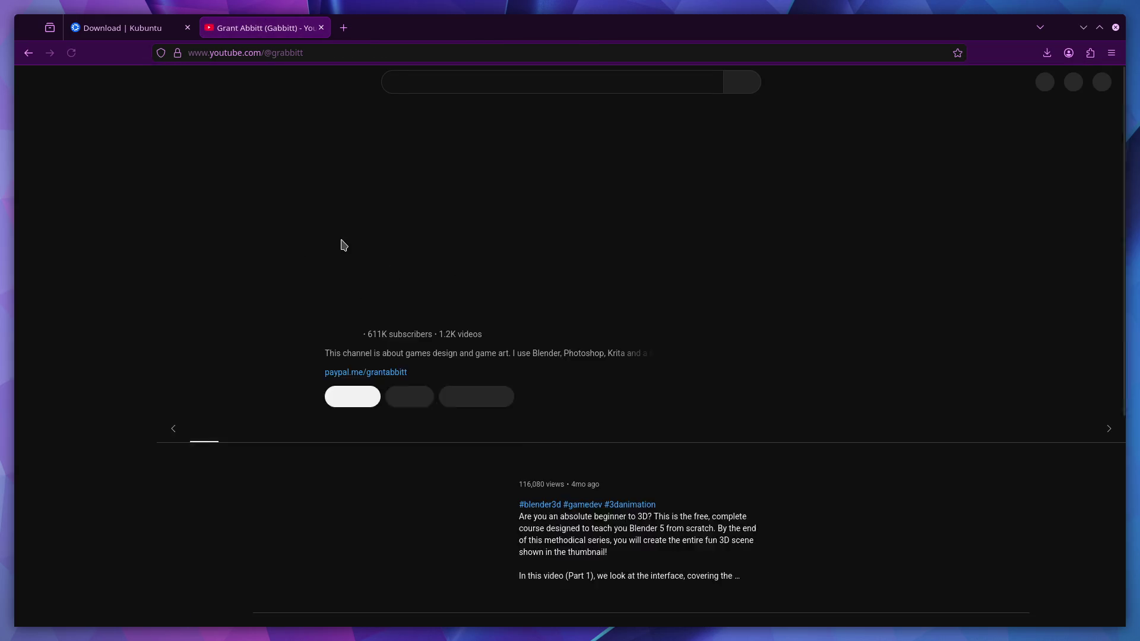
click(316, 362)
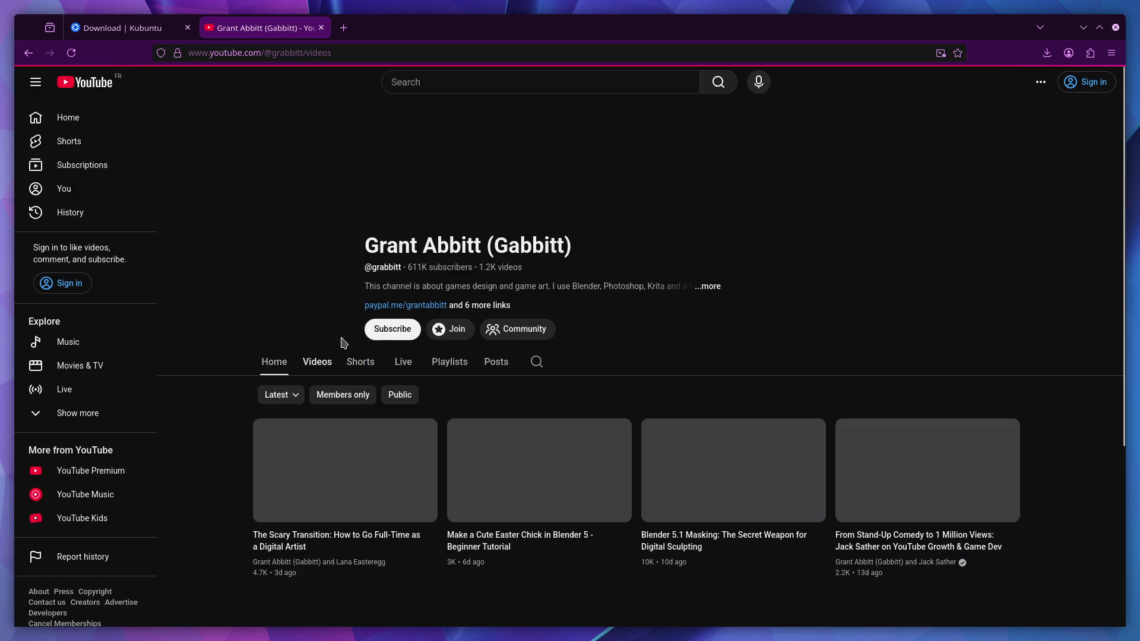
- Scroll through the channel's uploaded videos, then close the YouTube tab and start a new tab
scroll(316, 417, down, 5)
scroll(317, 418, down, 5)
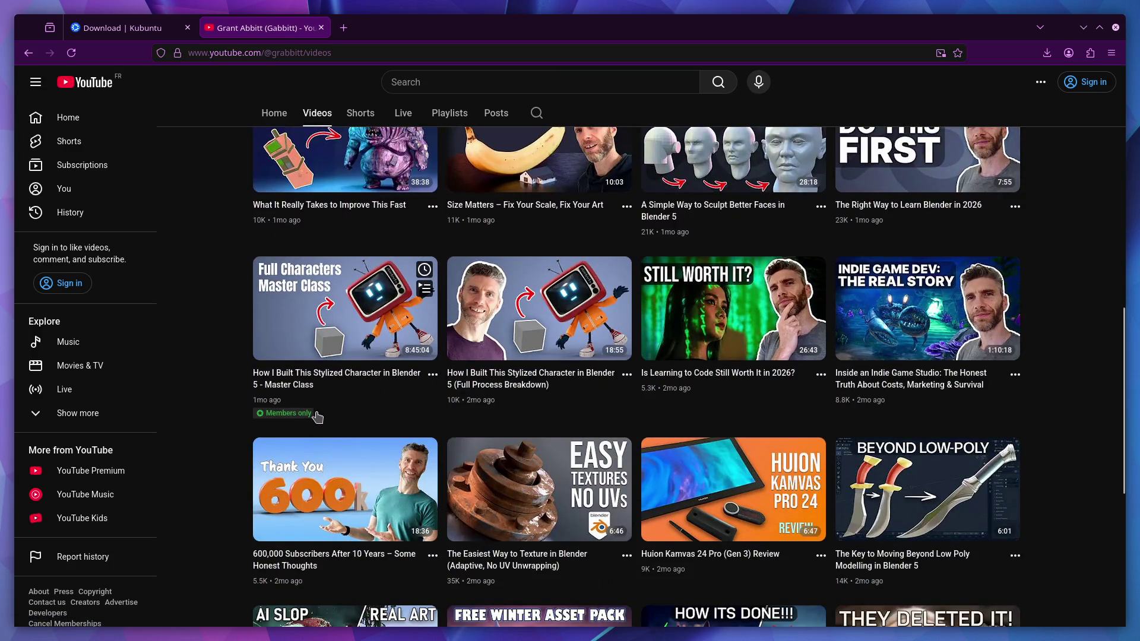
scroll(318, 416, down, 5)
scroll(318, 417, down, 15)
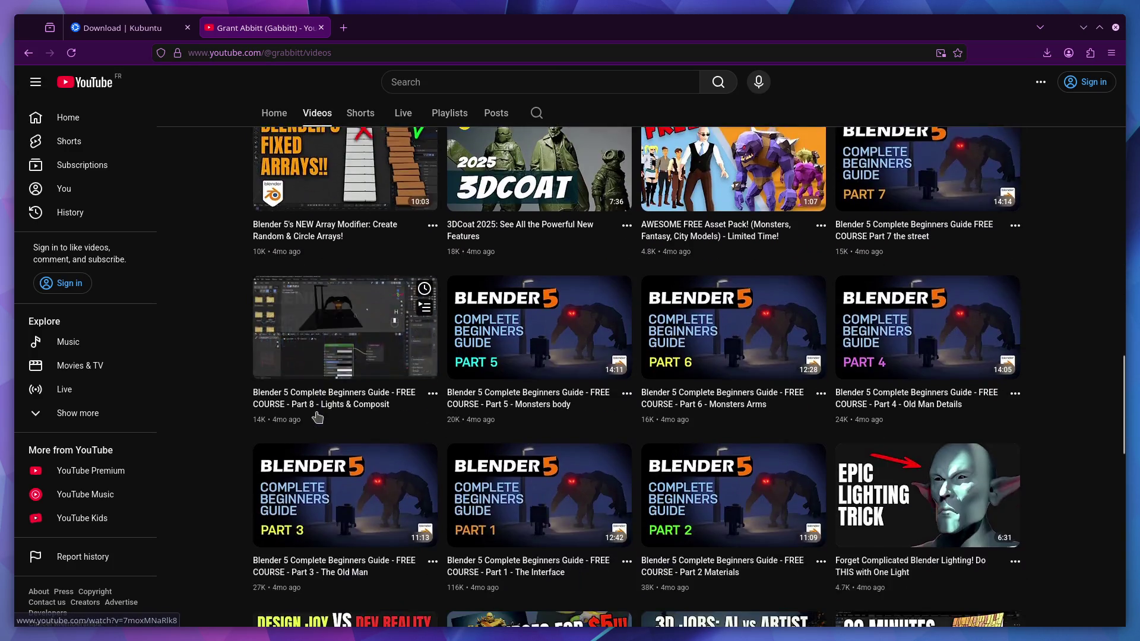
scroll(319, 417, down, 6)
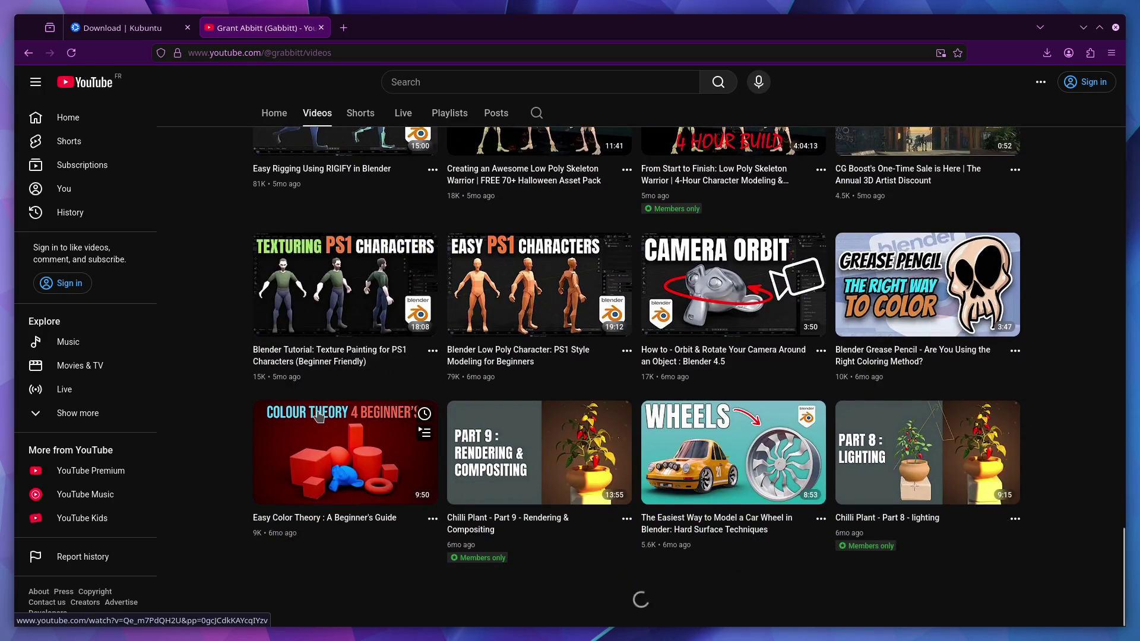
scroll(319, 417, down, 14)
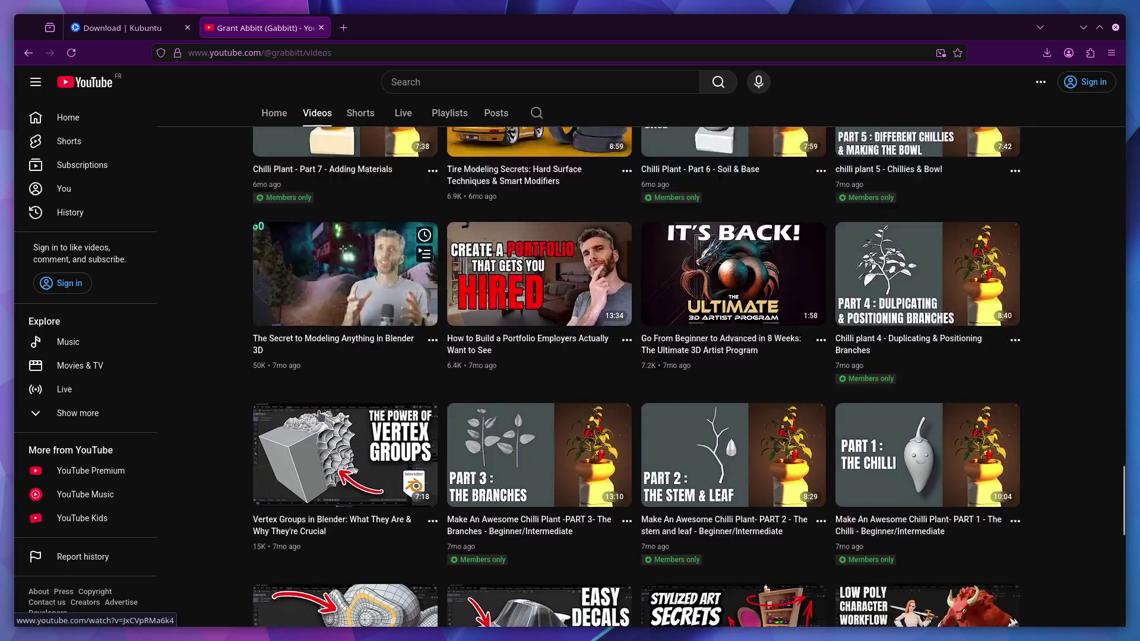
scroll(321, 415, down, 12)
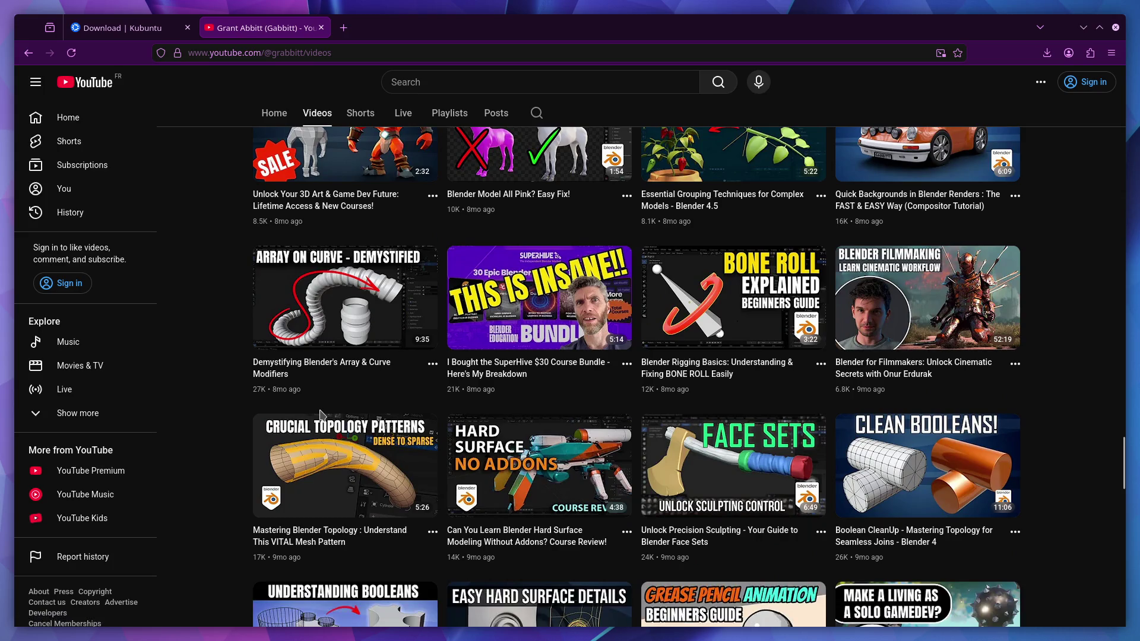
scroll(321, 413, down, 12)
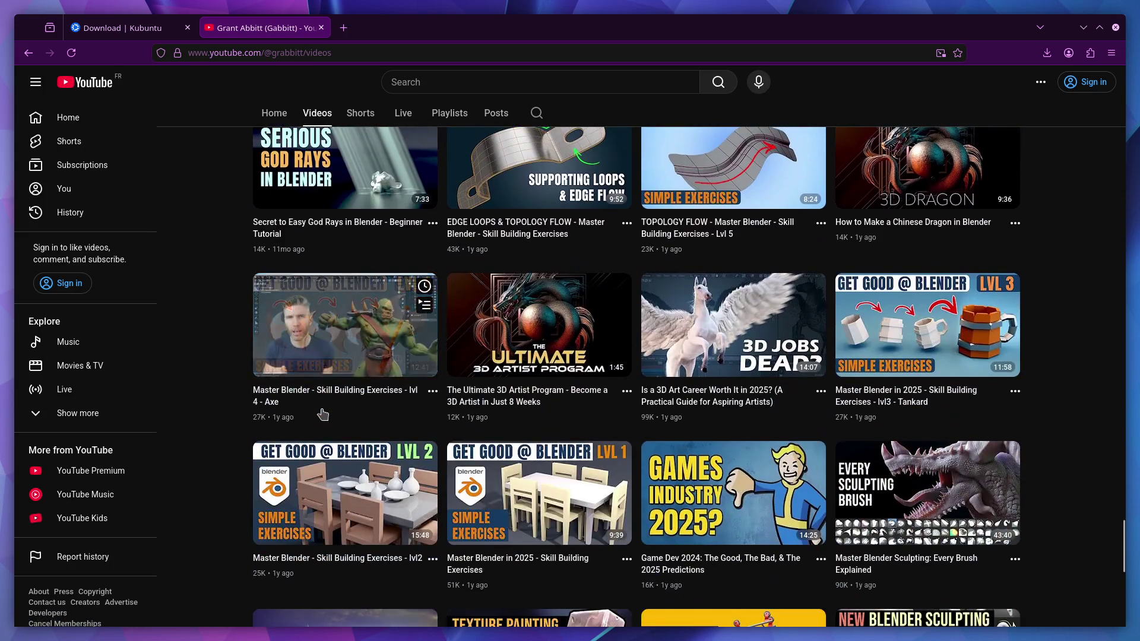
scroll(322, 414, down, 3)
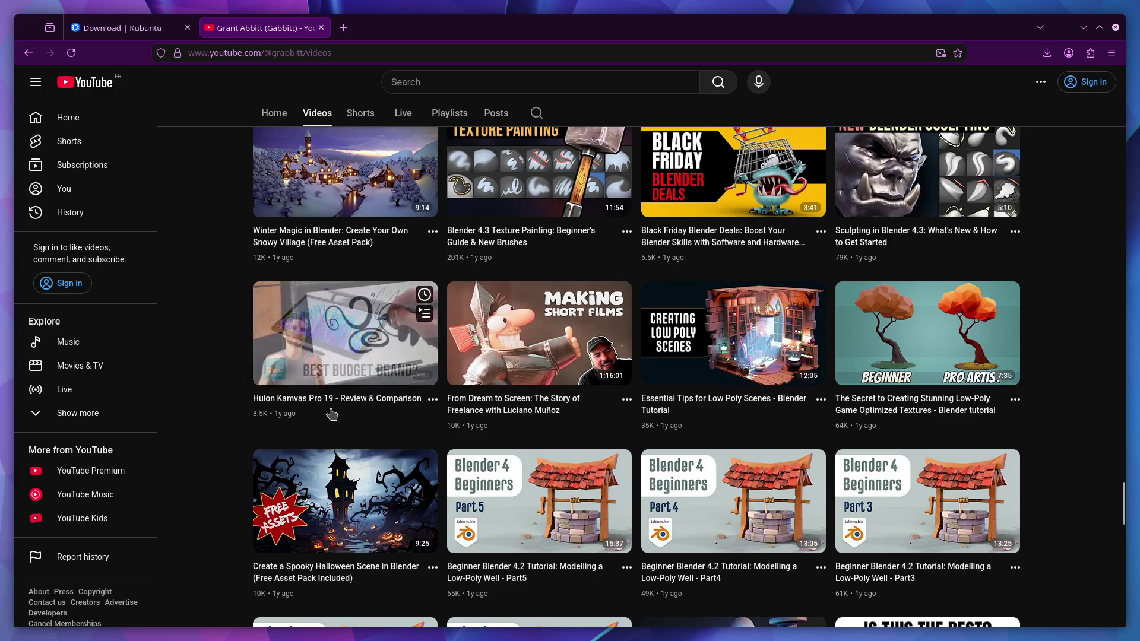
scroll(528, 446, down, 6)
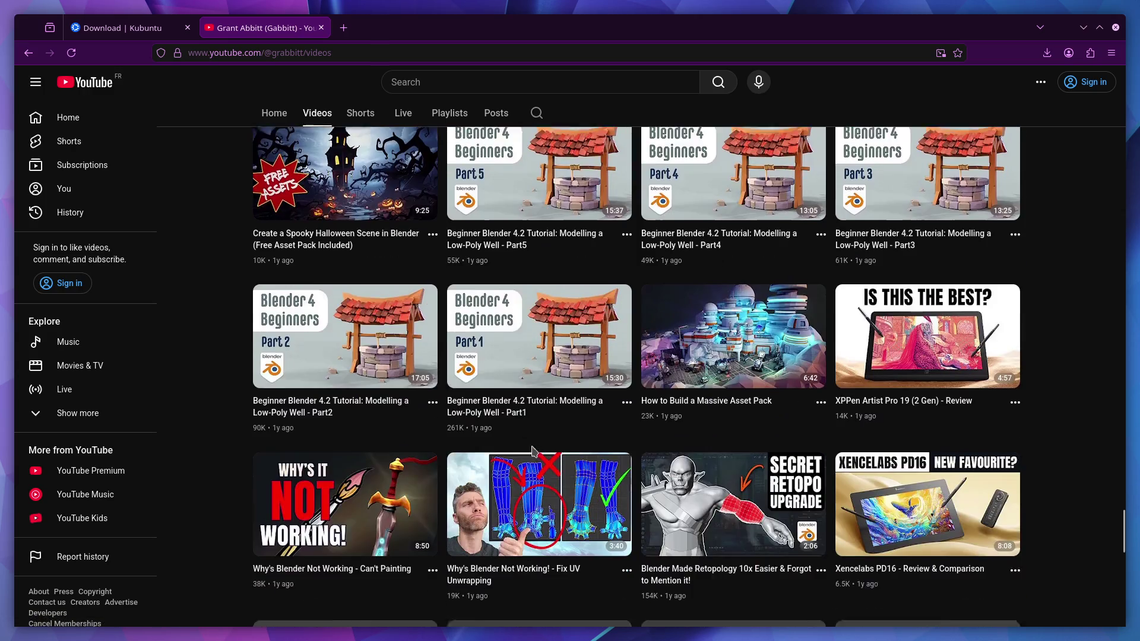
mouse_move(522, 425)
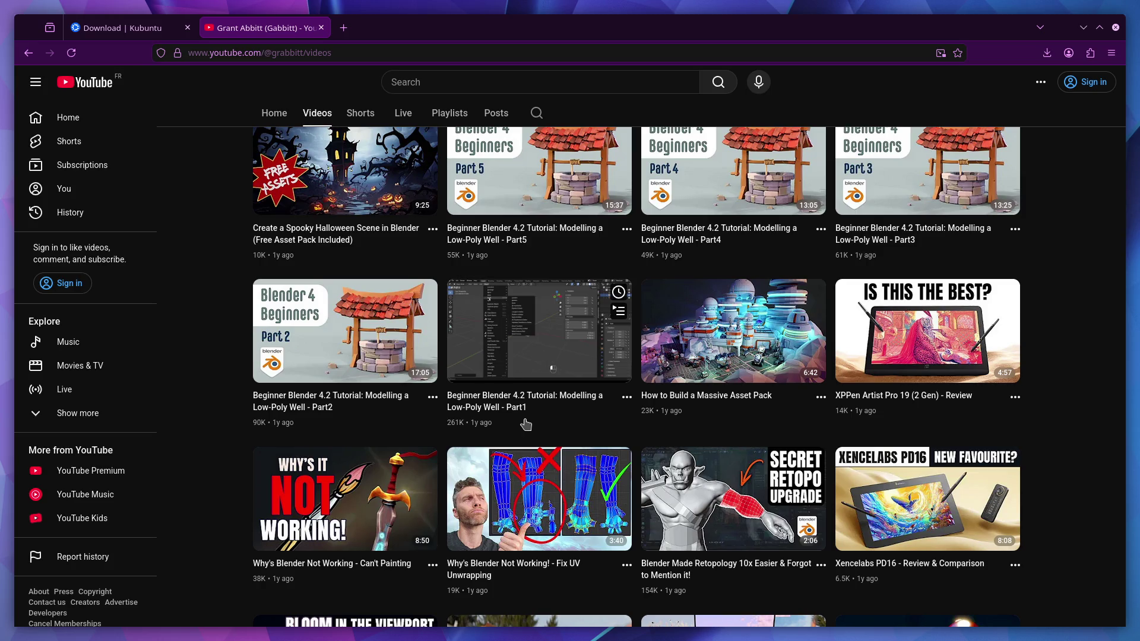
scroll(525, 424, down, 3)
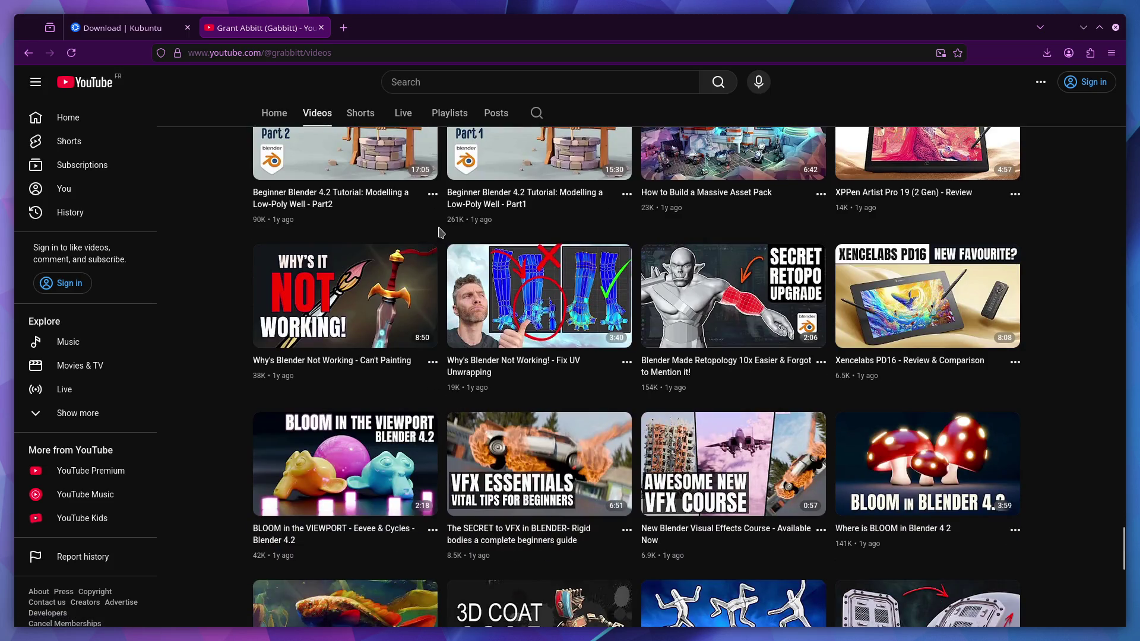
click(321, 27)
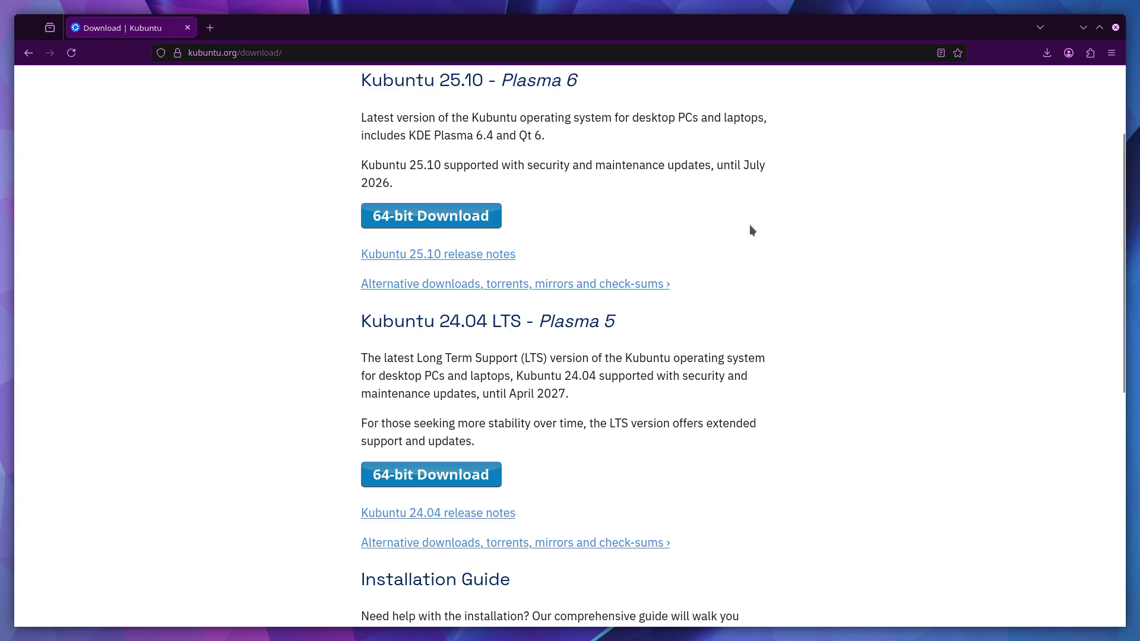
click(210, 27)
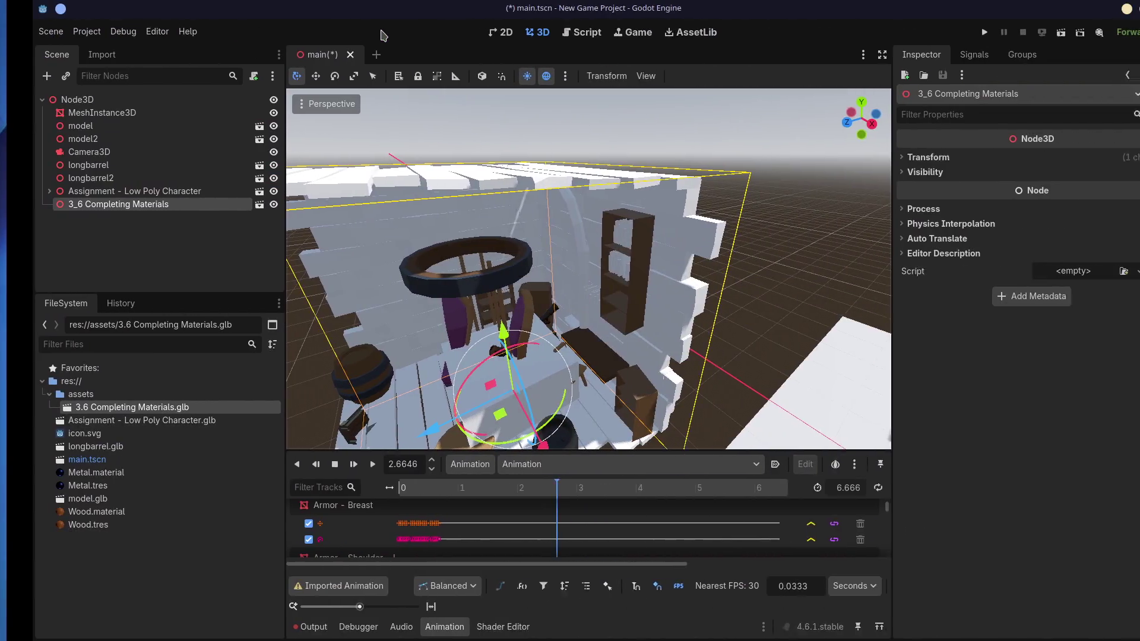
- Orbit and zoom out on the library room, then switch the bottom panel to Debugger Monitors
middle_drag(488, 227, 465, 265)
scroll(466, 265, down, 3)
scroll(466, 266, down, 5)
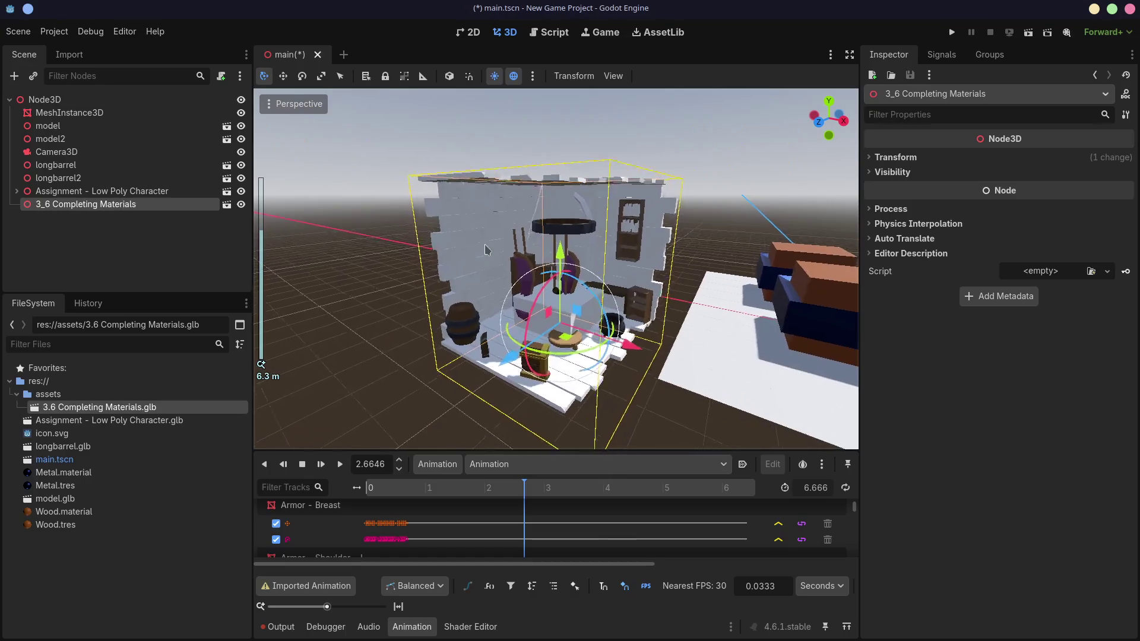
right_click(204, 209)
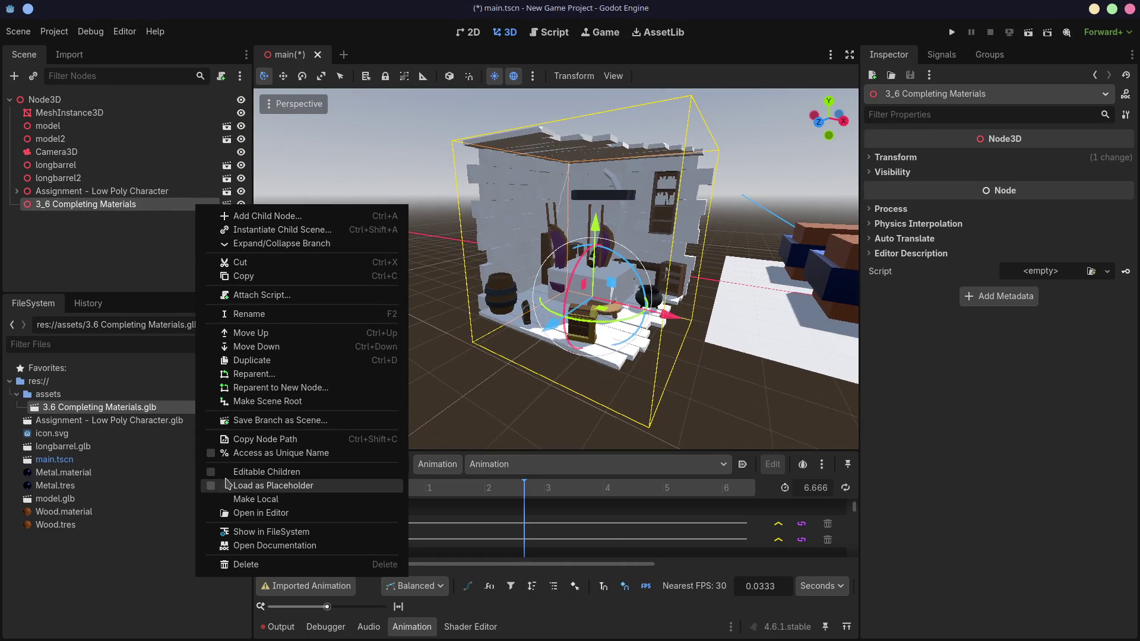
click(960, 72)
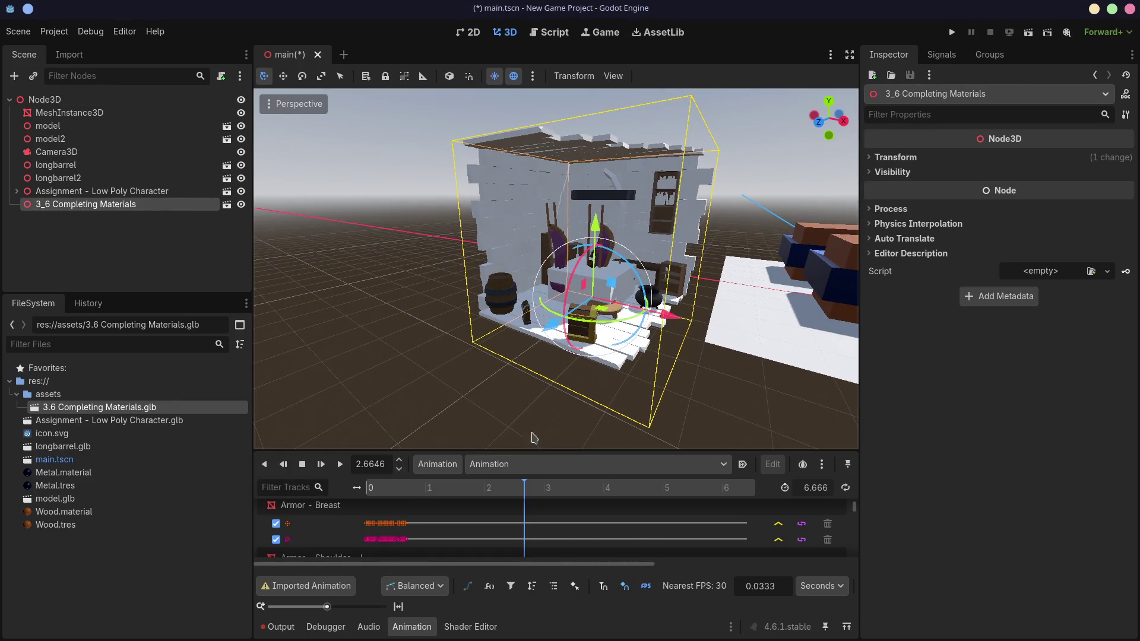
click(325, 627)
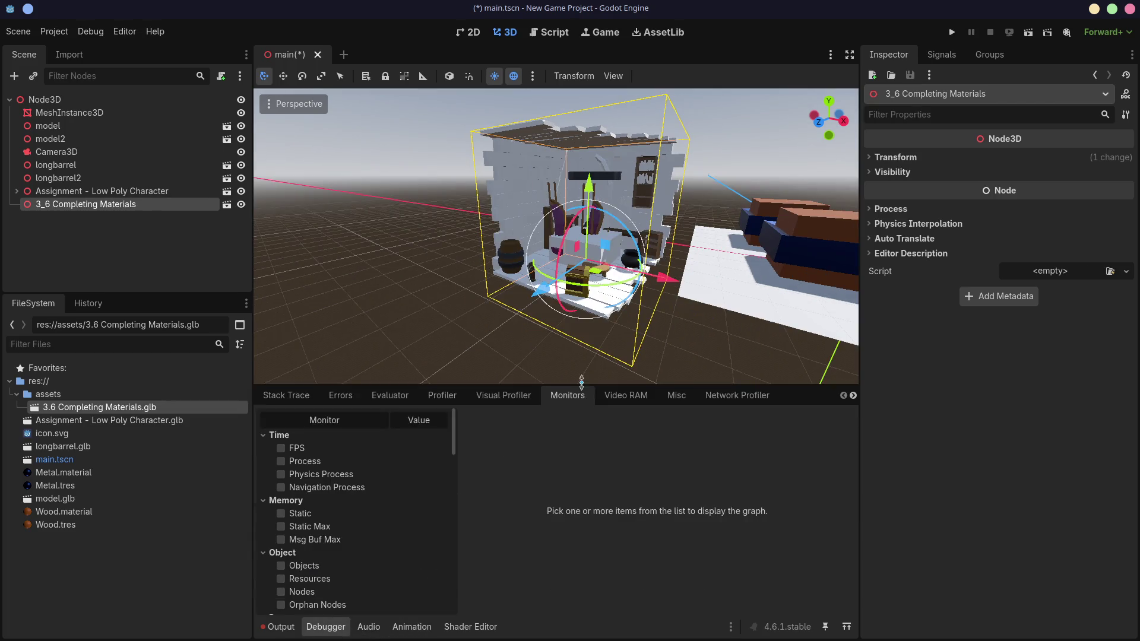
- Enable the Total Objects Drawn, Total Primitives Drawn and Total Draw Calls monitors
scroll(285, 534, down, 5)
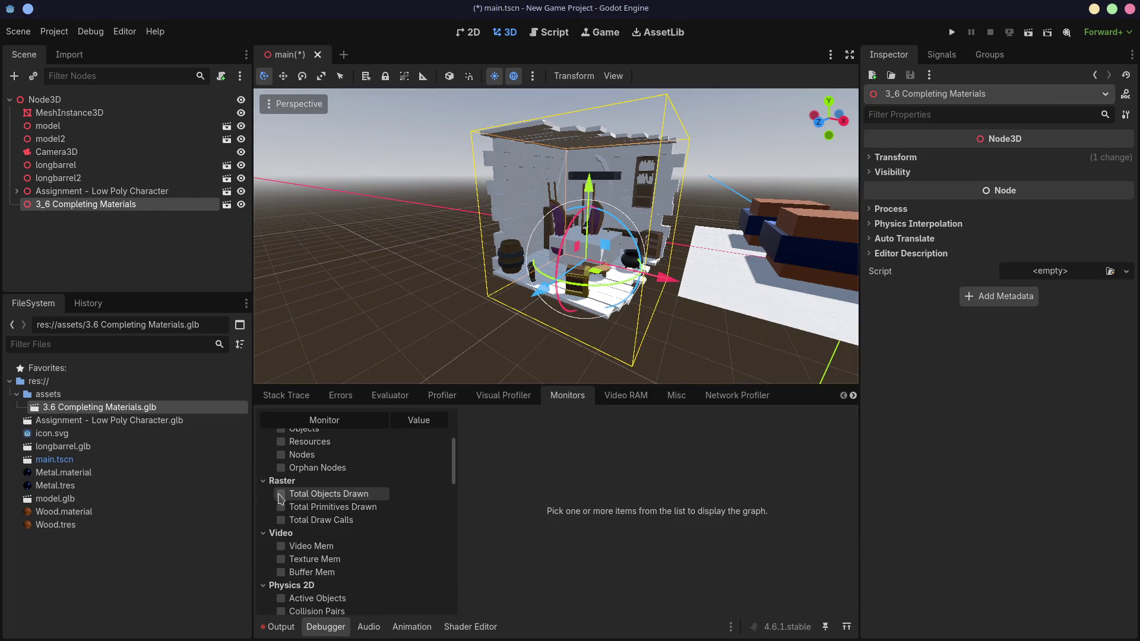
click(280, 494)
click(281, 507)
click(281, 520)
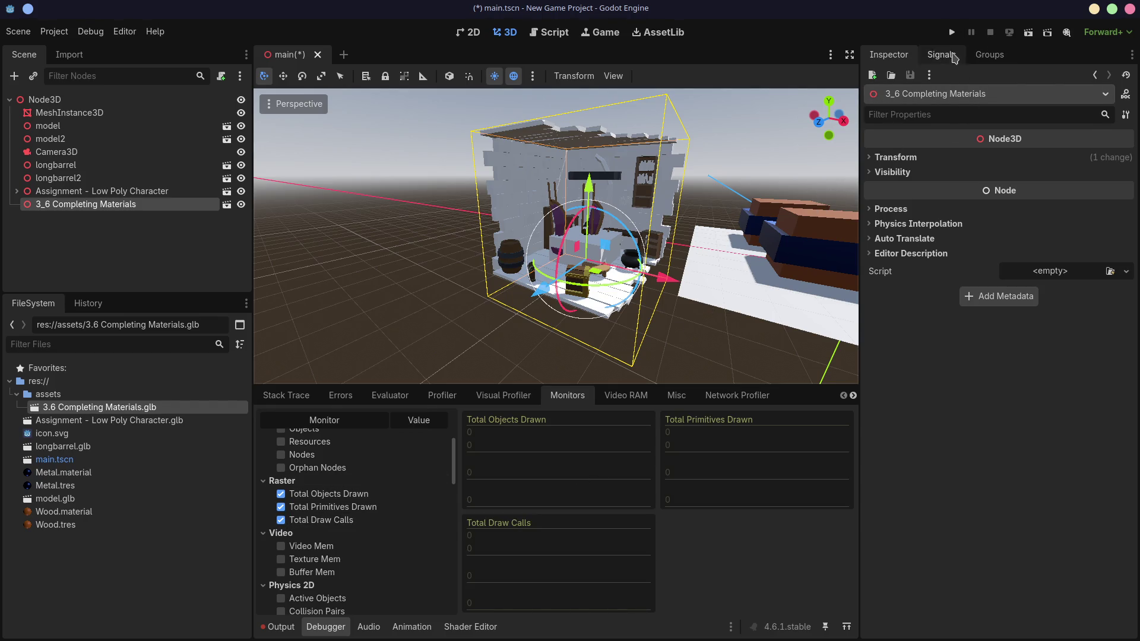
- Run the project to graph 337 objects, 15883 primitives and 256 draw calls, then inspect the barrel
click(952, 32)
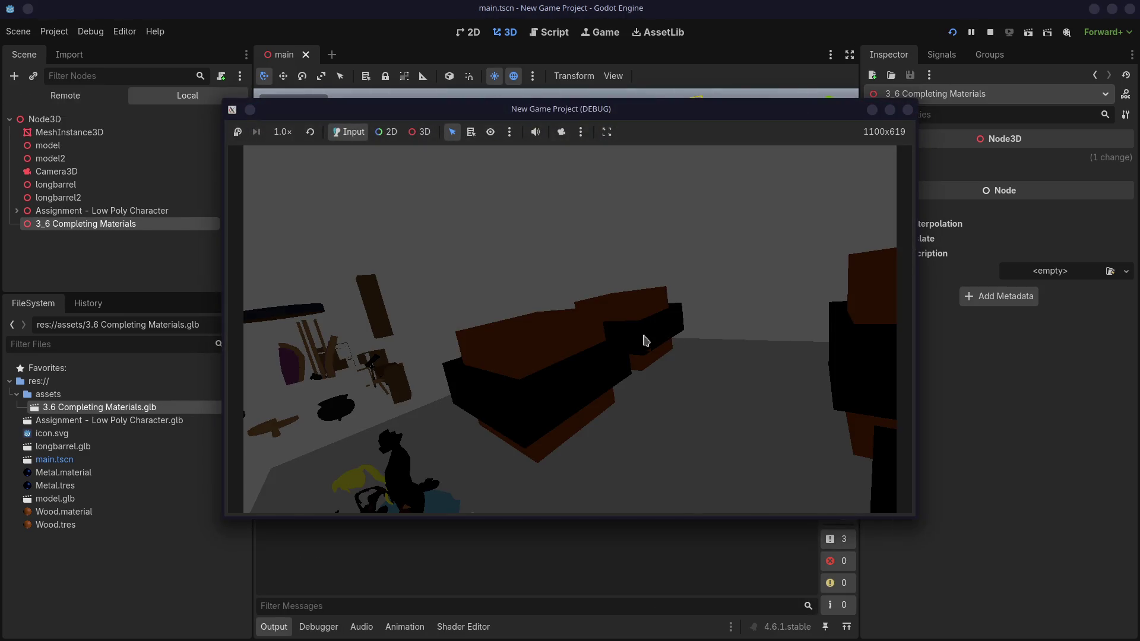
click(907, 109)
click(336, 627)
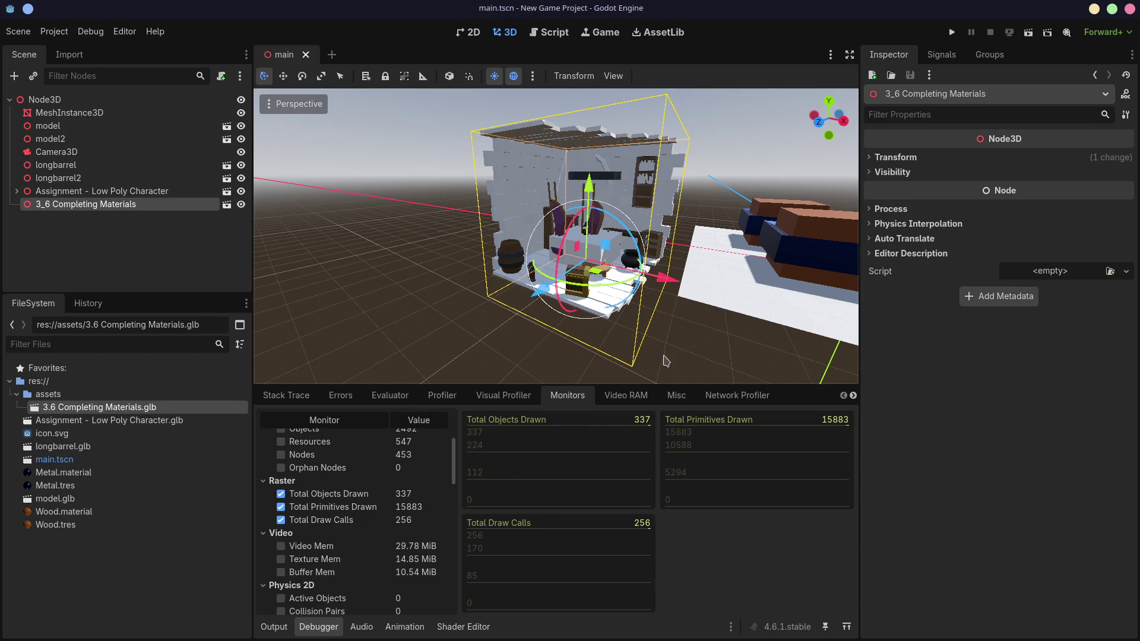
scroll(534, 273, up, 6)
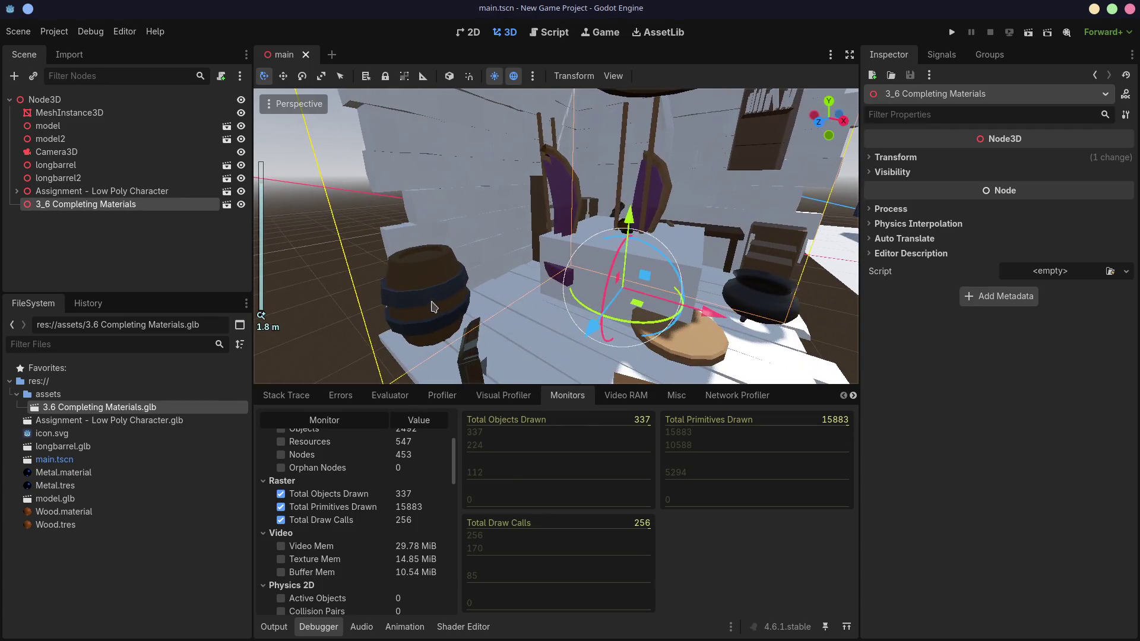
middle_drag(400, 322, 482, 289)
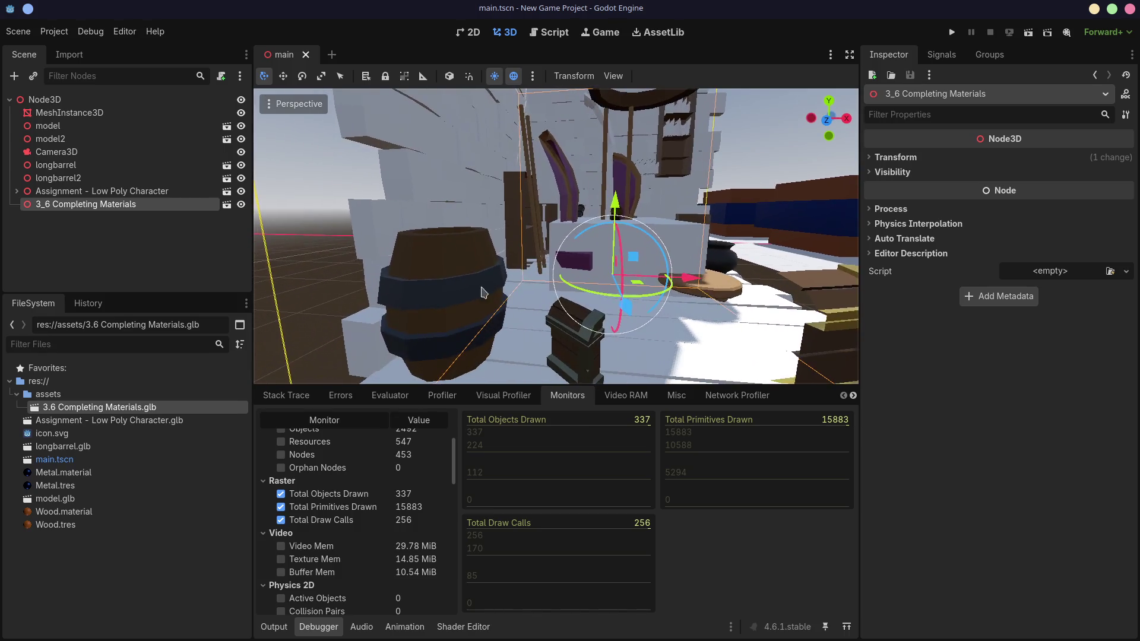
middle_drag(432, 321, 470, 303)
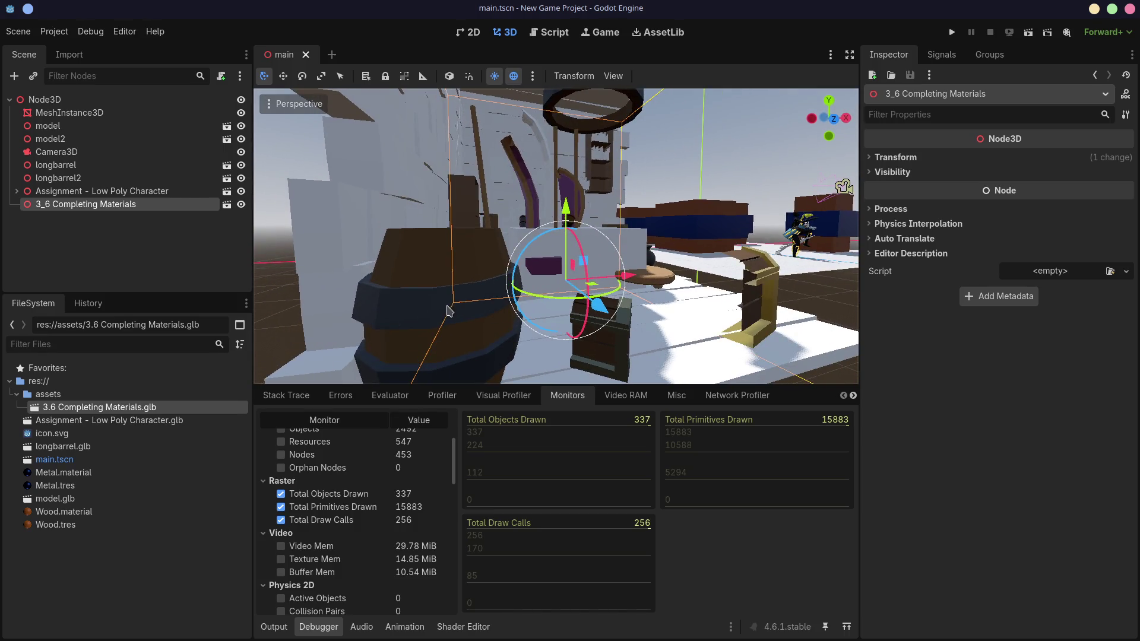
middle_drag(449, 305, 395, 318)
mouse_move(464, 256)
middle_down()
mouse_move(440, 267)
mouse_move(452, 277)
middle_up()
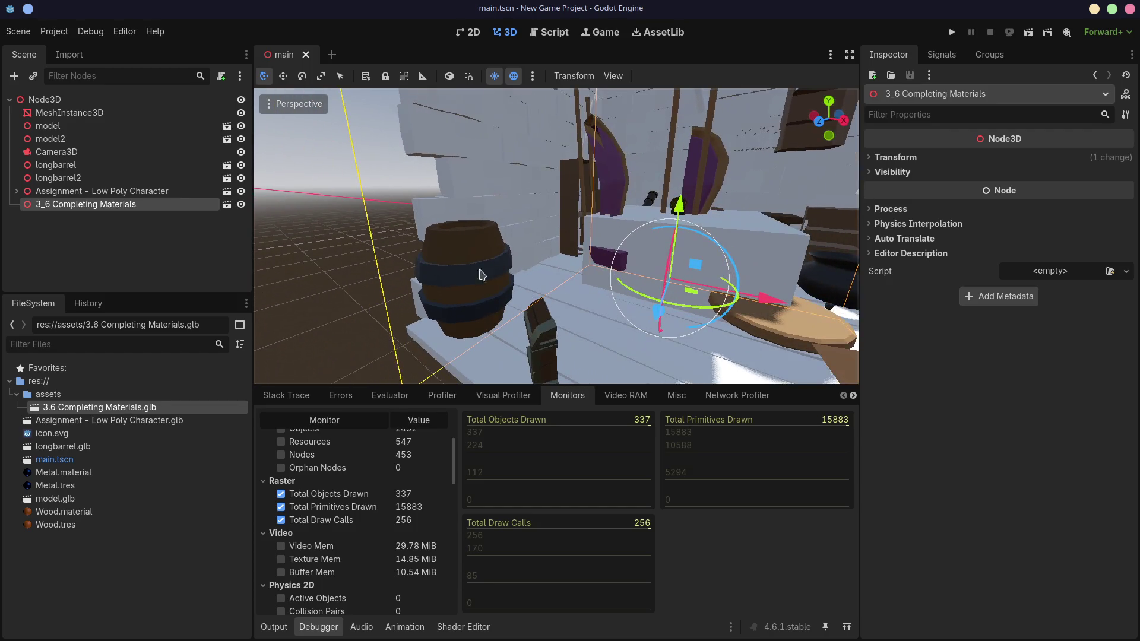
scroll(524, 274, down, 3)
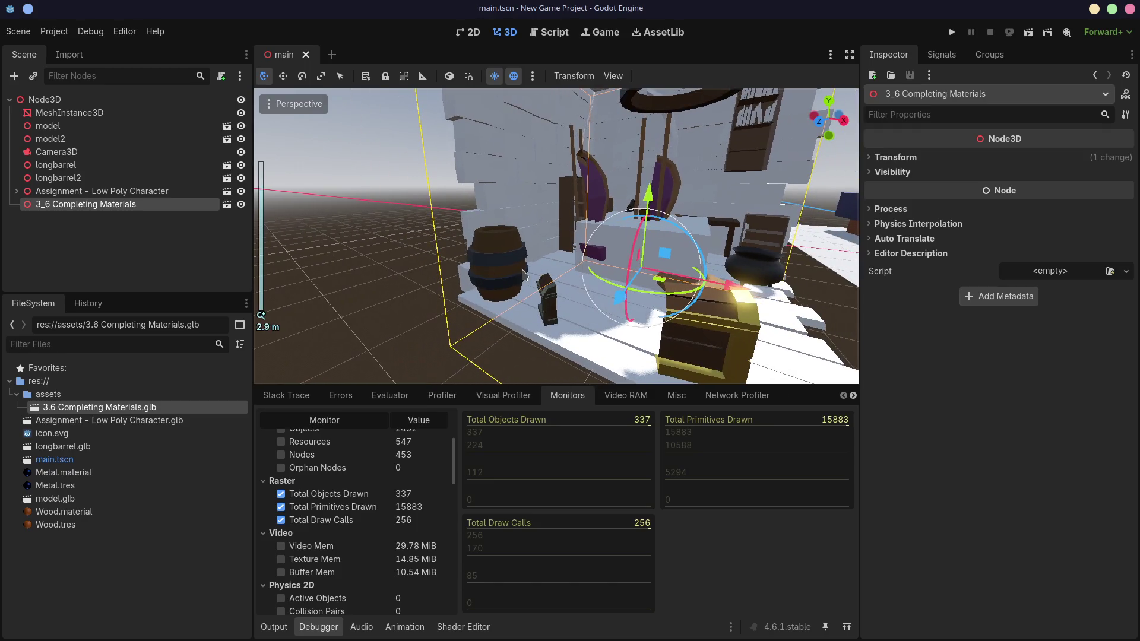
scroll(523, 276, up, 5)
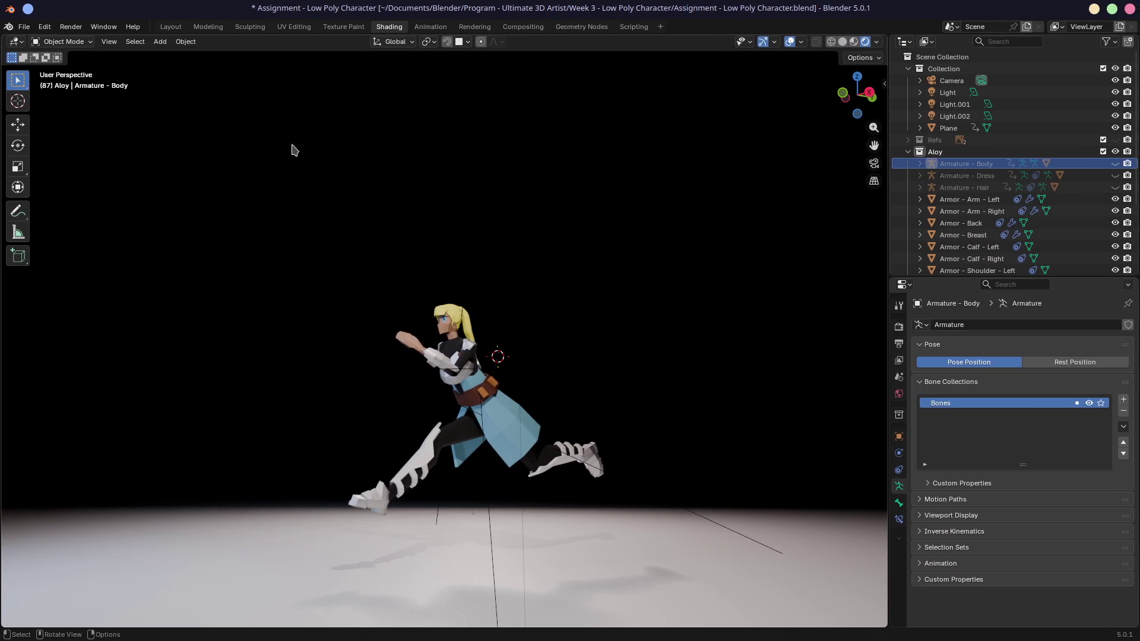
- In Blender, open 3.6 Completing Materials from recent files, saving the current changes first
click(29, 28)
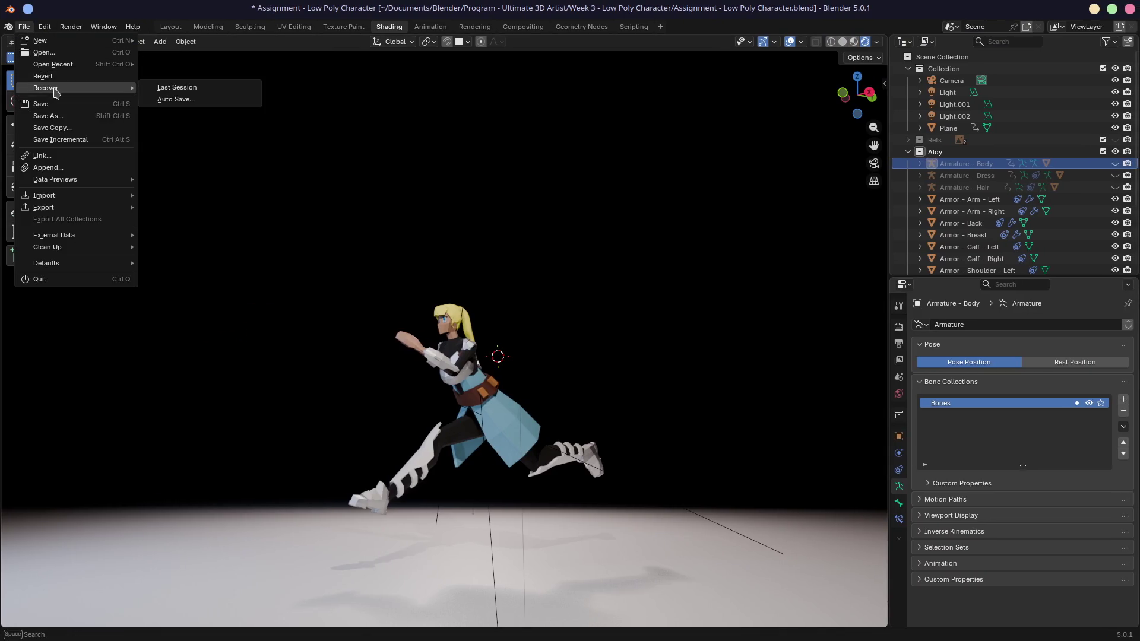
mouse_move(58, 62)
click(179, 90)
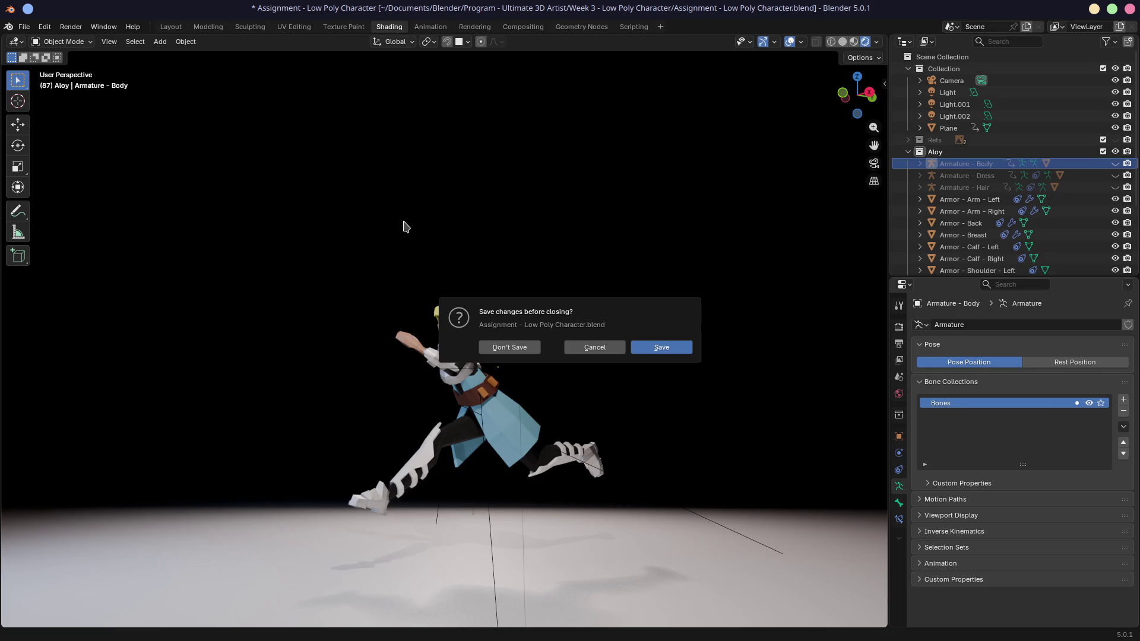
click(665, 348)
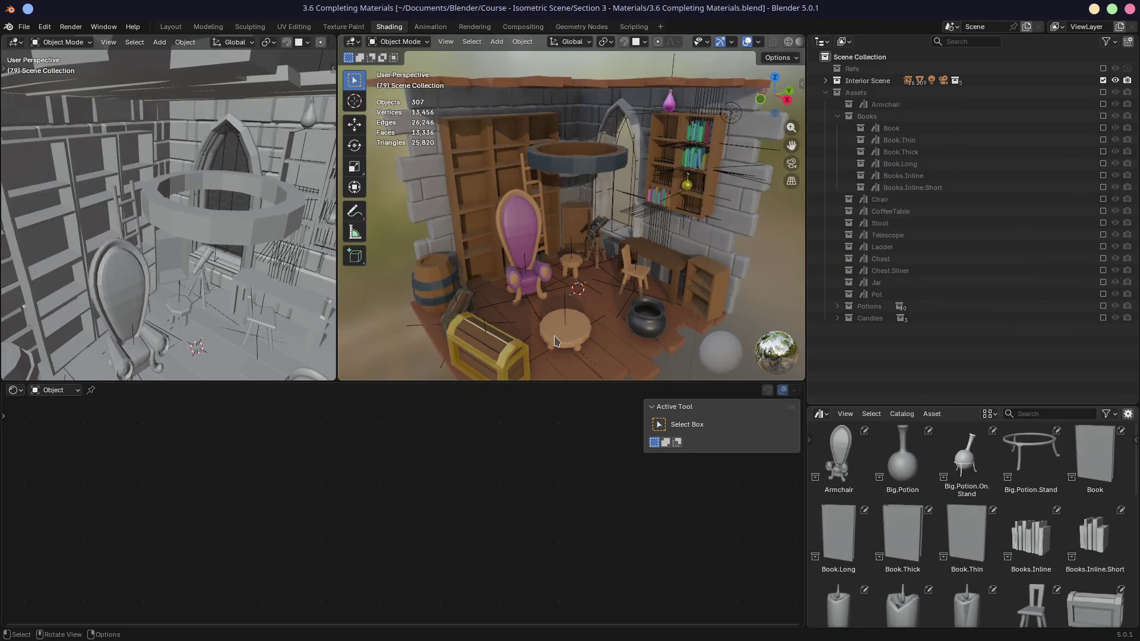
scroll(564, 303, up, 2)
click(488, 311)
scroll(487, 311, up, 3)
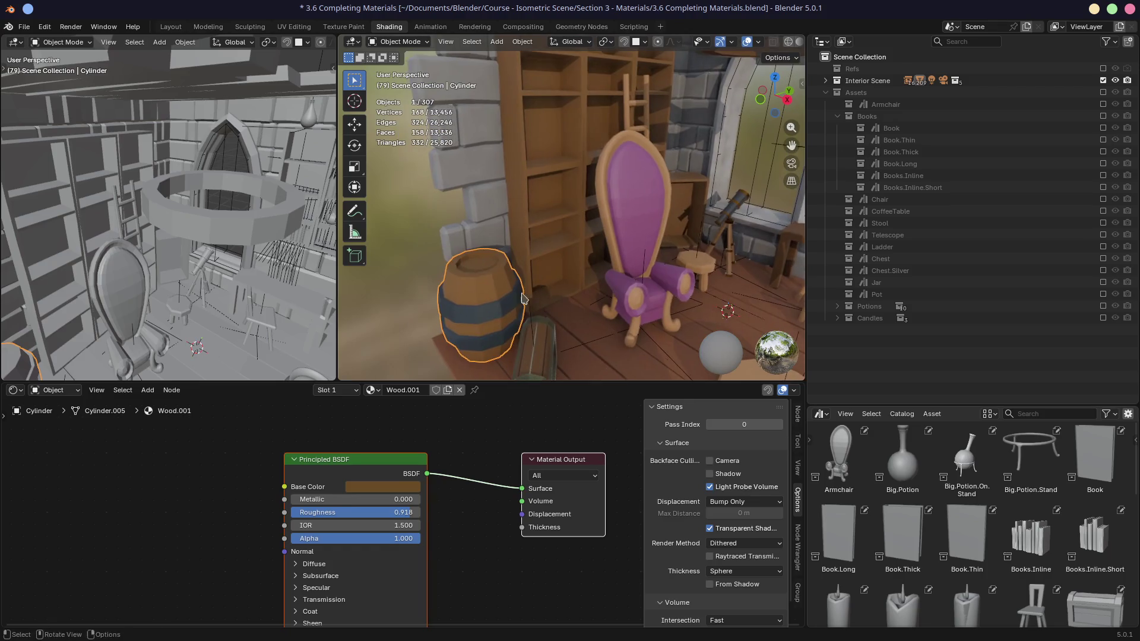
mouse_move(386, 499)
mouse_down()
mouse_move(416, 499)
mouse_move(356, 499)
mouse_up()
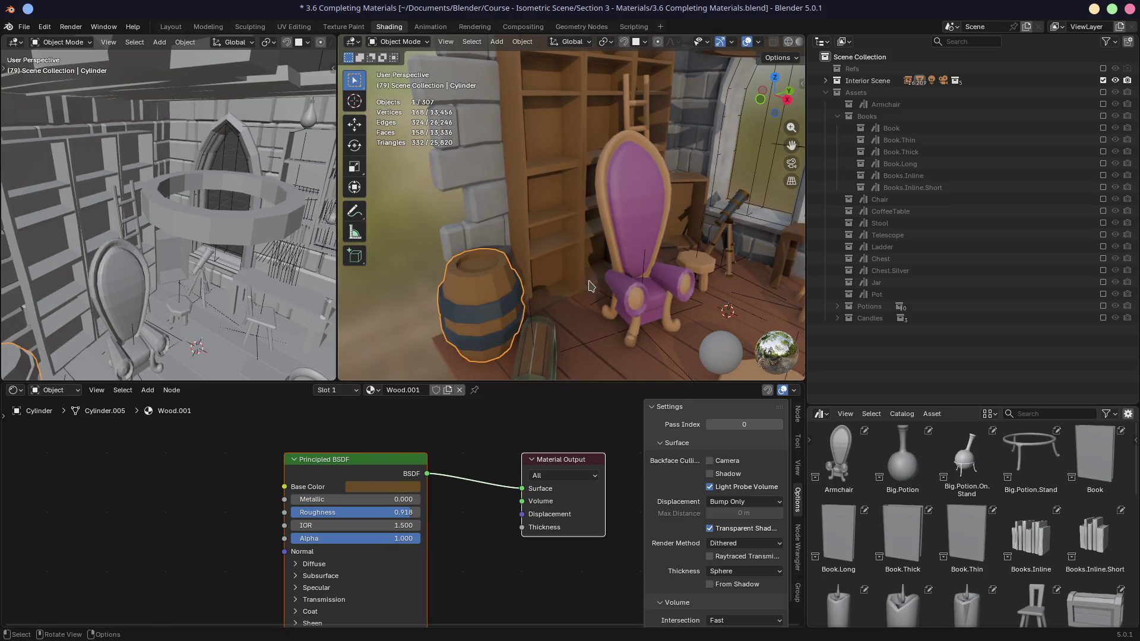
click(336, 390)
click(313, 428)
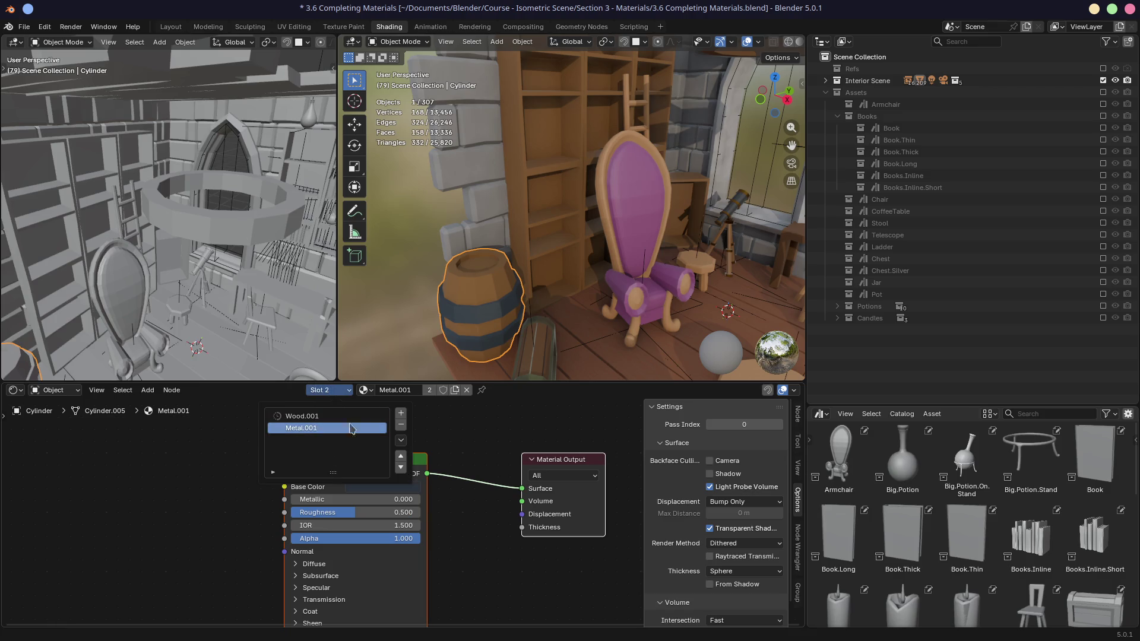
click(396, 387)
text(Meta)
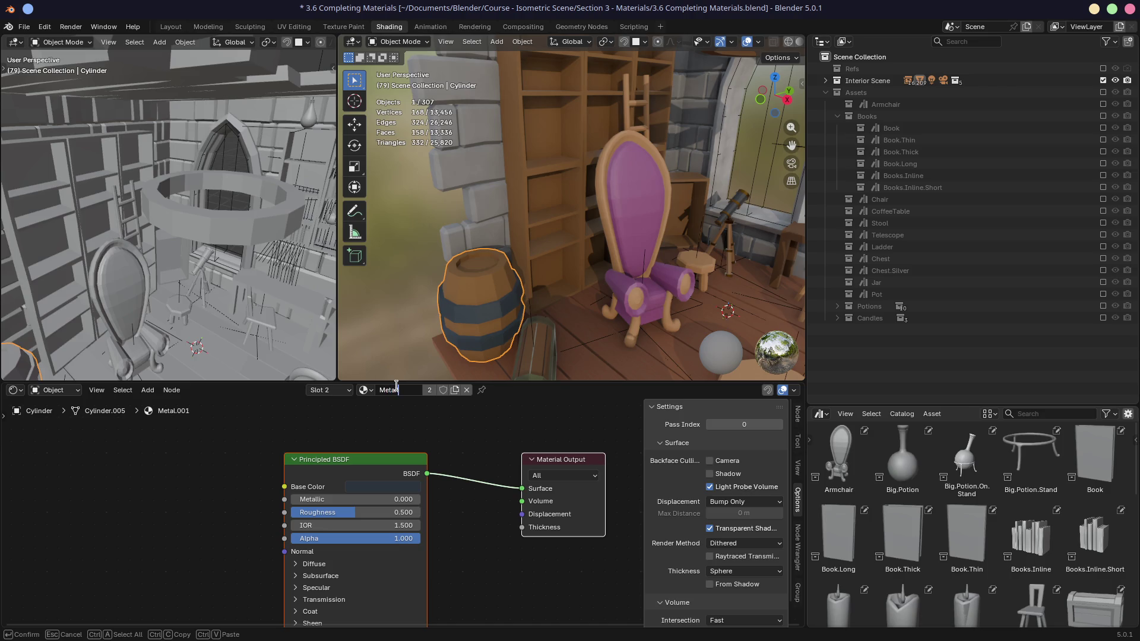
text(il.001)
key(Return)
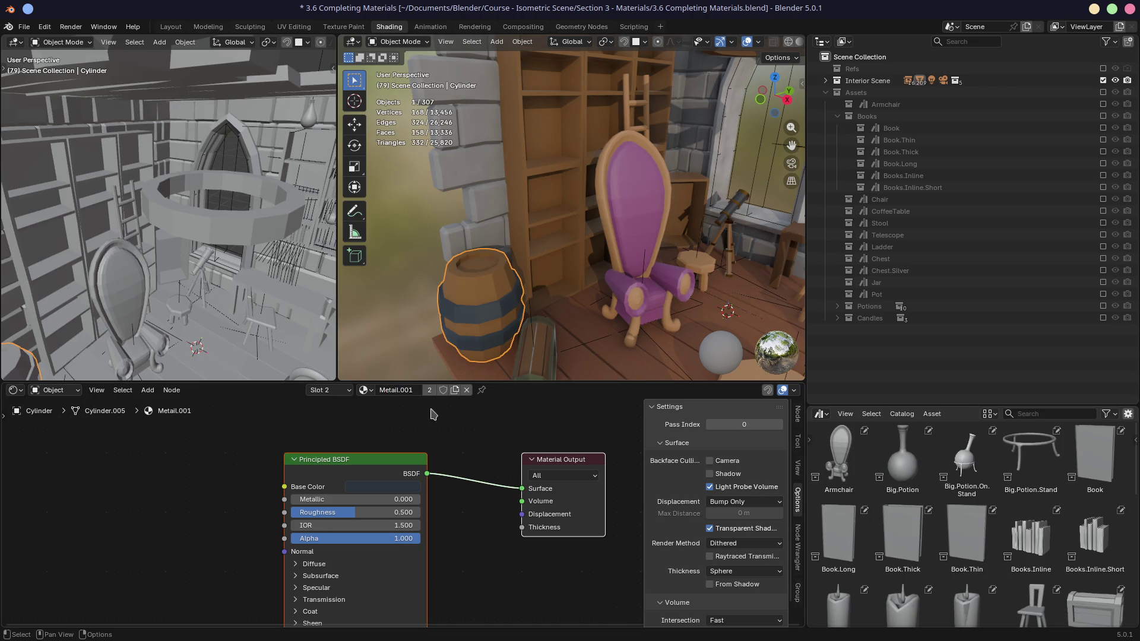
click(396, 392)
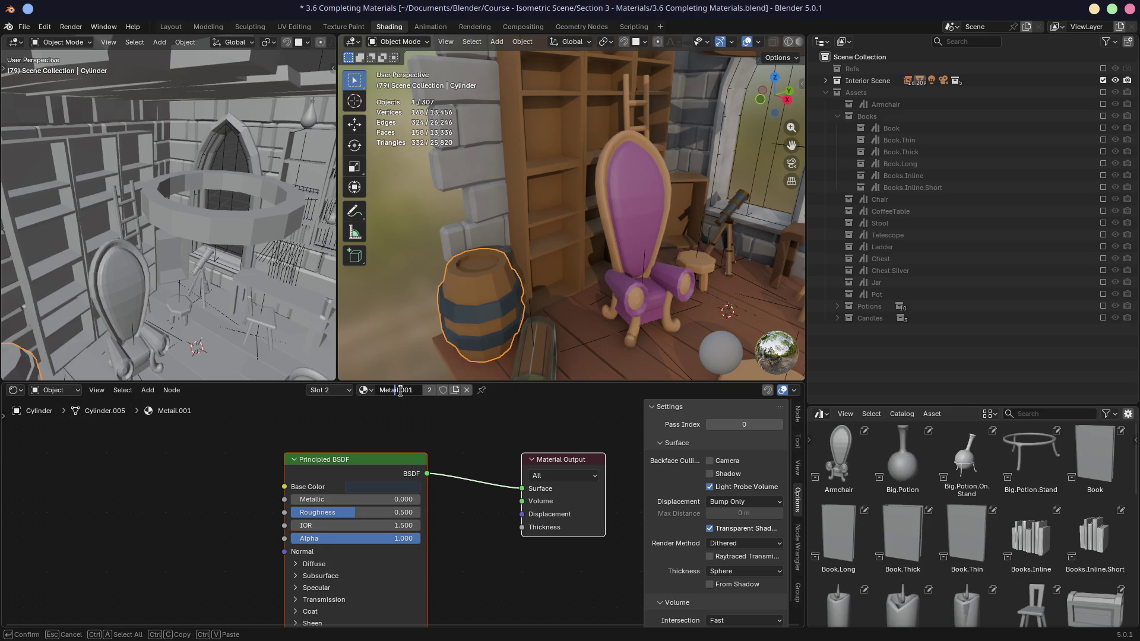
click(367, 393)
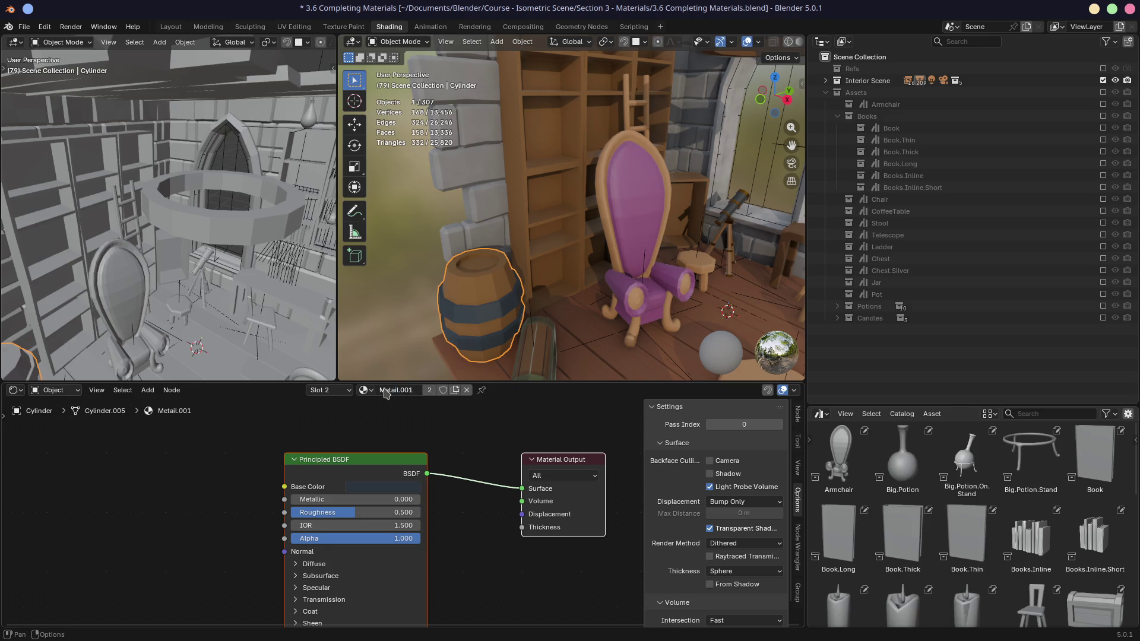
click(368, 392)
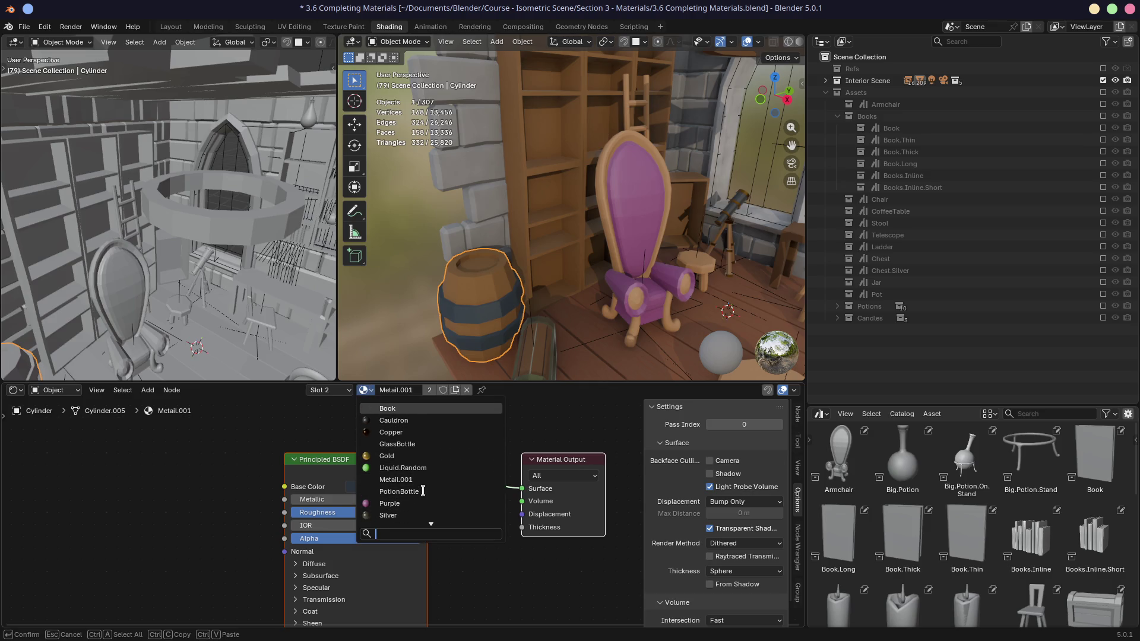
click(400, 390)
text(Me)
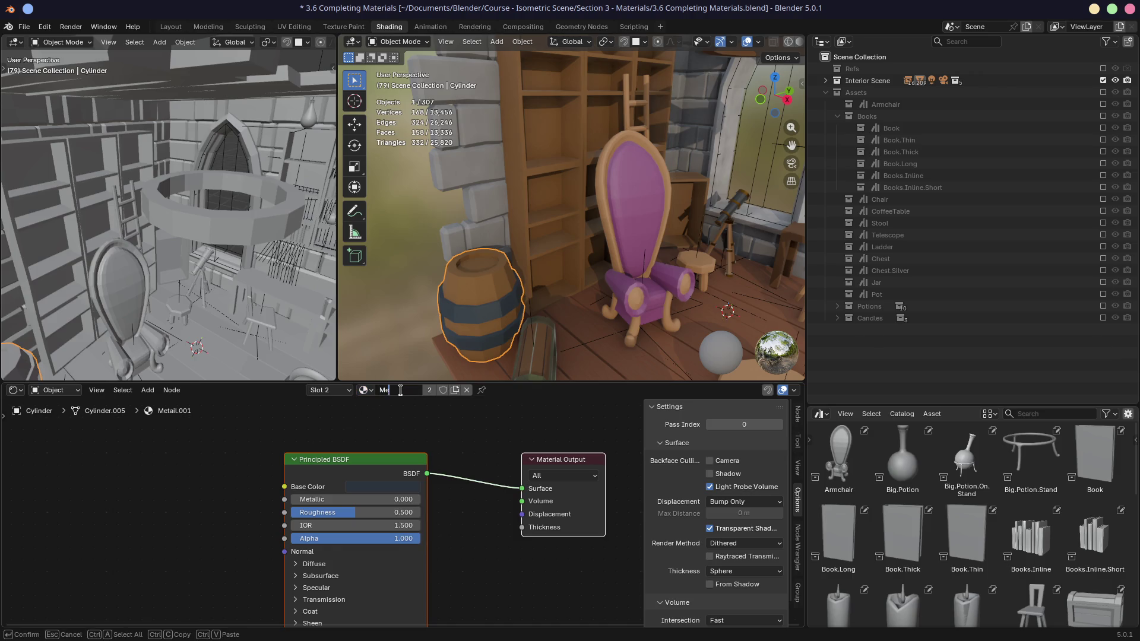
text(tal.001)
key(Return)
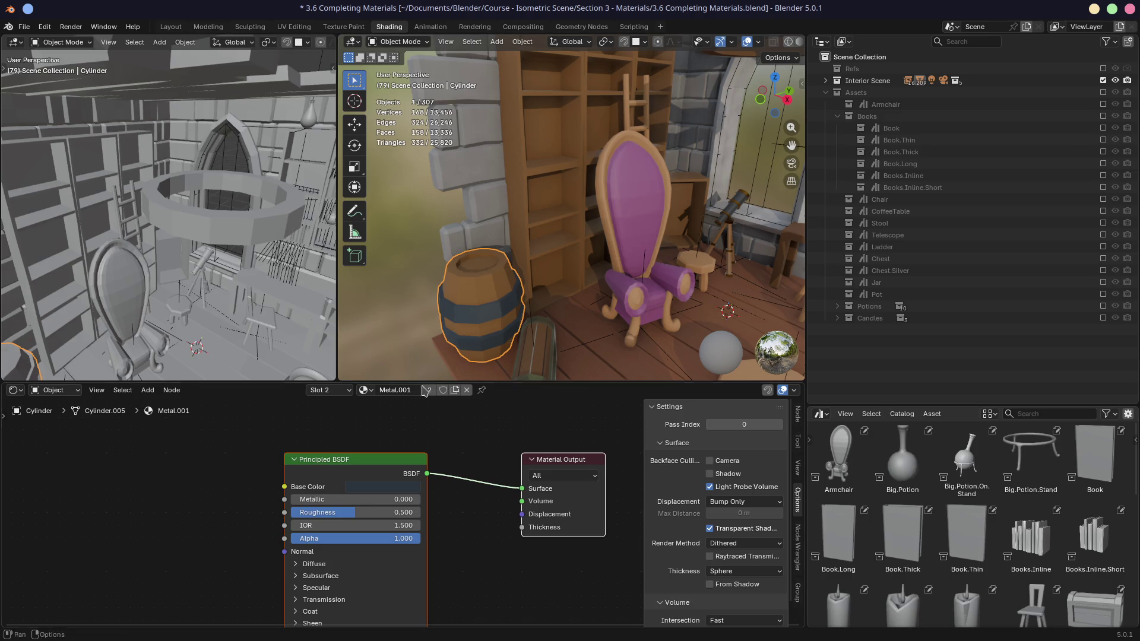
middle_drag(475, 267, 649, 272)
middle_drag(556, 262, 496, 267)
scroll(496, 267, down, 5)
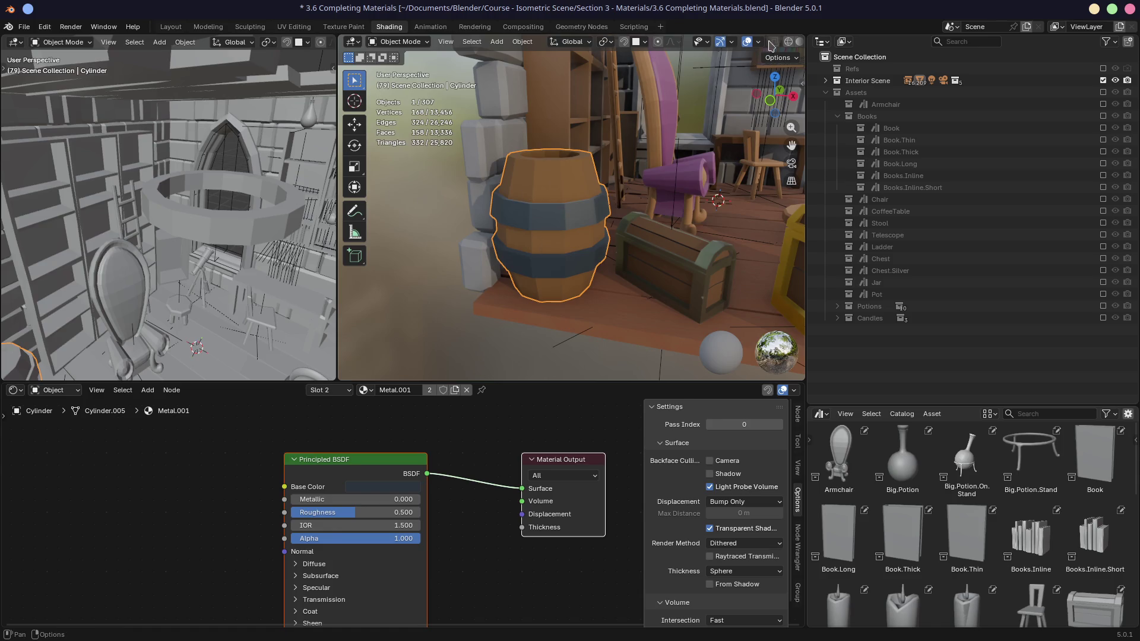
click(796, 42)
- In vertex Edit Mode, move the barrel's top rim vertex and a right-side vertex
key(Tab)
scroll(581, 180, up, 4)
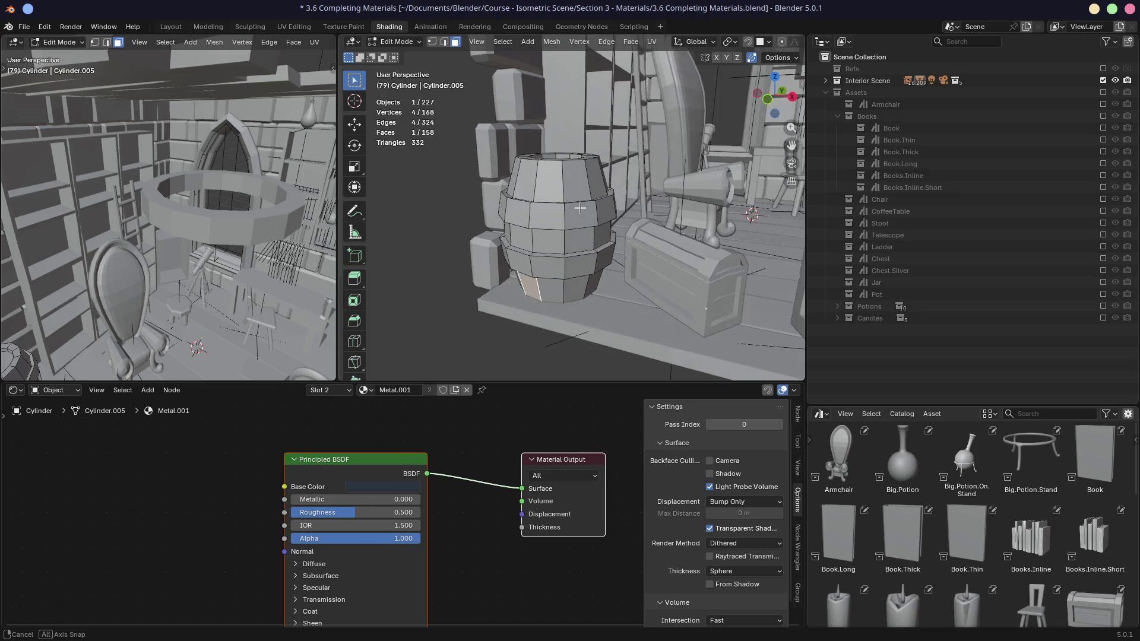
key(1)
click(561, 200)
key(g)
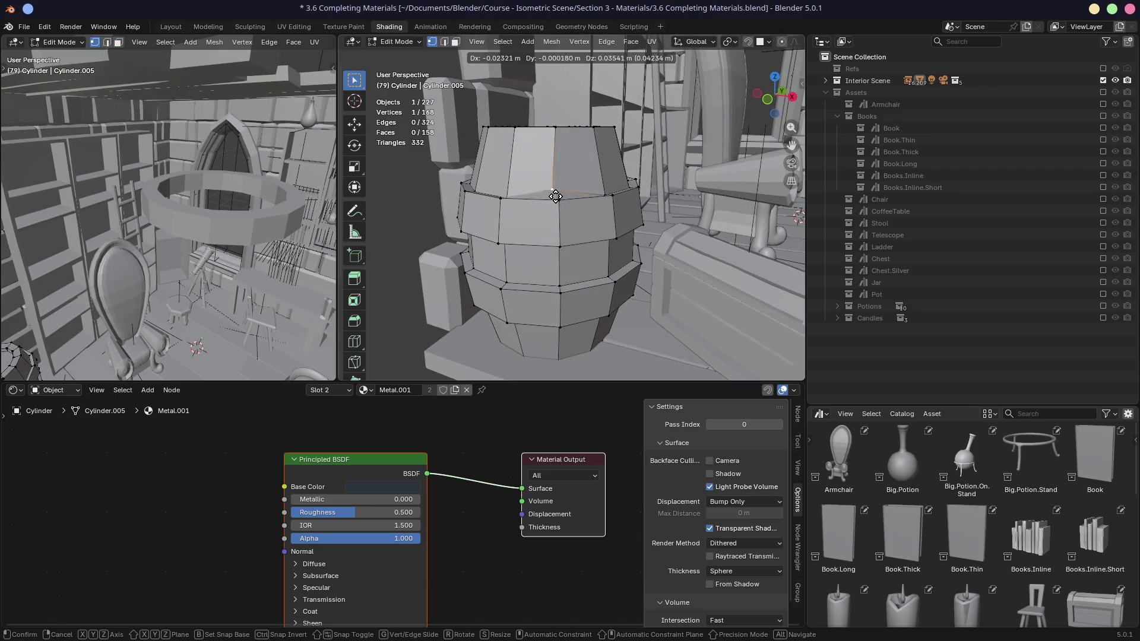
click(570, 193)
key(ctrl+z)
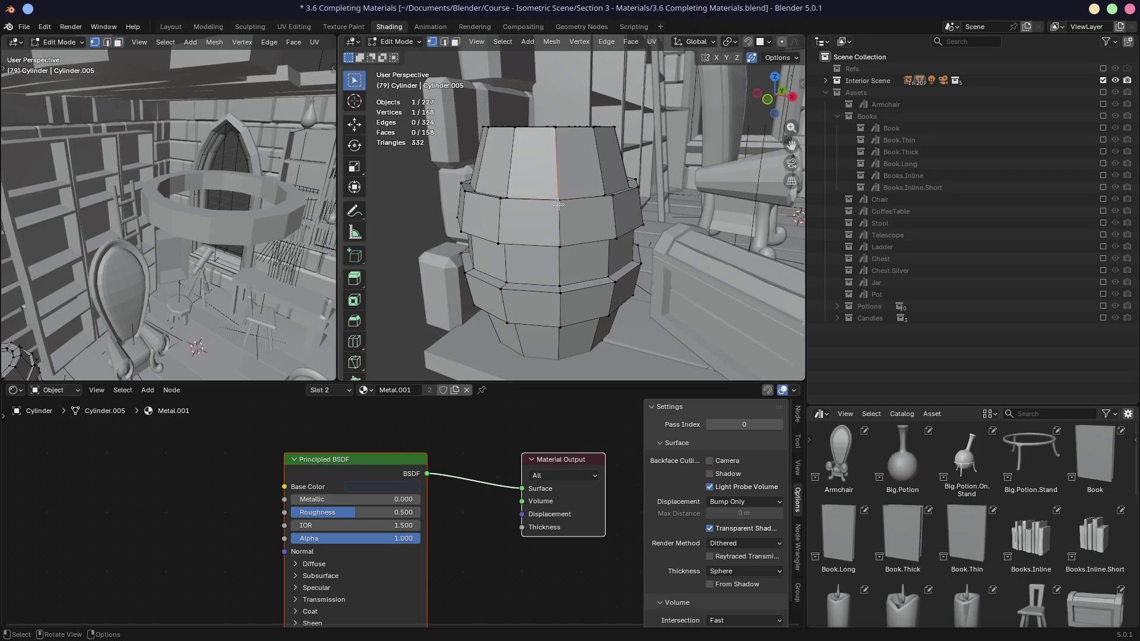
key(g)
click(568, 212)
click(615, 236)
key(g)
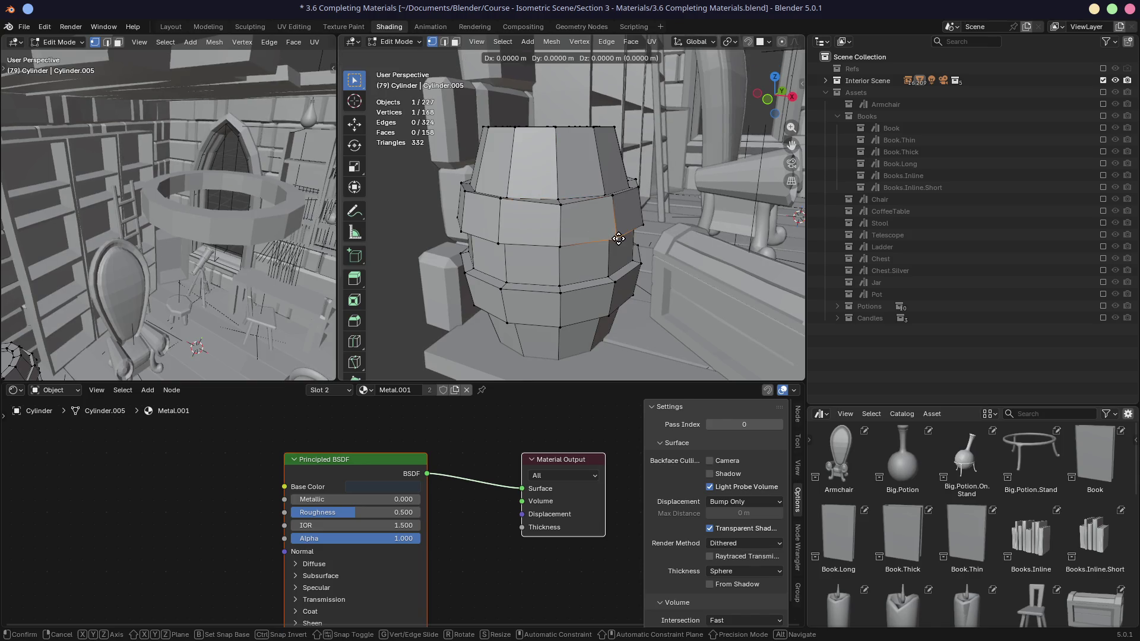
click(615, 236)
- Nudge a lower side vertex, return to Object Mode and switch to Material Preview
key(g)
click(571, 294)
click(610, 313)
key(g)
click(601, 306)
key(Tab)
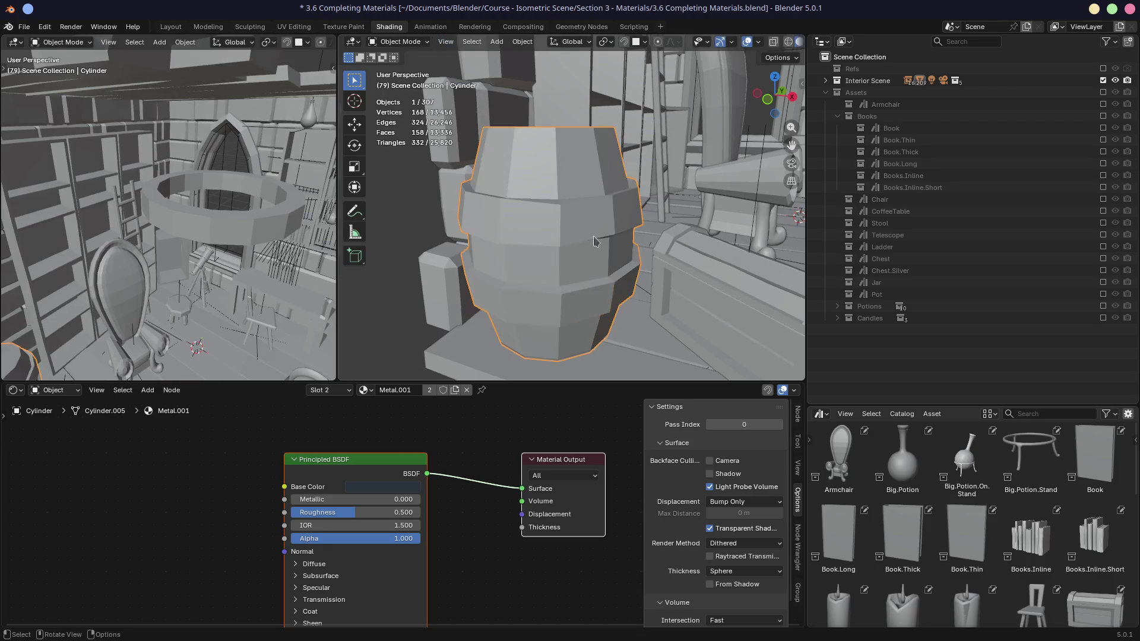
scroll(784, 42, down, 2)
click(771, 42)
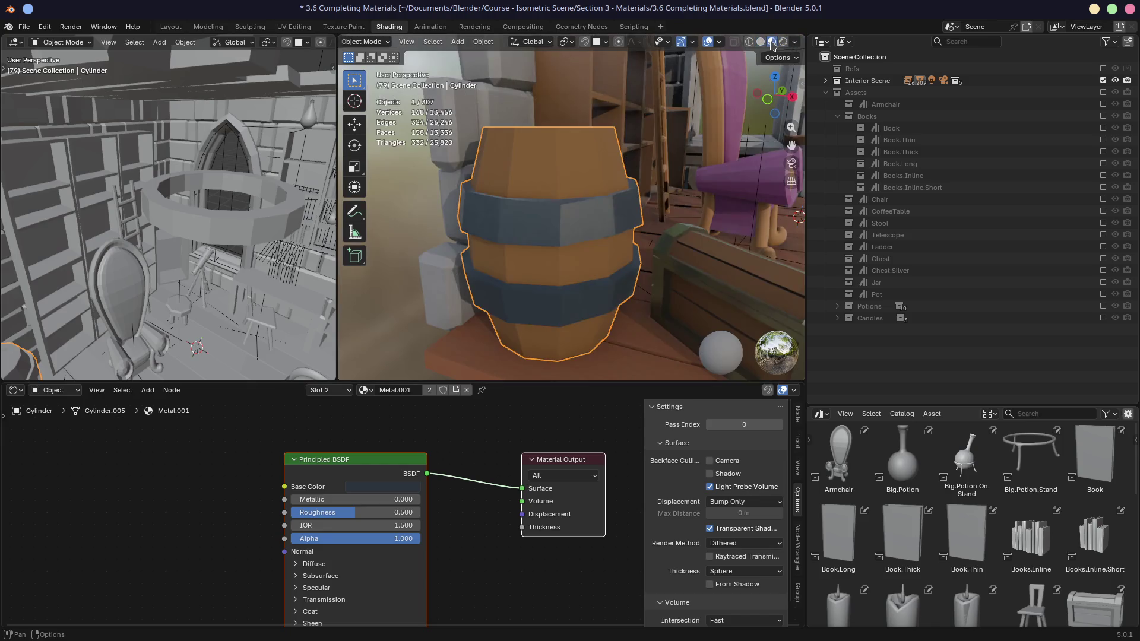
- Give Metal.001 Metallic 1.000 and Roughness 0.223, then save the blend file
click(328, 391)
middle_drag(598, 227, 570, 257)
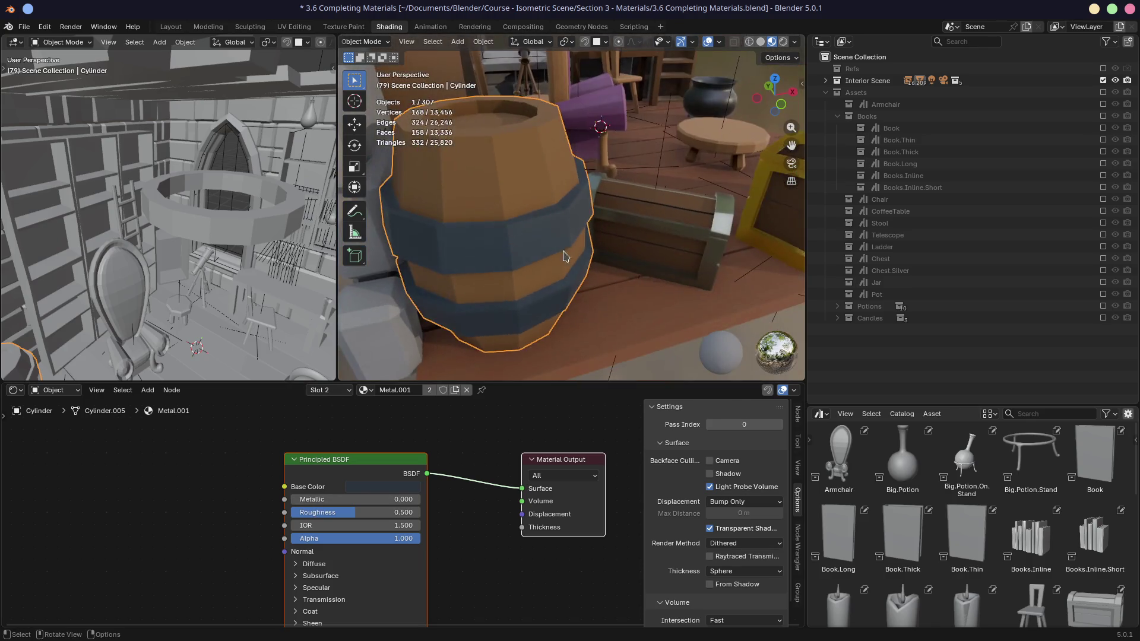
middle_drag(503, 272, 446, 313)
drag(321, 500, 419, 499)
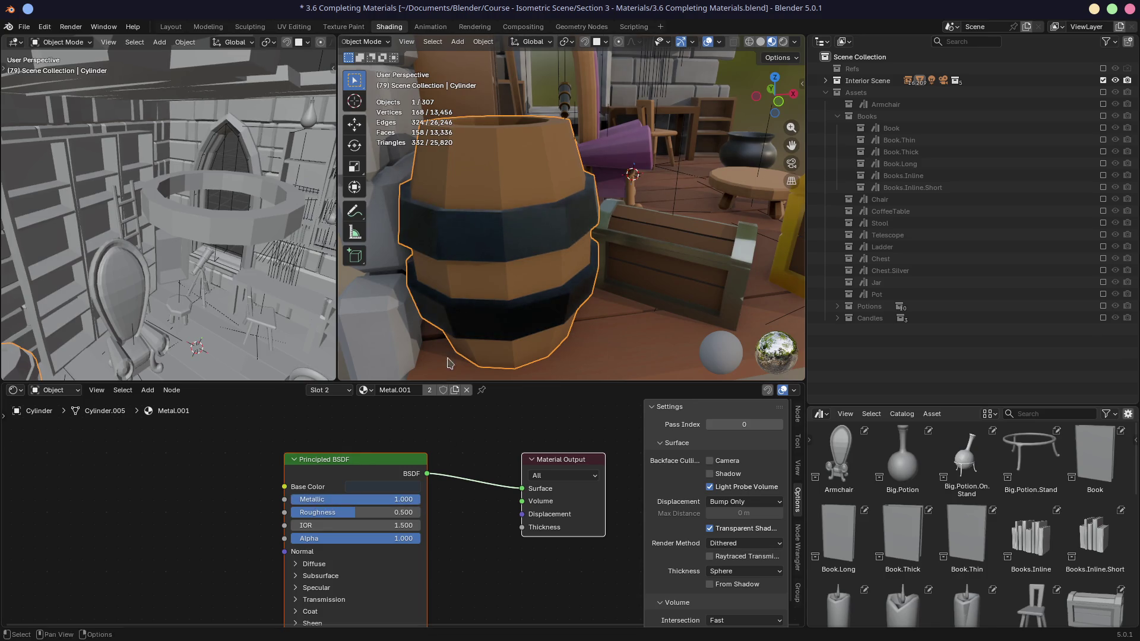
middle_drag(579, 215, 543, 214)
mouse_move(356, 512)
mouse_down()
mouse_move(368, 512)
mouse_move(305, 512)
mouse_move(323, 512)
mouse_up()
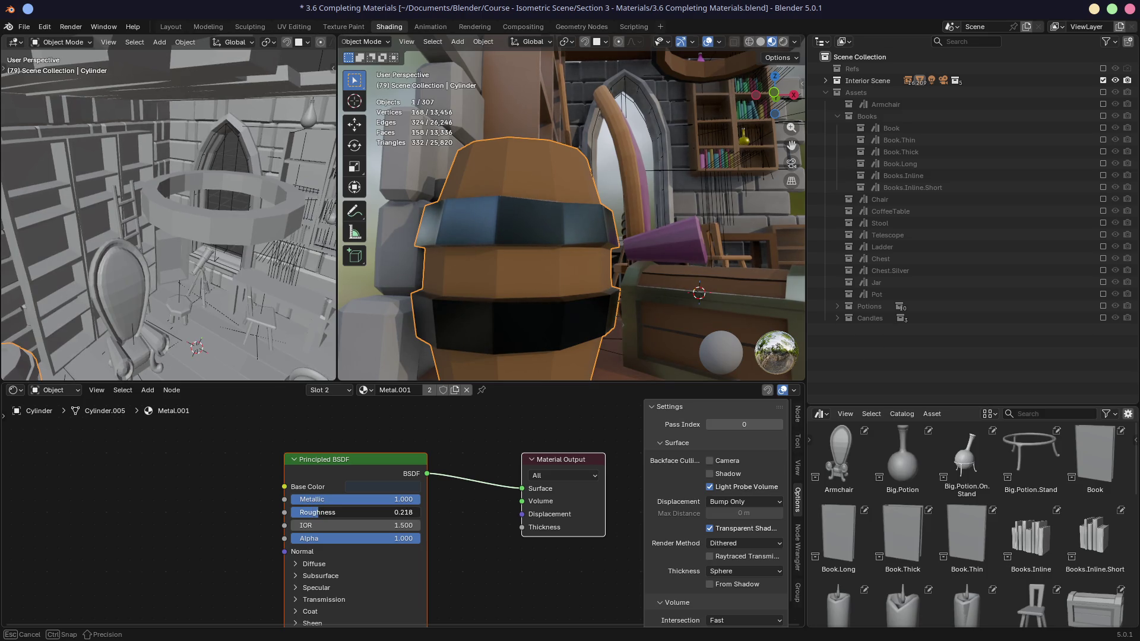
drag(319, 512, 318, 512)
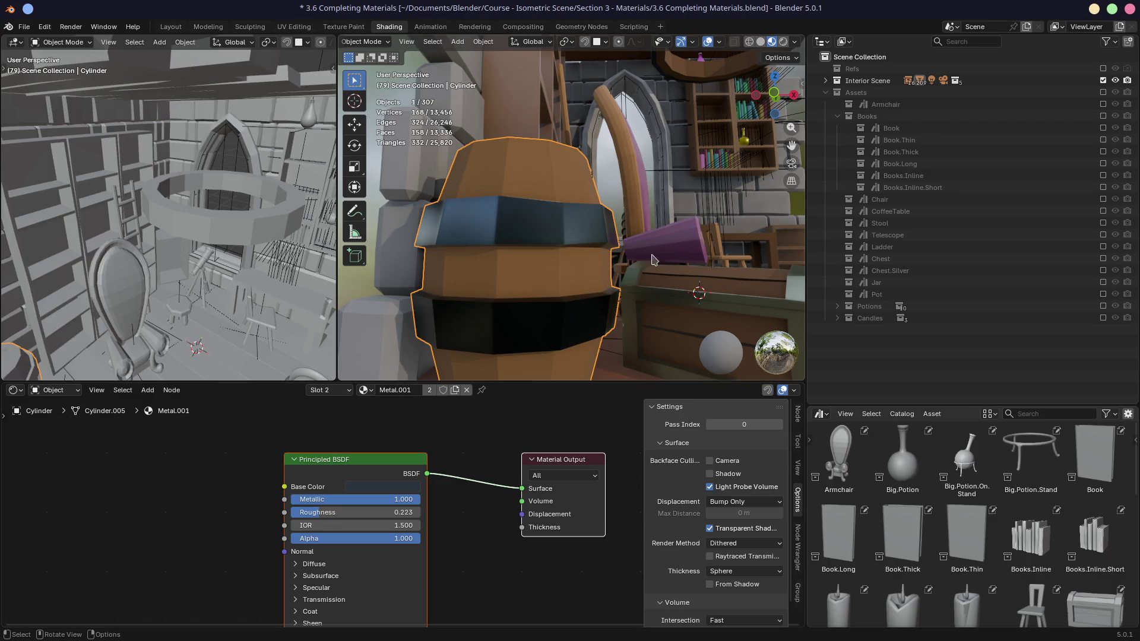
mouse_move(660, 254)
middle_down()
mouse_move(664, 284)
mouse_move(666, 223)
mouse_move(639, 230)
middle_up()
key(ctrl+s)
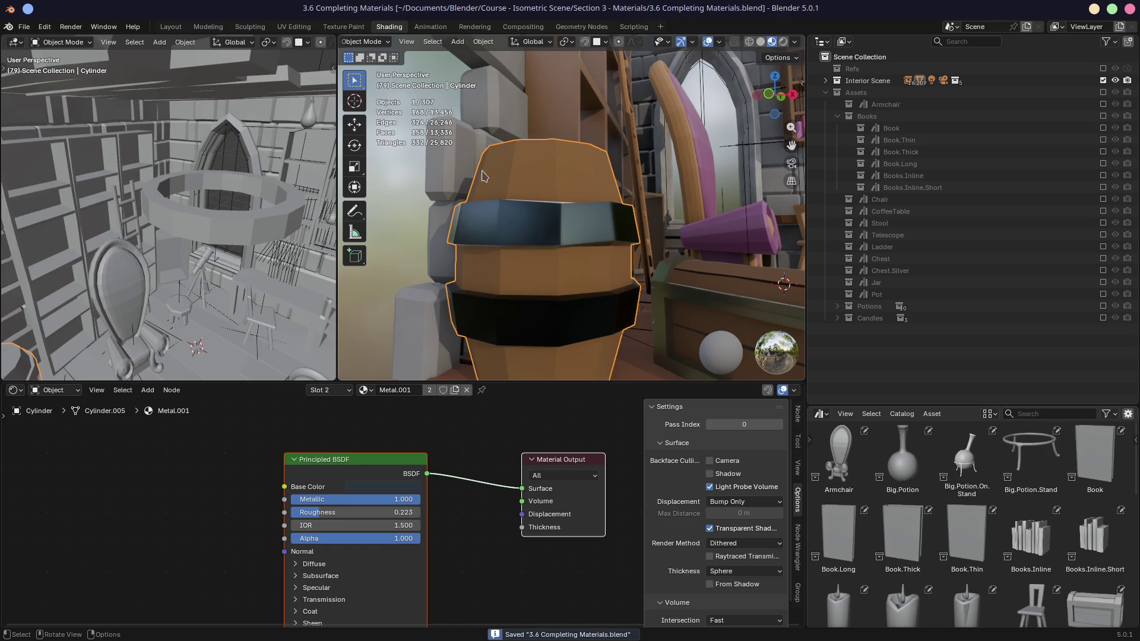
- Export glTF 2.0 to Documents/Godot/Godot Test Lab/assets, overwriting 3.6 Completing Materials.glb
click(23, 27)
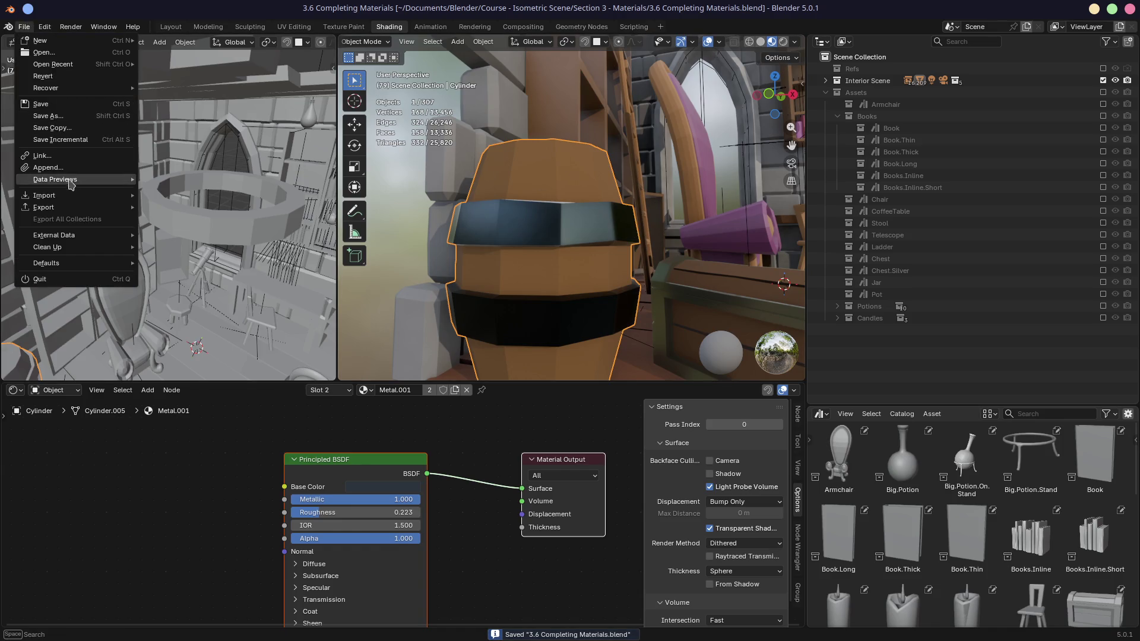
mouse_move(71, 208)
click(187, 313)
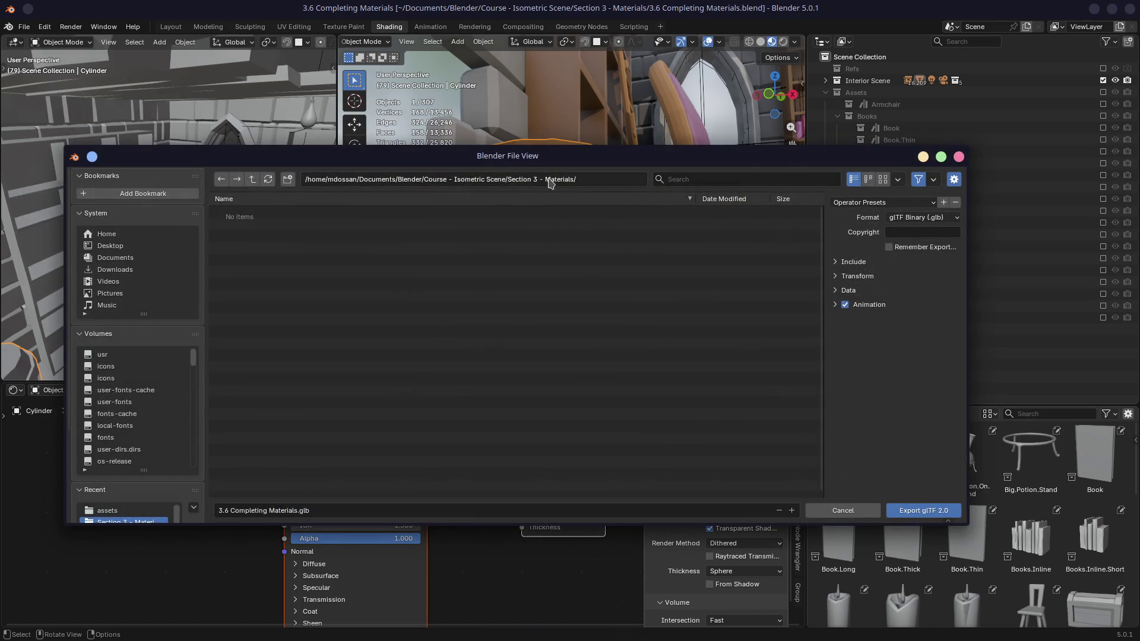
click(115, 258)
click(248, 229)
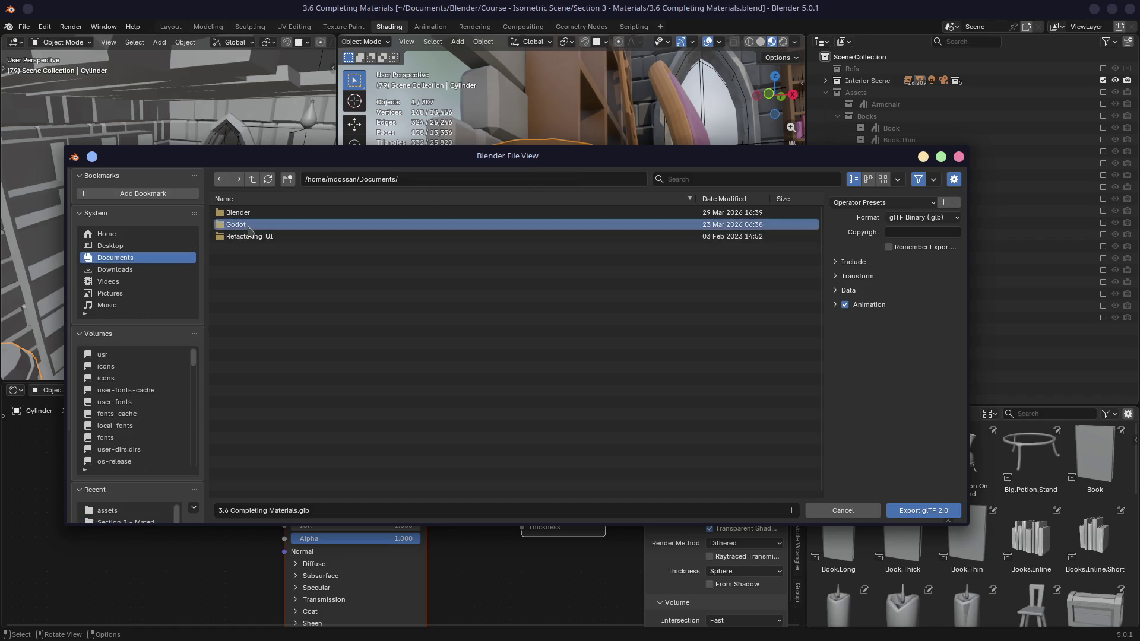
double_click(248, 228)
double_click(253, 217)
double_click(256, 218)
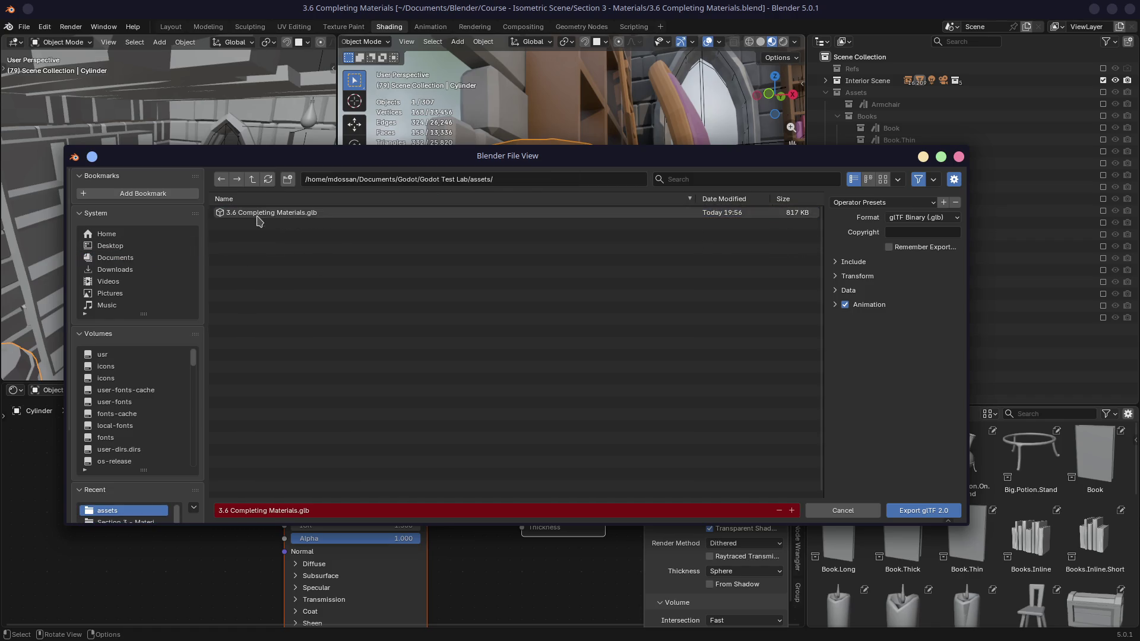
click(315, 212)
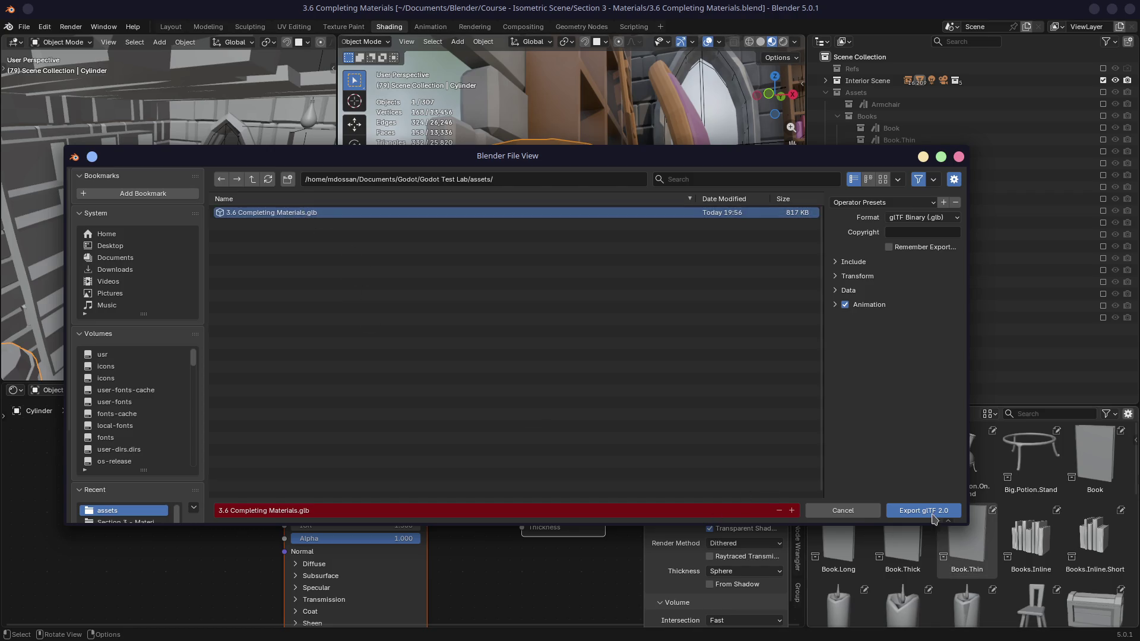
click(935, 517)
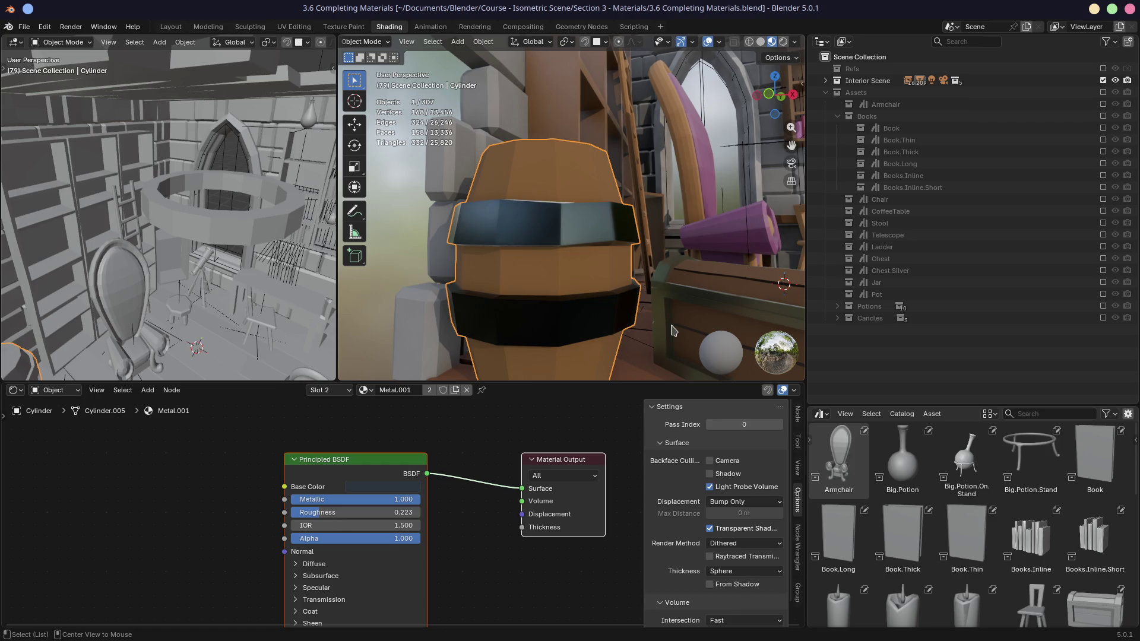
- Bring Godot forward, orbit and zoom over the reimported library scene, and select the root Node3D
key(alt+Tab)
key(Tab)
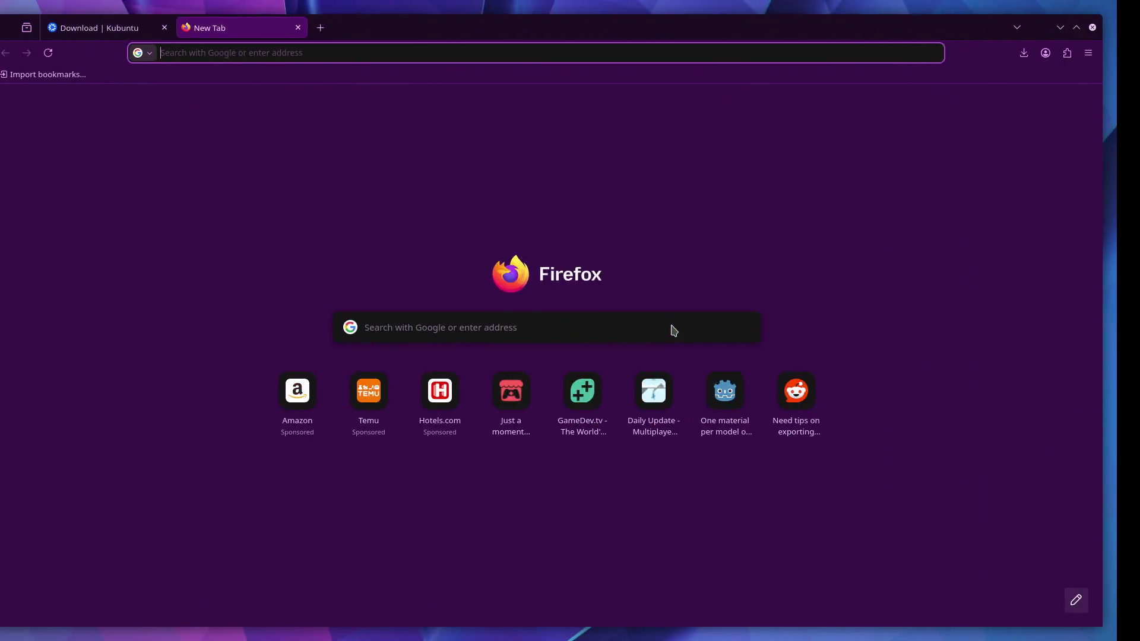
mouse_move(555, 258)
middle_down()
mouse_move(475, 276)
mouse_move(381, 272)
mouse_move(446, 265)
mouse_move(448, 276)
mouse_move(544, 253)
mouse_move(333, 226)
middle_up()
scroll(474, 276, up, 2)
scroll(448, 276, down, 4)
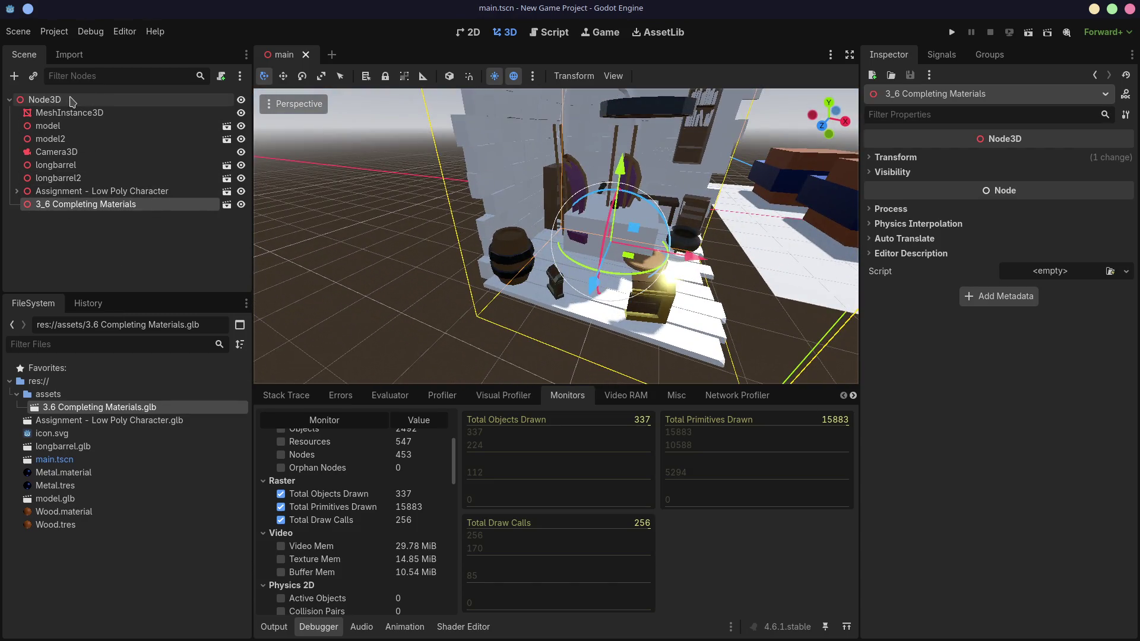
click(70, 100)
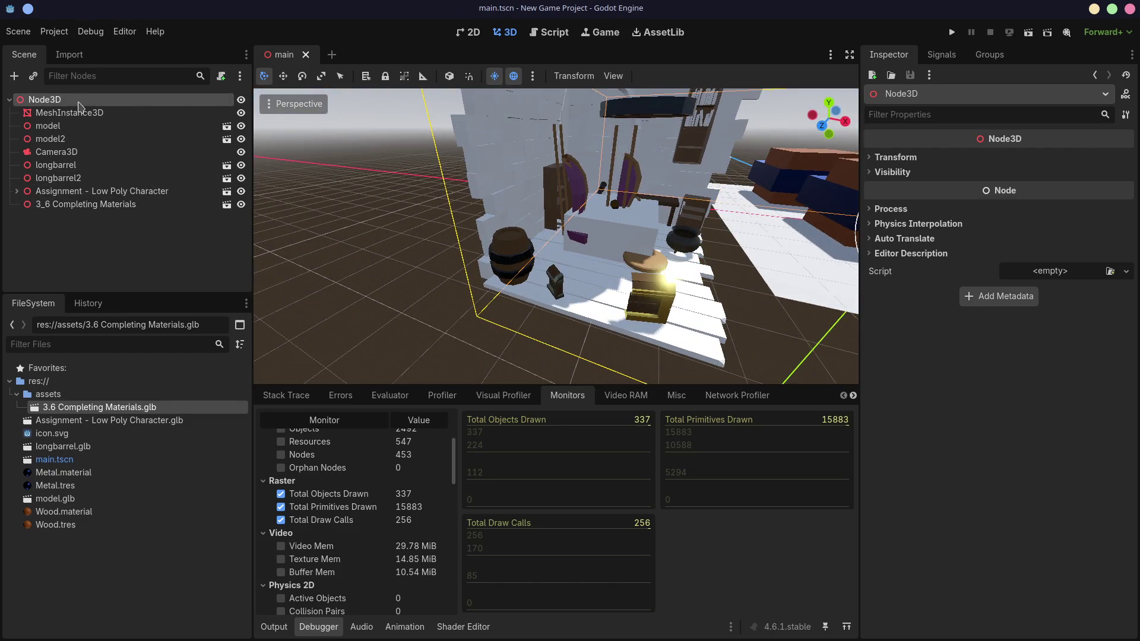
- Add a DirectionalLight3D found by searching 'light', move it toward the library, then delete it
right_click(79, 106)
key(Escape)
key(ctrl+a)
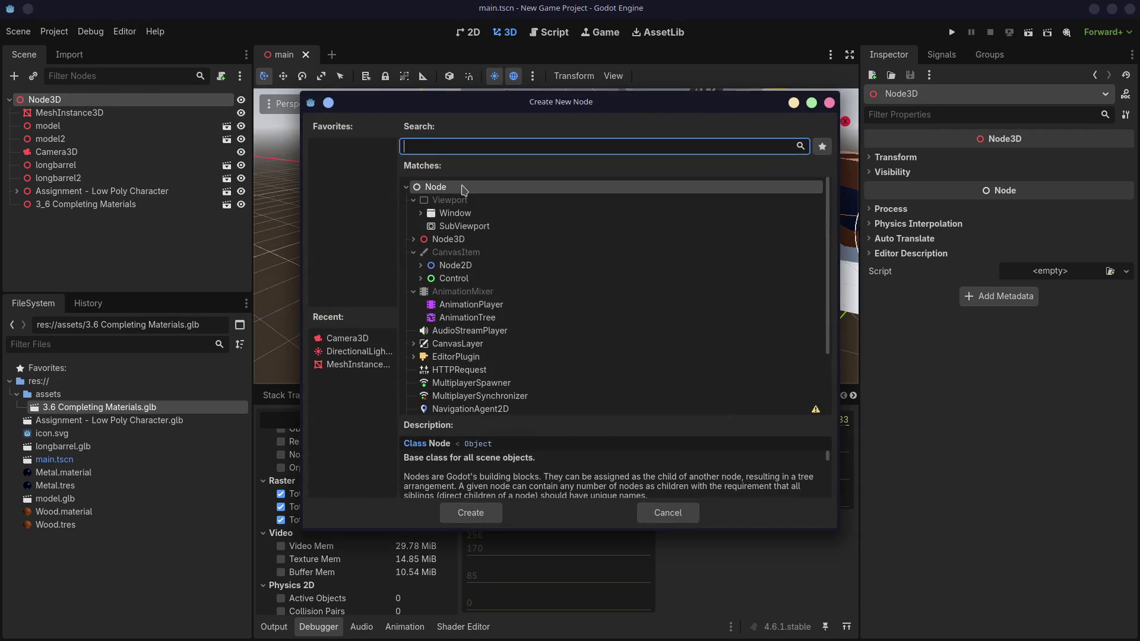
text(light)
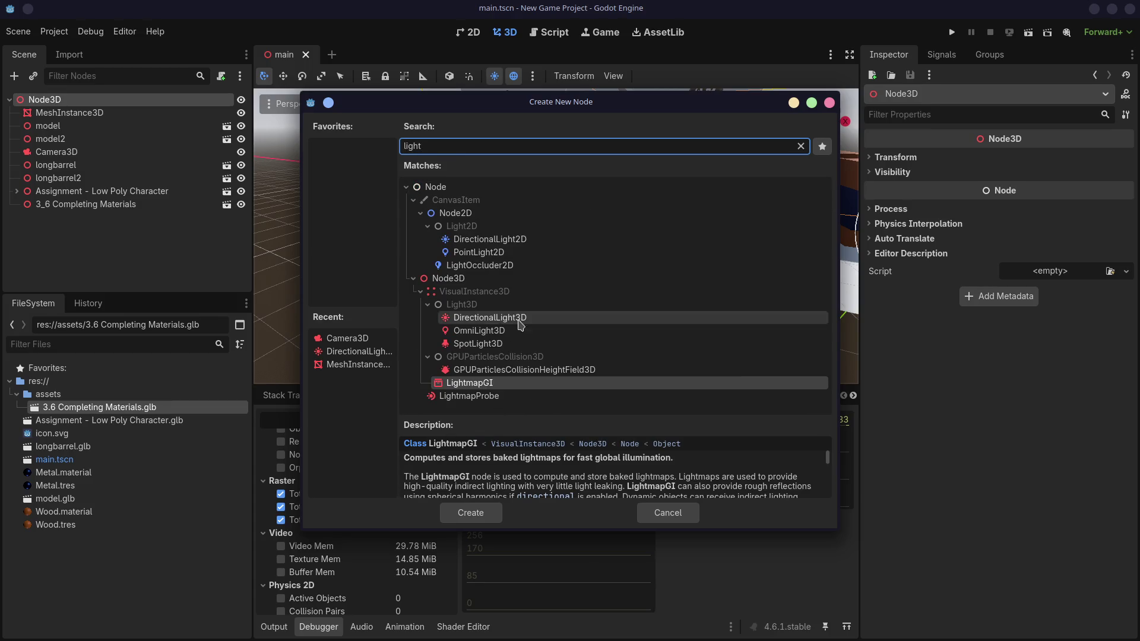
click(520, 321)
double_click(594, 322)
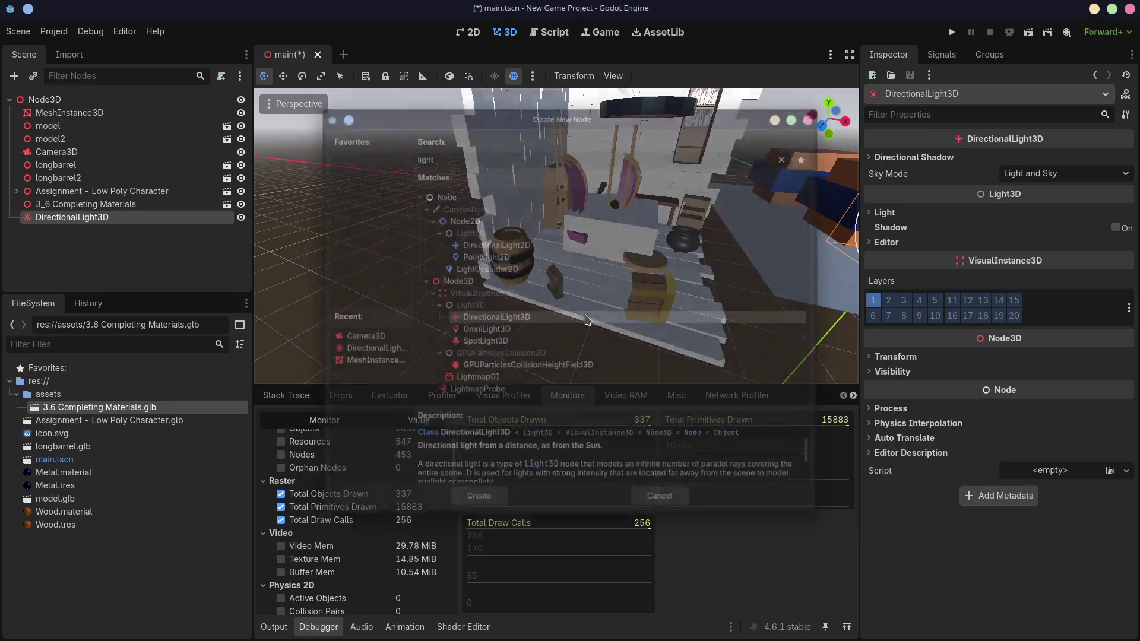
scroll(658, 257, down, 5)
mouse_move(736, 267)
mouse_down()
mouse_move(508, 277)
mouse_move(561, 270)
mouse_move(562, 291)
mouse_up()
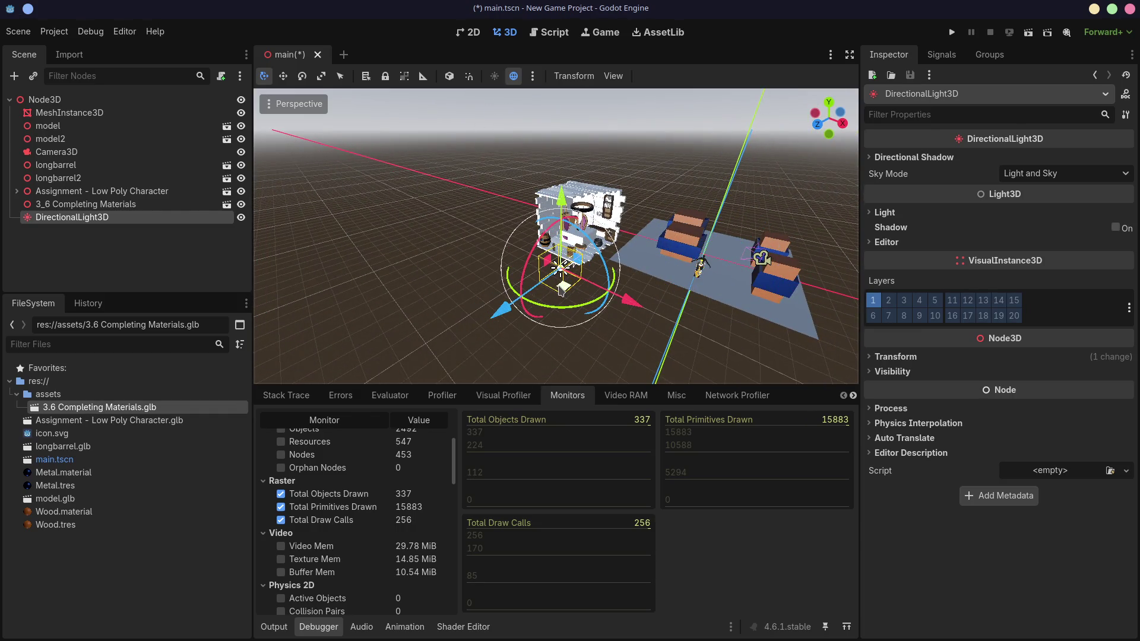
key(Delete)
click(536, 327)
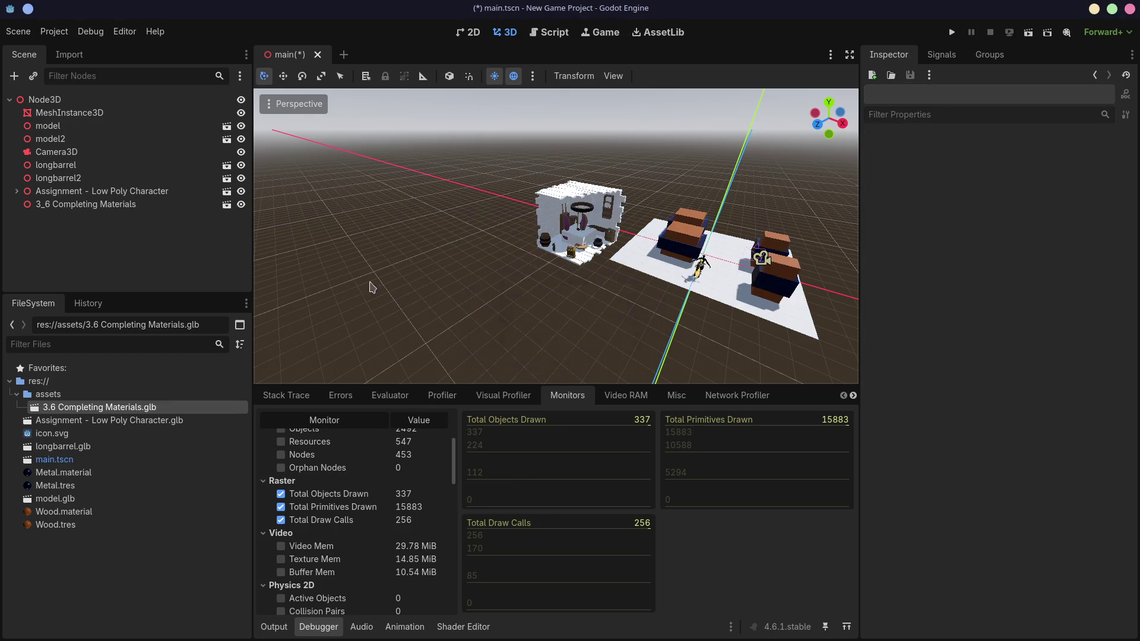
- Add an OmniLight3D under the root Node3D for the library room
click(65, 99)
key(ctrl+a)
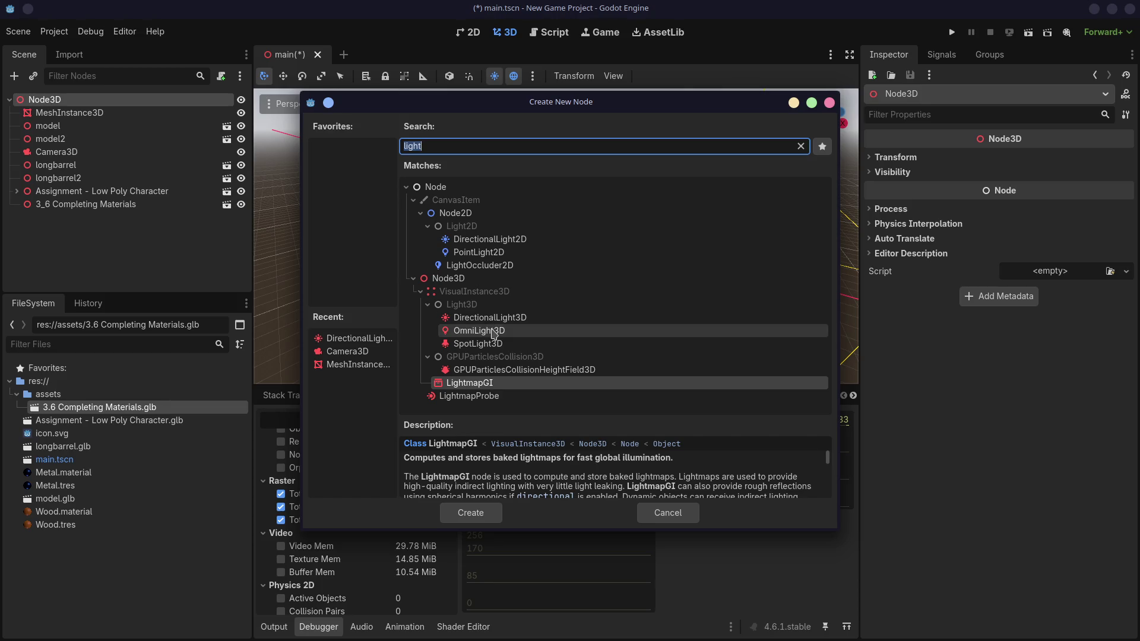
double_click(493, 331)
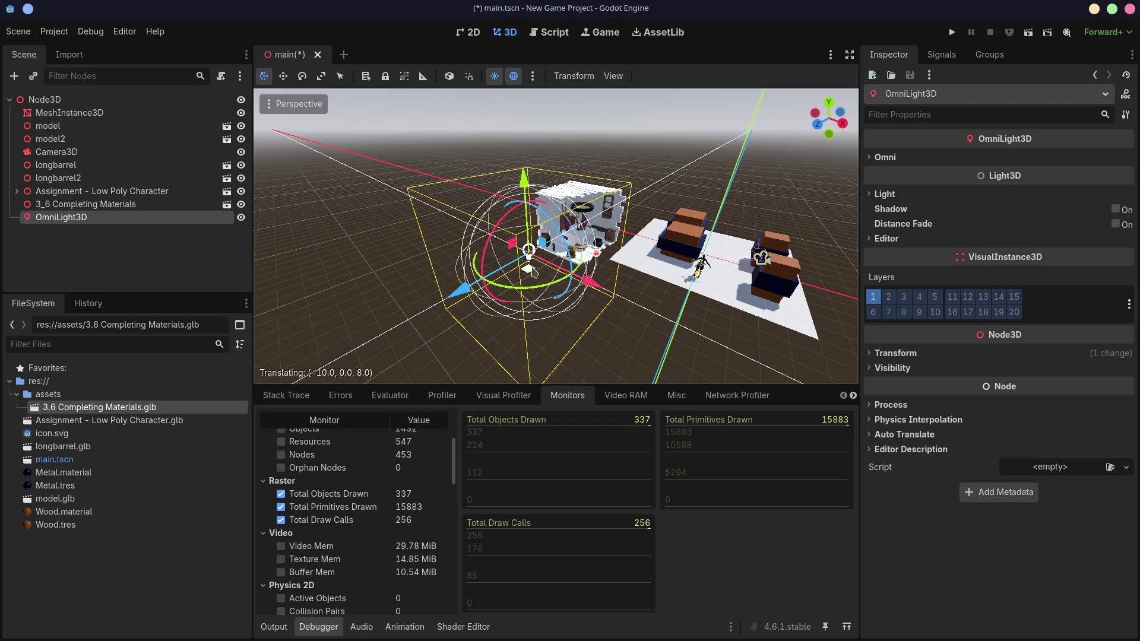
scroll(543, 280, up, 5)
- Zoom in on the omni light beside the barrel and save main.tscn
scroll(541, 277, up, 10)
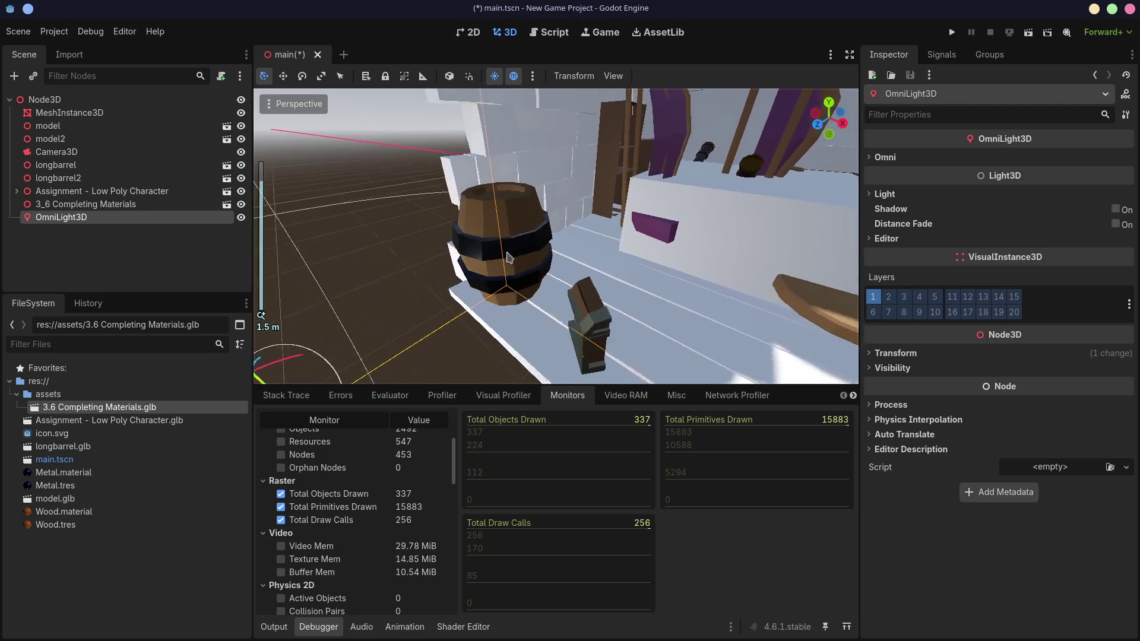
scroll(498, 261, up, 3)
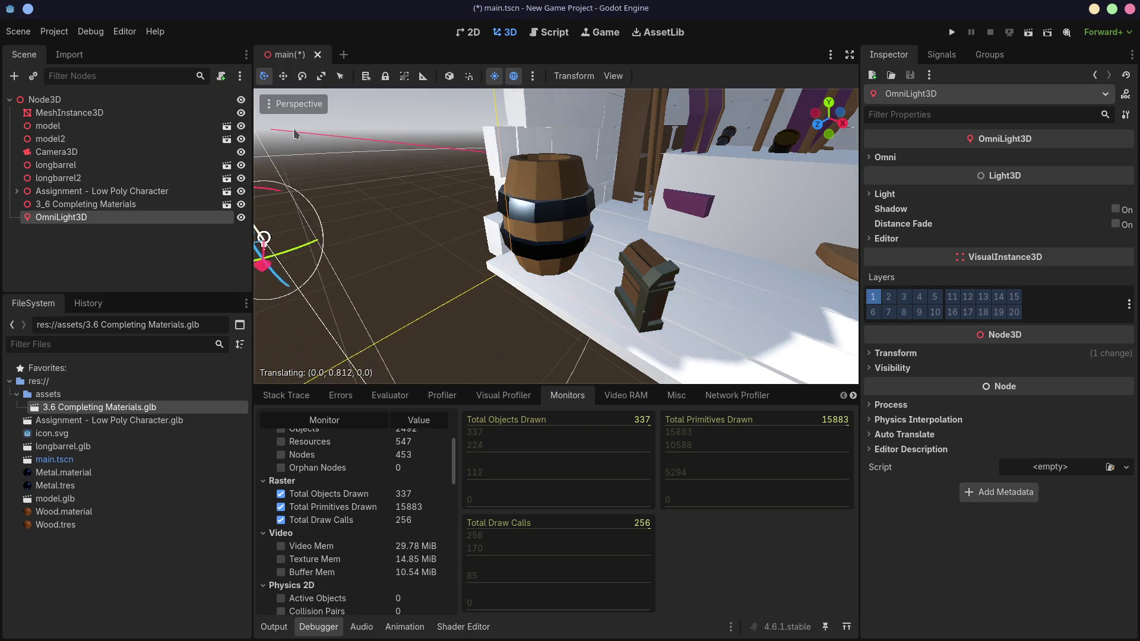
middle_drag(523, 218, 736, 212)
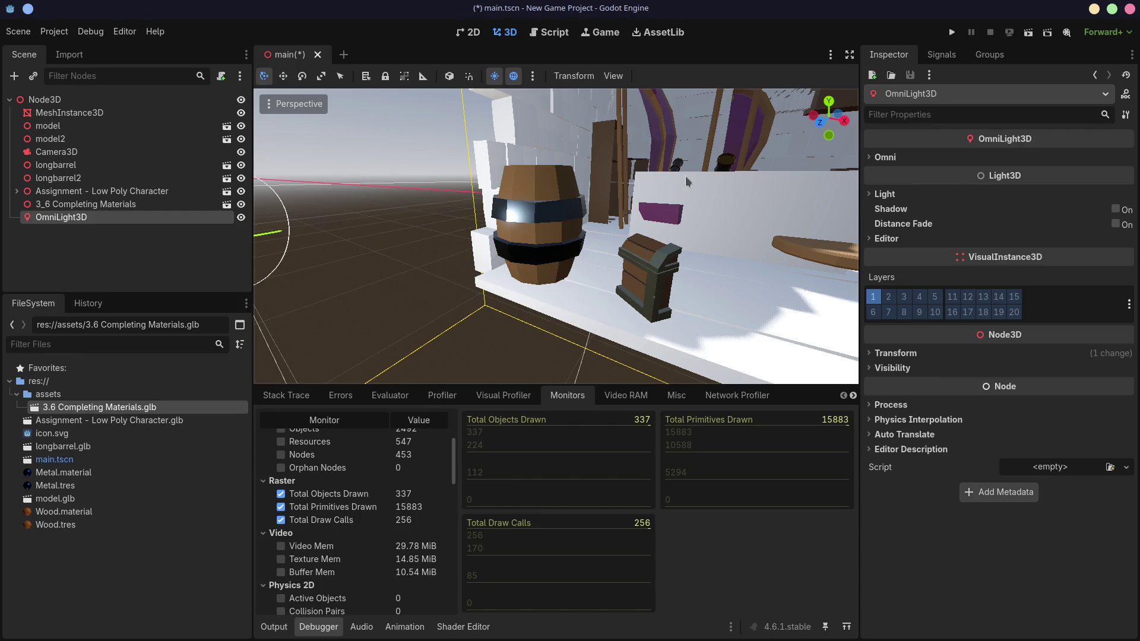
key(ctrl+s)
- Orbit around the barrel to view the light again, then return to Blender
right_drag(593, 209, 713, 298)
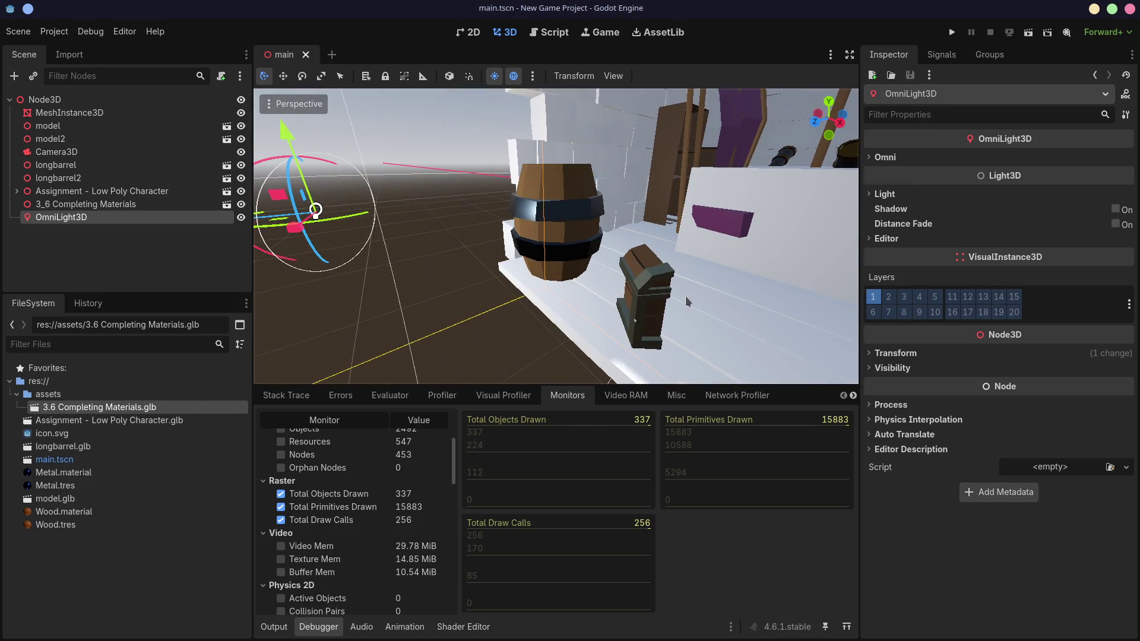
mouse_move(697, 273)
middle_down()
mouse_move(680, 266)
mouse_move(619, 300)
mouse_move(616, 291)
middle_up()
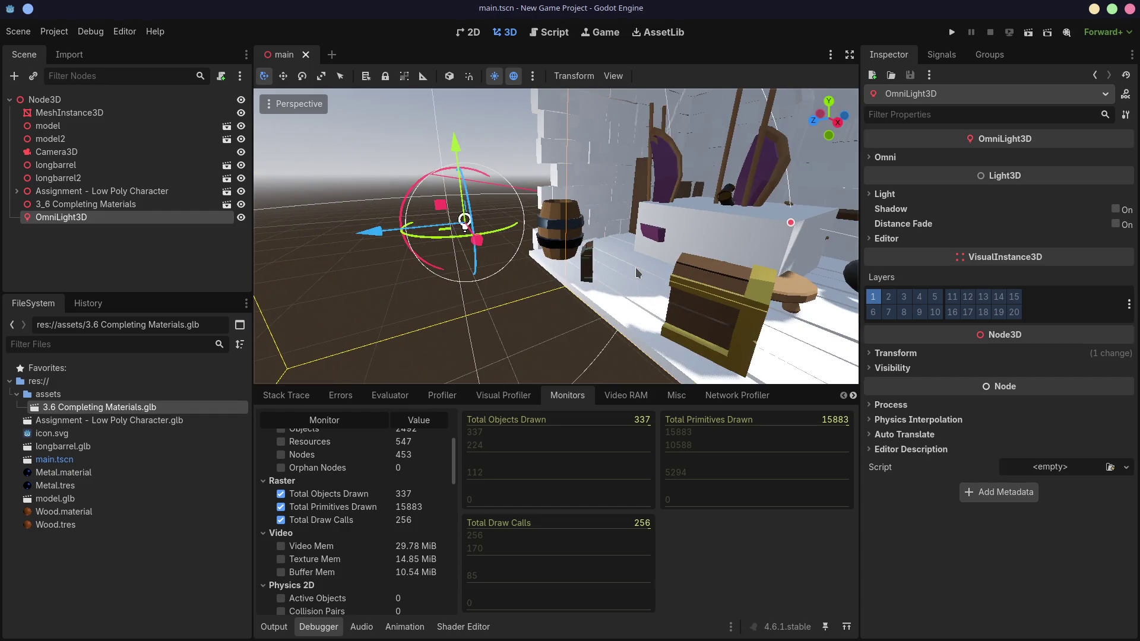
key(ctrl+alt+Right)
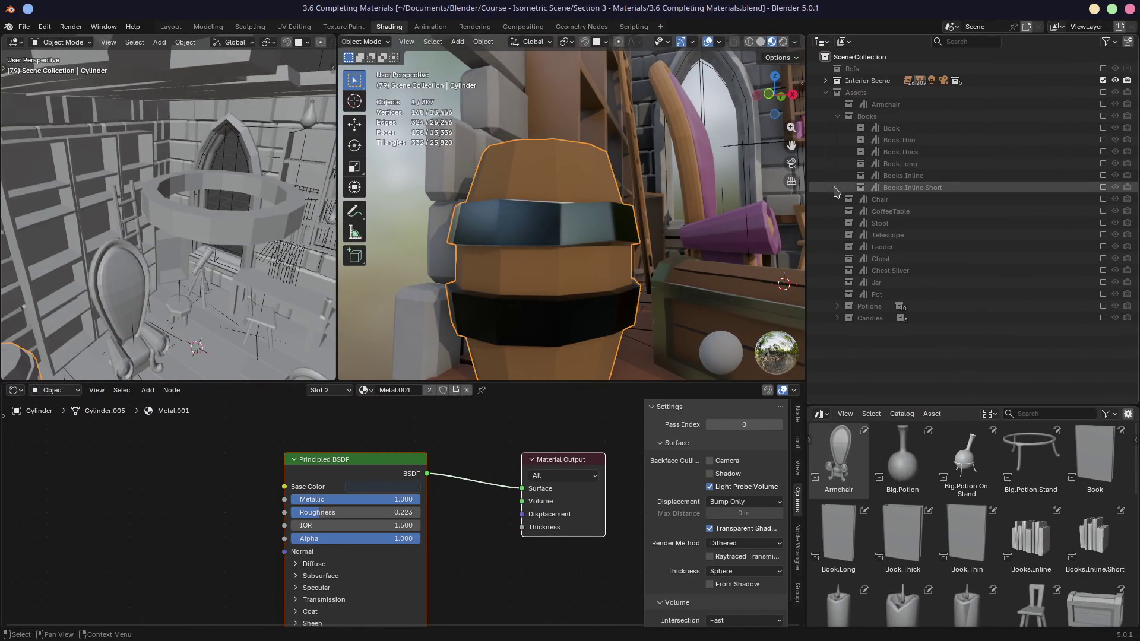
- Save the Blender file and start a glTF 2.0 export
key(ctrl+s)
click(24, 27)
mouse_move(65, 208)
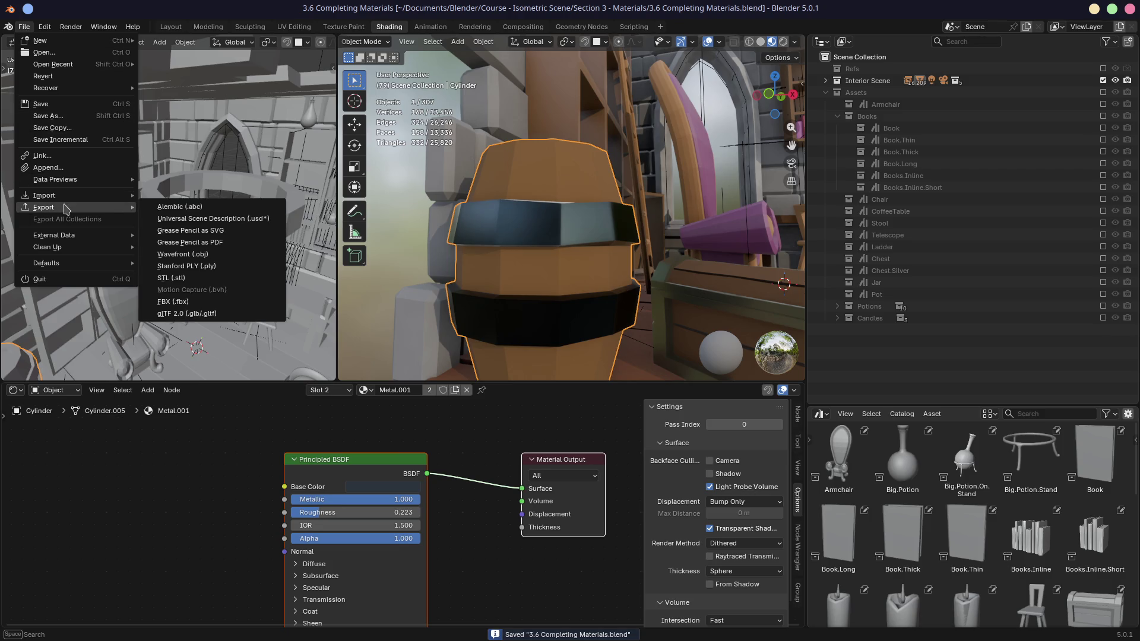
click(189, 314)
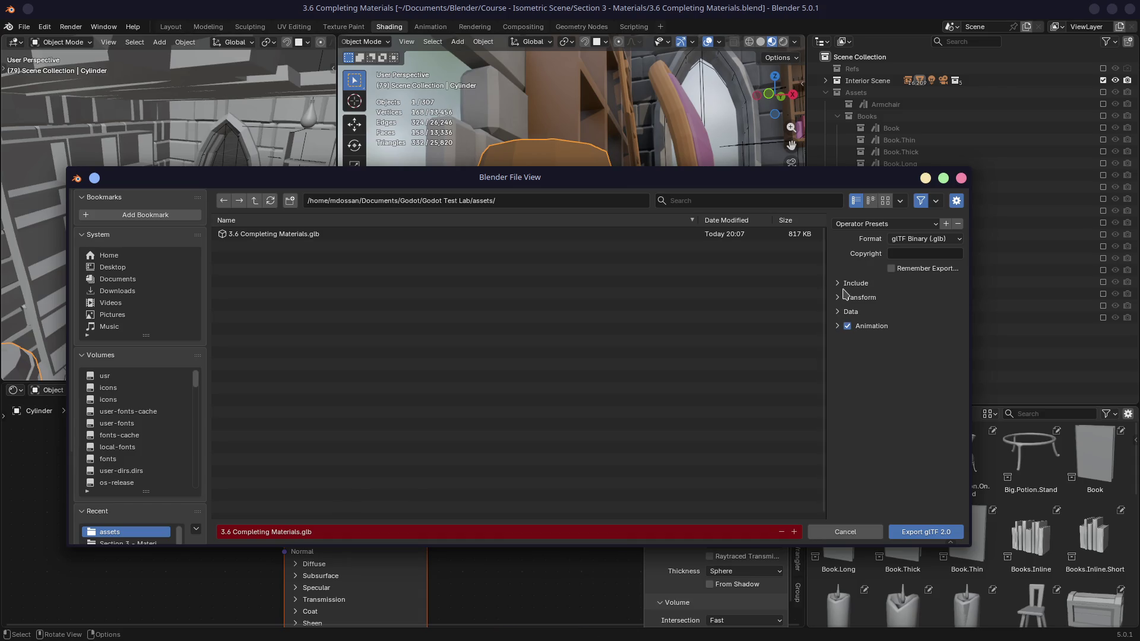
- Export 3.6 Completing Materials.glb with Remember Export on, then view the refreshed scene in Godot
click(890, 269)
click(837, 283)
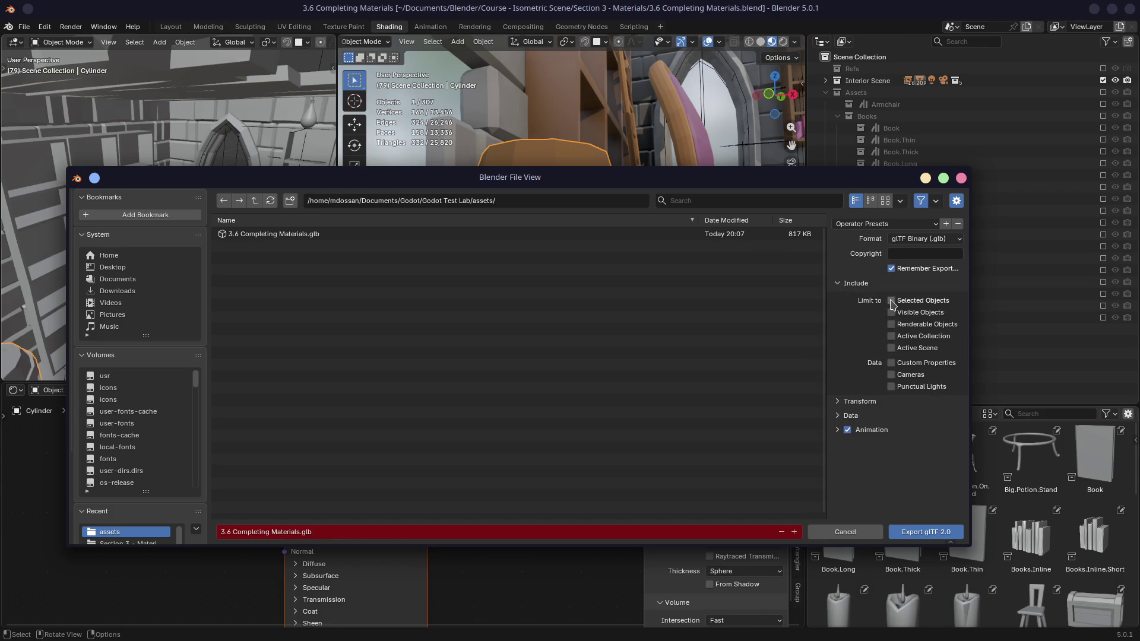
click(837, 415)
click(837, 447)
scroll(884, 424, down, 3)
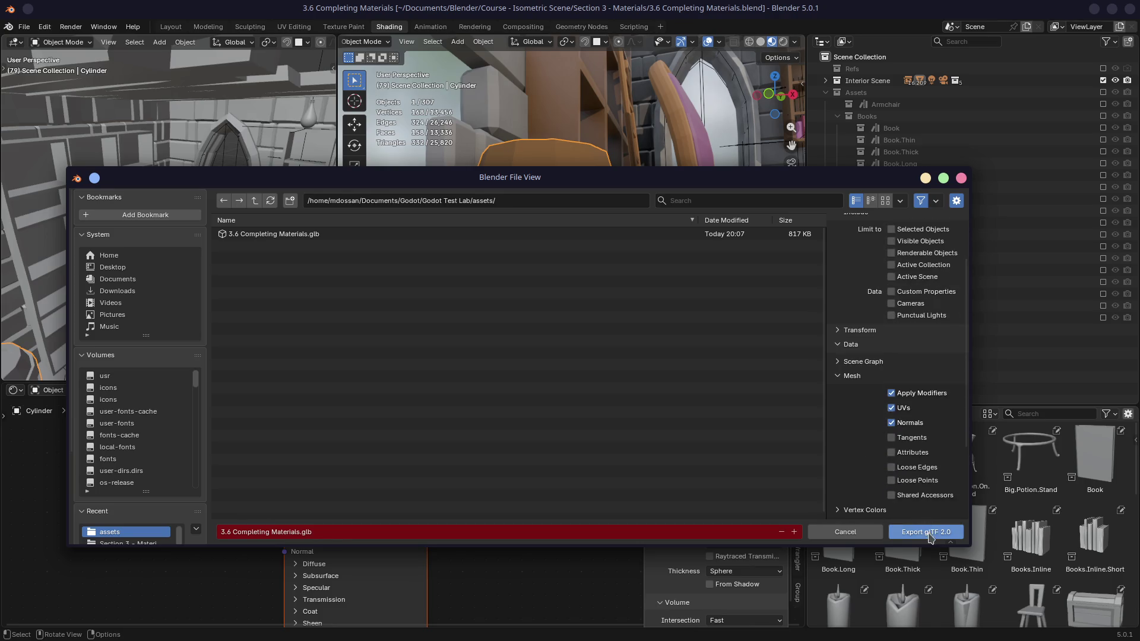
click(925, 532)
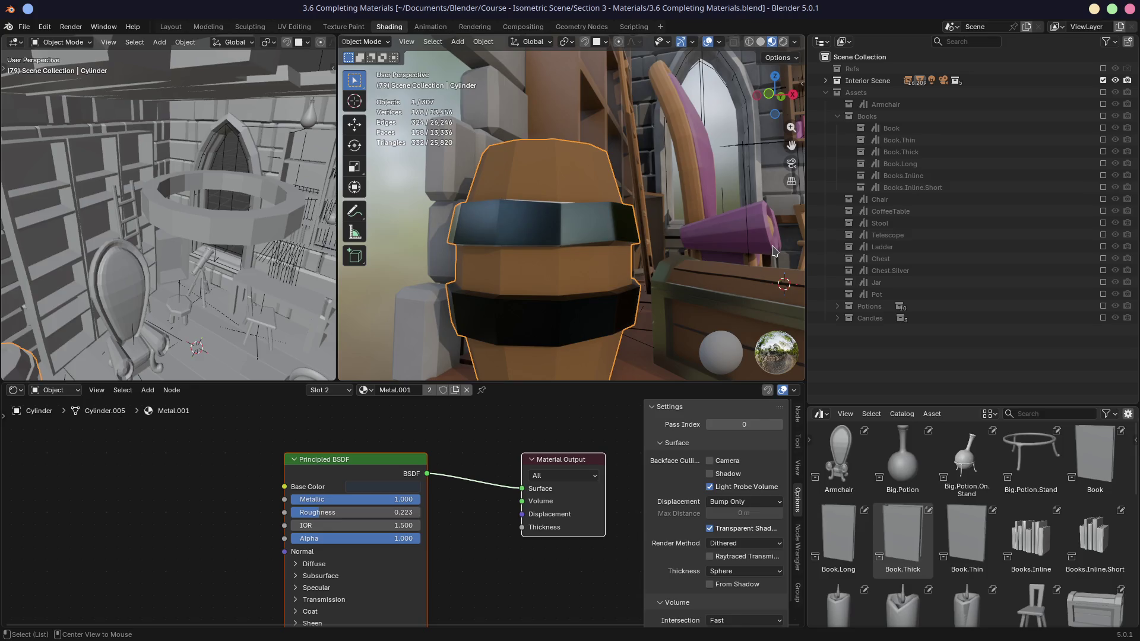
key(alt+Tab)
mouse_move(771, 244)
shift+middle_down()
mouse_move(625, 237)
mouse_move(721, 235)
shift+middle_up()
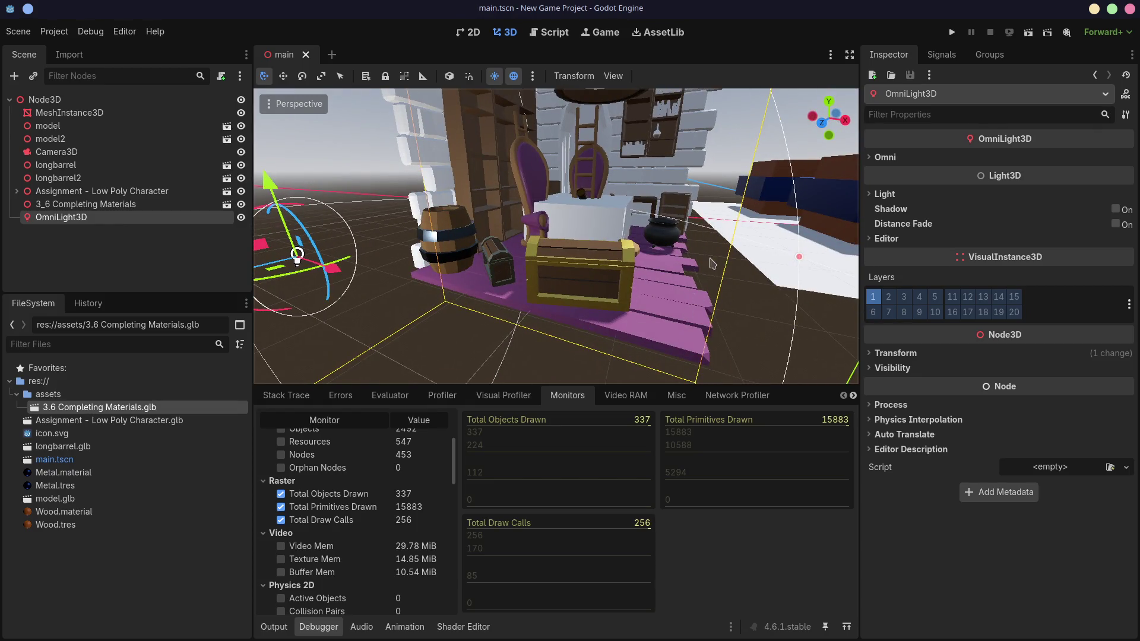
- Select the 3_6 Completing Materials node, view the furniture up close, then return to Blender
scroll(686, 313, up, 3)
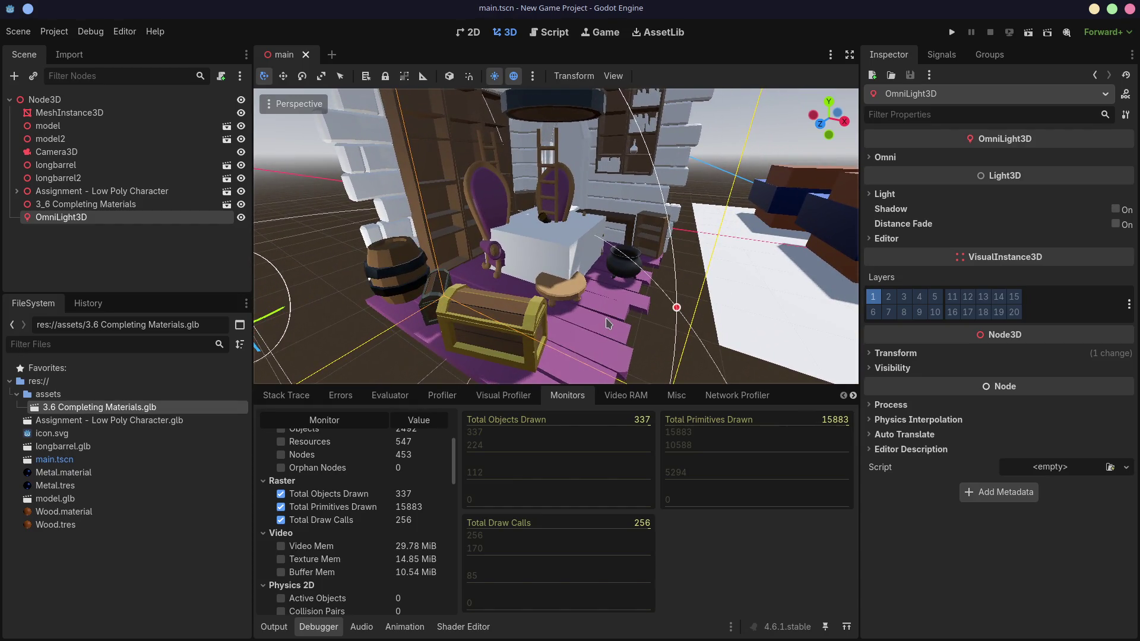
click(594, 342)
mouse_move(596, 348)
middle_down()
mouse_move(673, 260)
mouse_move(605, 343)
middle_up()
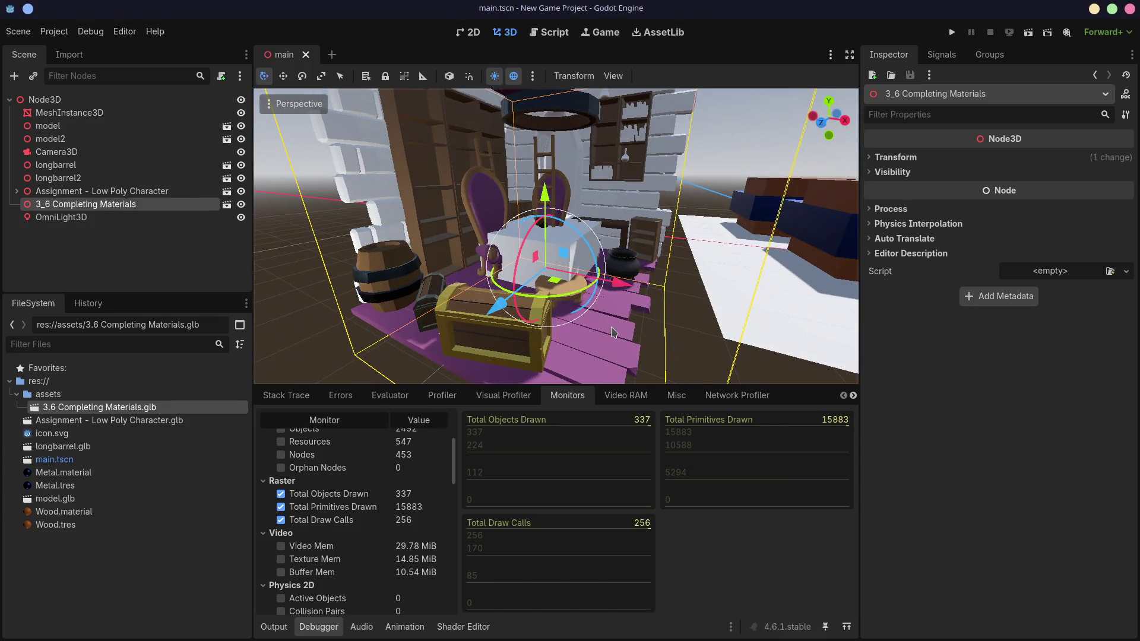
key(super+ctrl+Right)
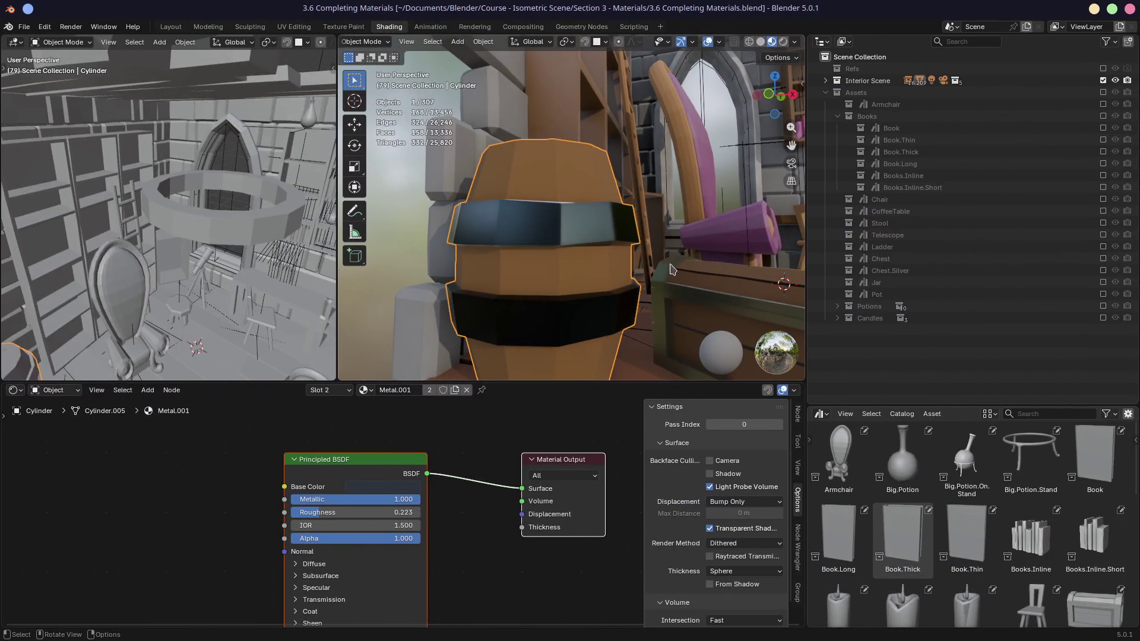
- Select the wooden table plank and frame its Wood.Plank nodes with a wider sidebar
click(633, 304)
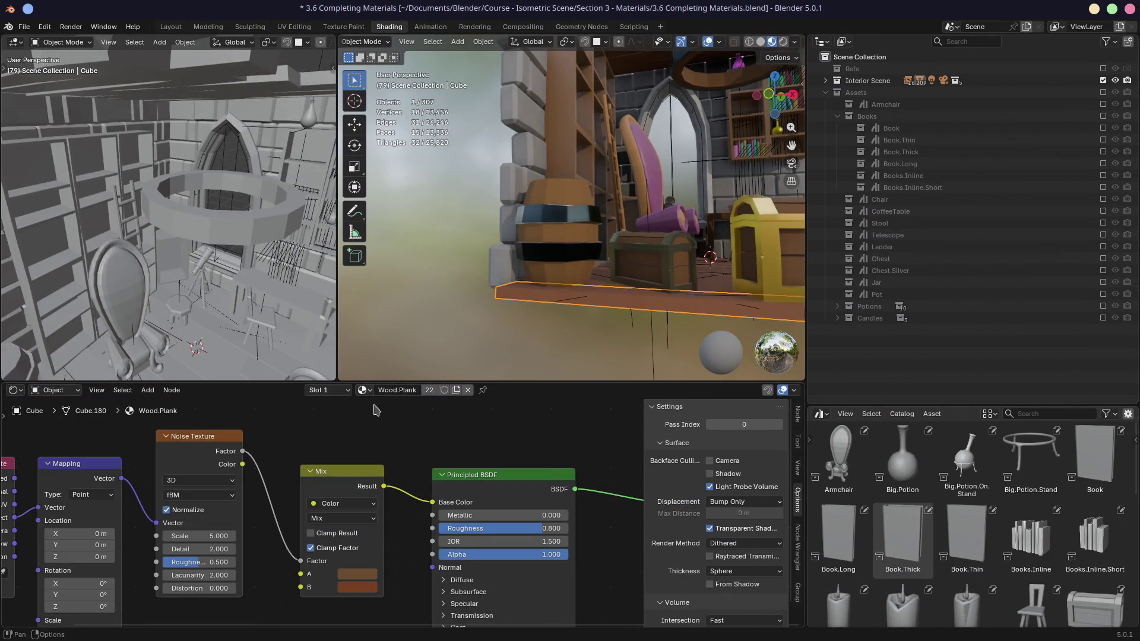
key(Home)
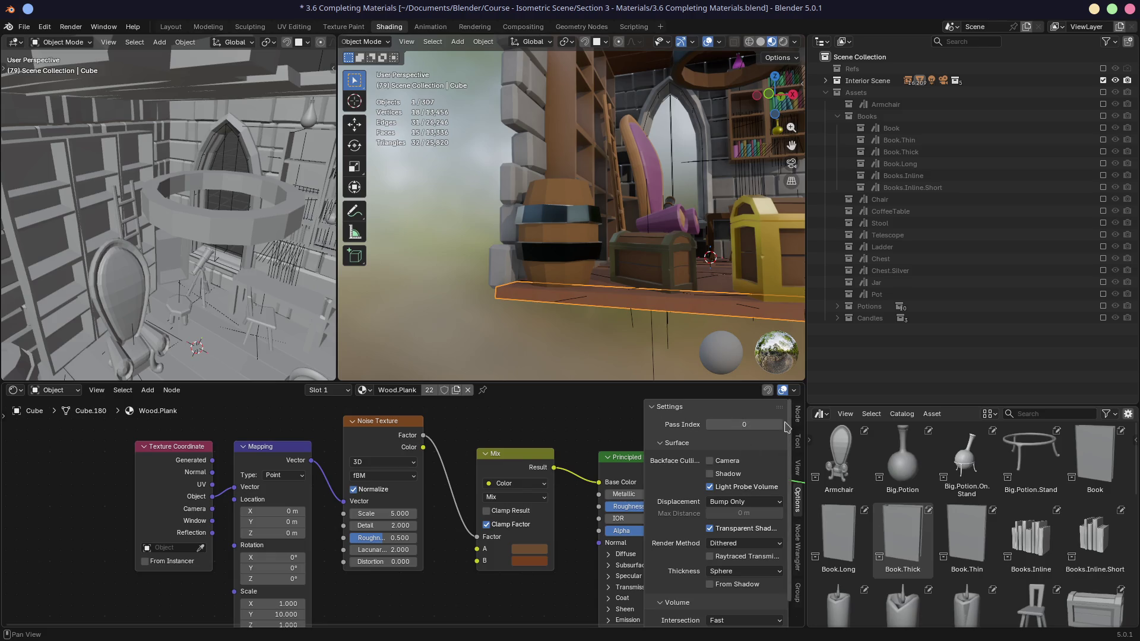
mouse_move(645, 419)
mouse_down()
mouse_move(720, 417)
mouse_move(623, 417)
mouse_move(634, 417)
mouse_up()
mouse_move(542, 437)
middle_down()
mouse_move(498, 416)
mouse_move(419, 433)
middle_up()
scroll(438, 455, down, 2)
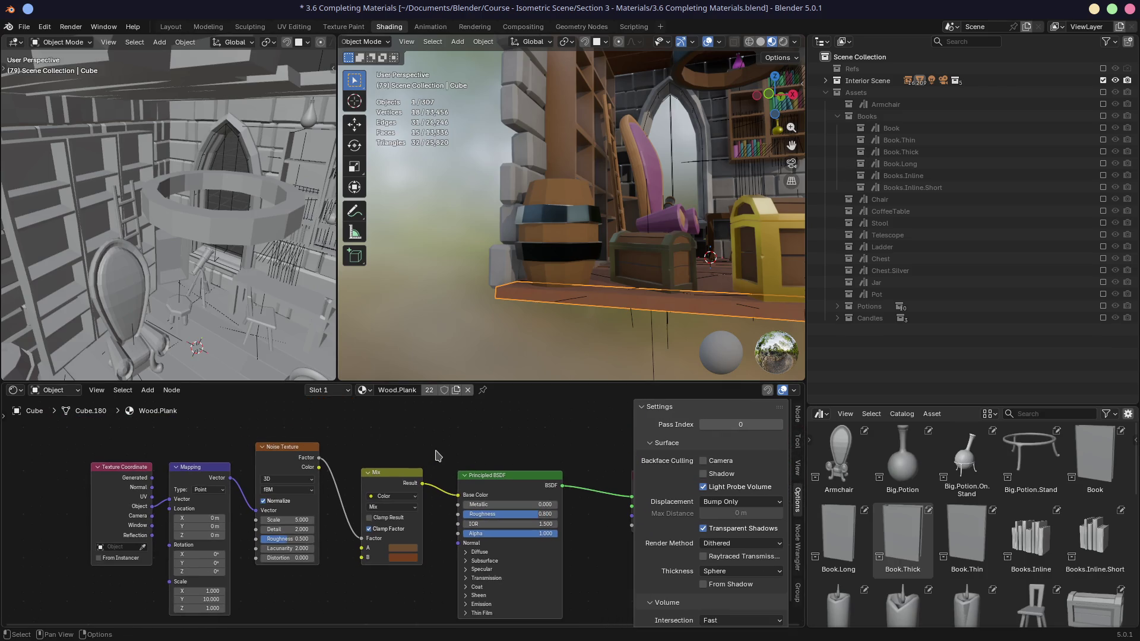
scroll(438, 456, down, 1)
scroll(629, 297, up, 5)
- Put the plank in Local View and orbit until it lies nearly horizontal
middle_drag(638, 299, 612, 299)
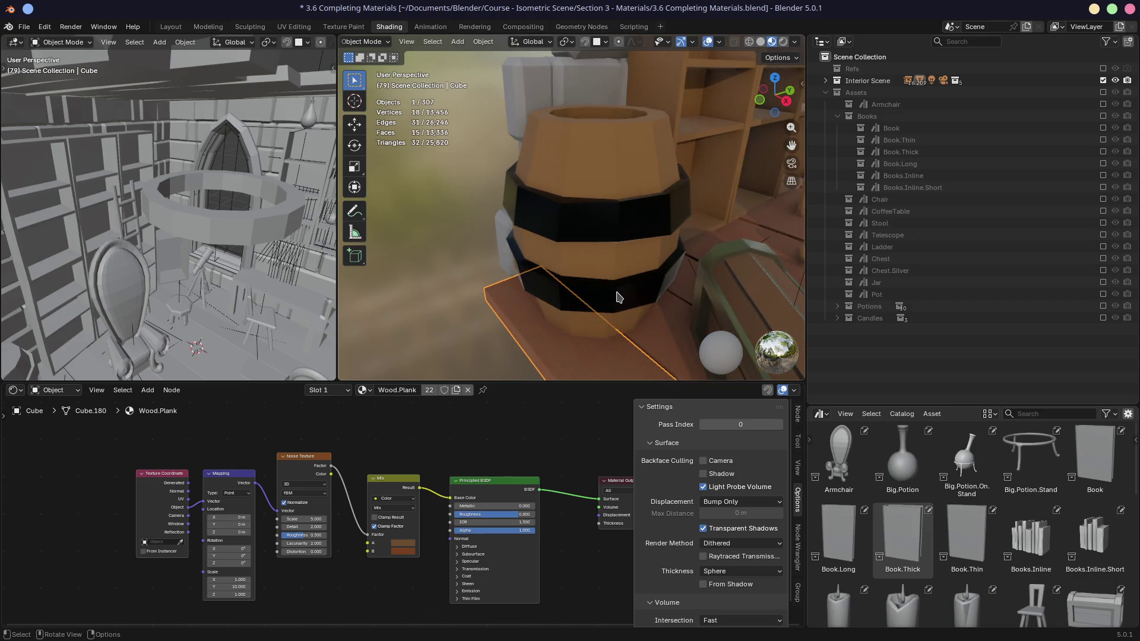
key(KP_Divide)
scroll(660, 242, up, 4)
mouse_move(649, 224)
middle_down()
mouse_move(593, 244)
mouse_move(585, 230)
mouse_move(641, 184)
mouse_move(635, 254)
mouse_move(612, 252)
mouse_move(593, 219)
mouse_move(633, 257)
mouse_move(600, 300)
mouse_move(611, 274)
middle_up()
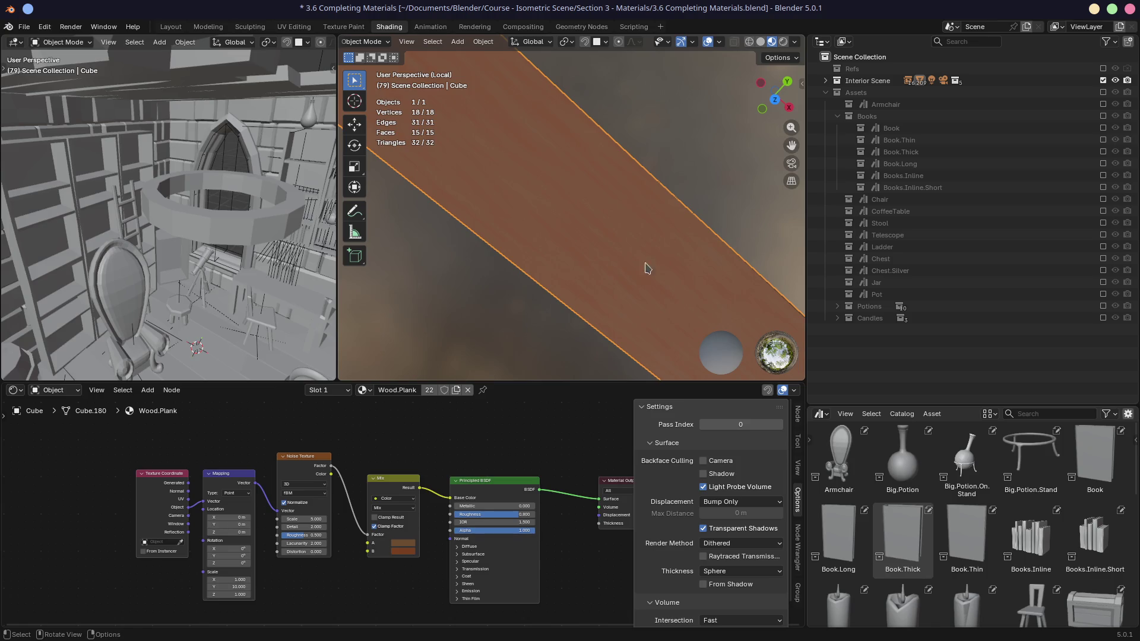
mouse_move(687, 191)
middle_down()
mouse_move(608, 274)
mouse_move(666, 338)
mouse_move(588, 232)
mouse_move(589, 191)
mouse_move(540, 226)
mouse_move(554, 183)
mouse_move(547, 202)
middle_up()
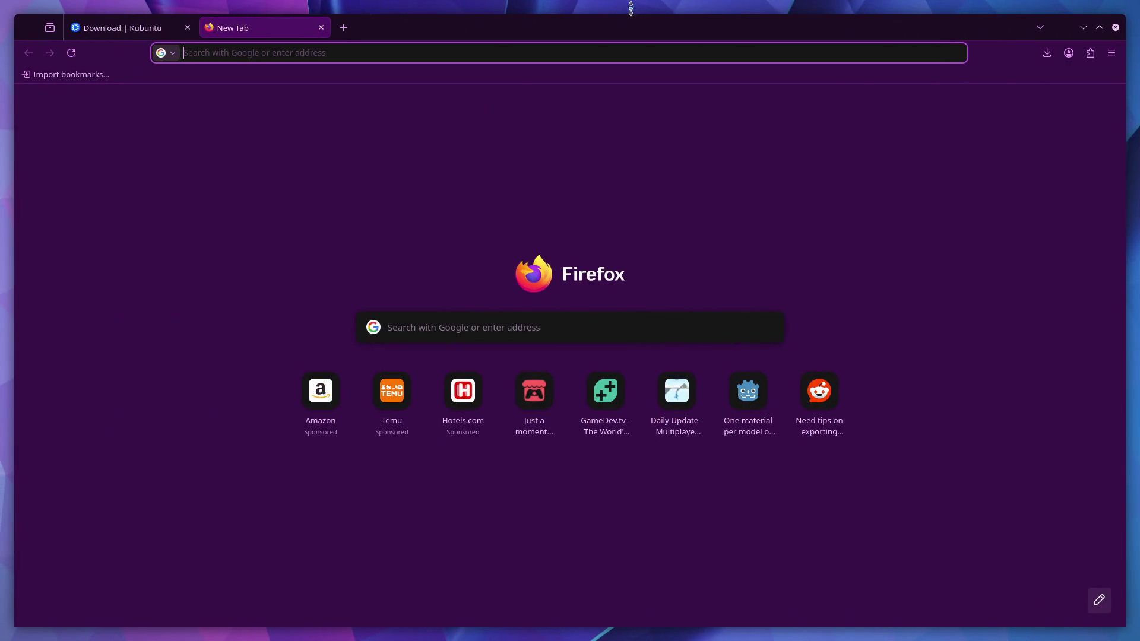
- Go to itch.io and search for 'king of flag'
click(537, 395)
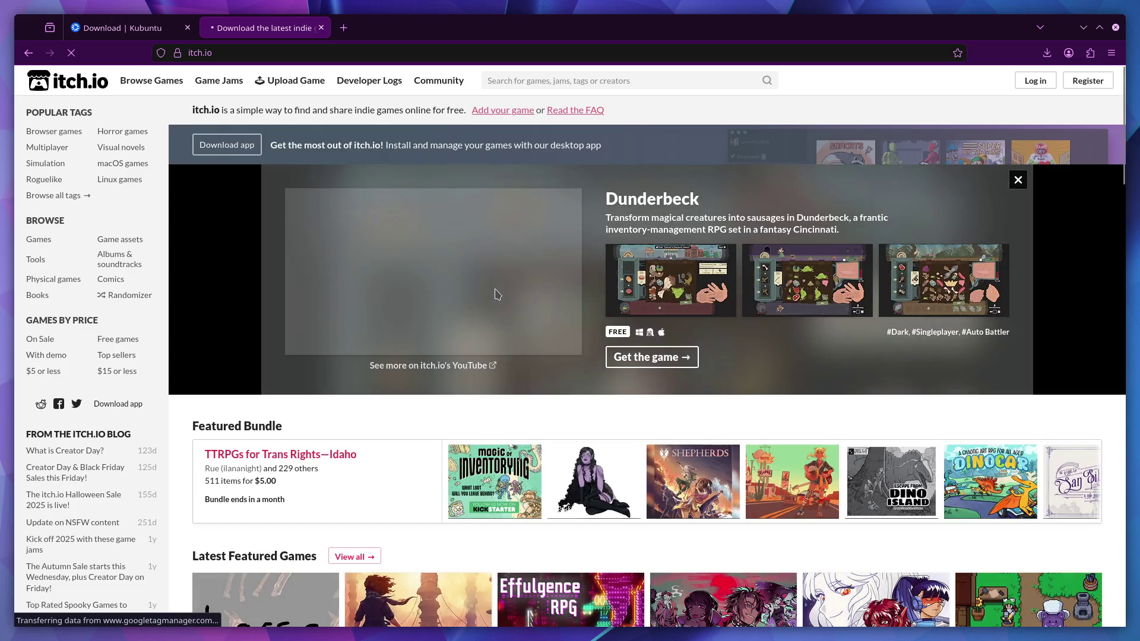
scroll(495, 288, down, 5)
scroll(495, 293, up, 5)
click(617, 72)
text(m)
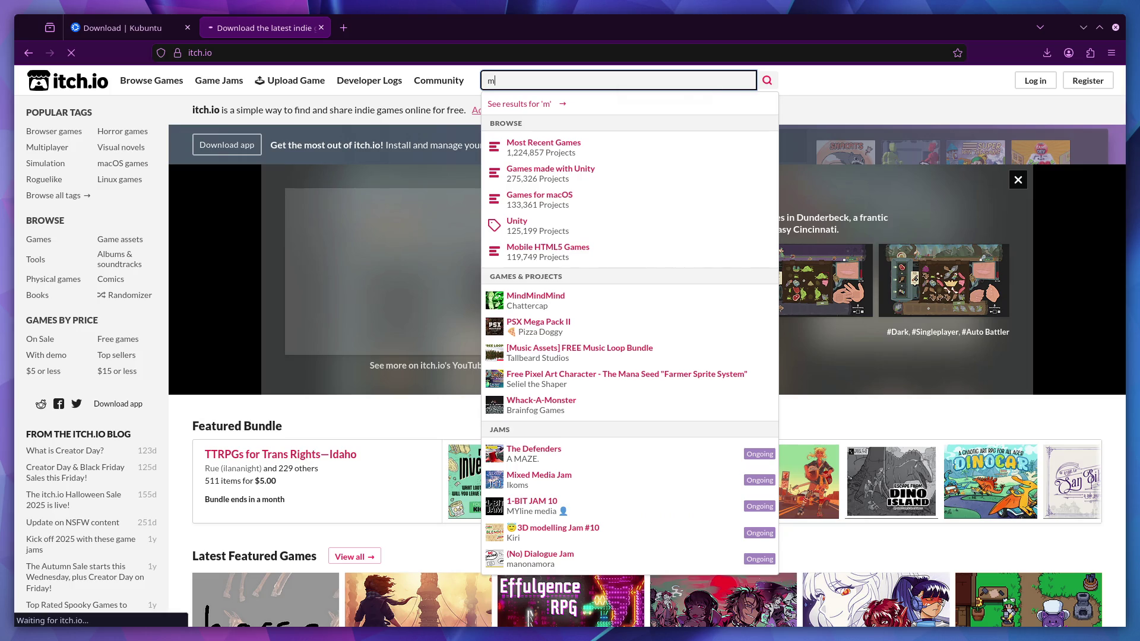
key(BackSpace)
text(k)
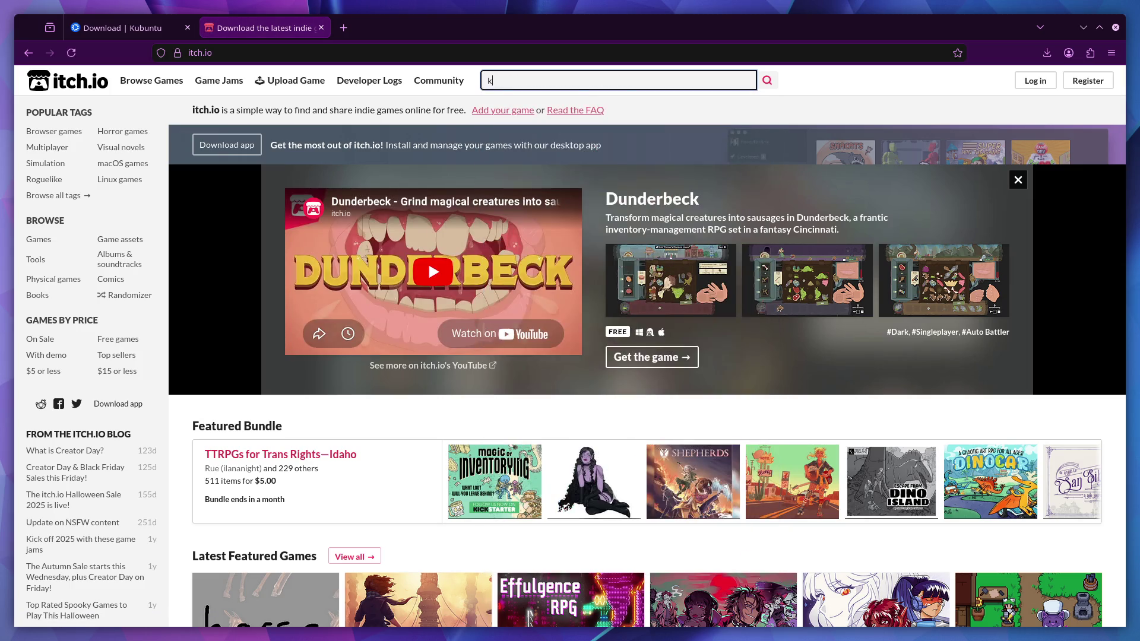
text(ing )
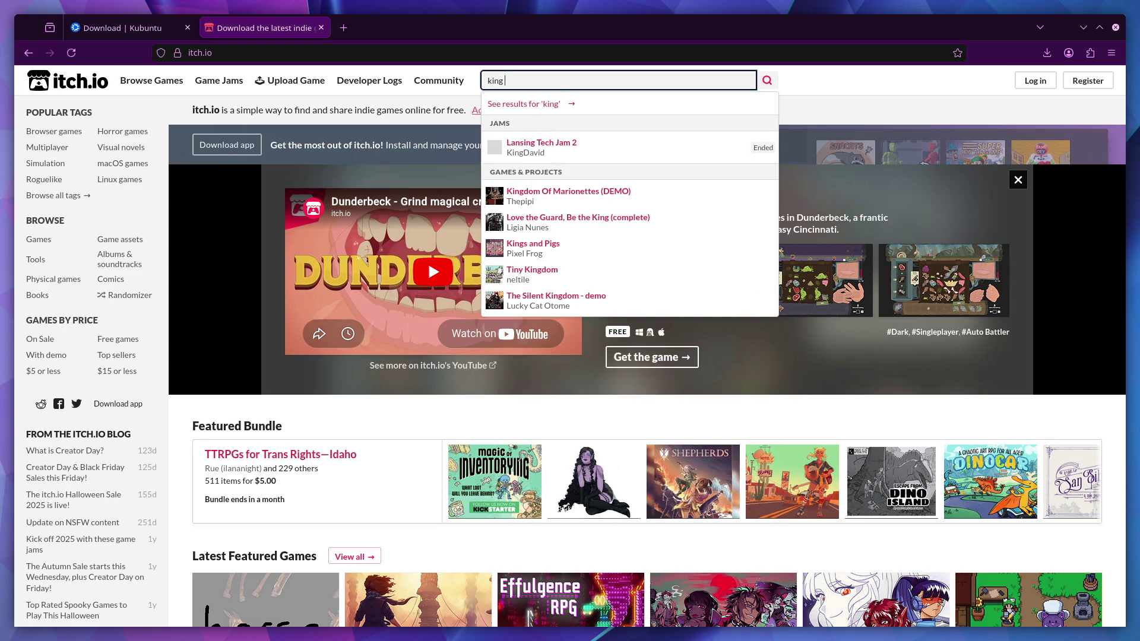
text(of flag)
key(Return)
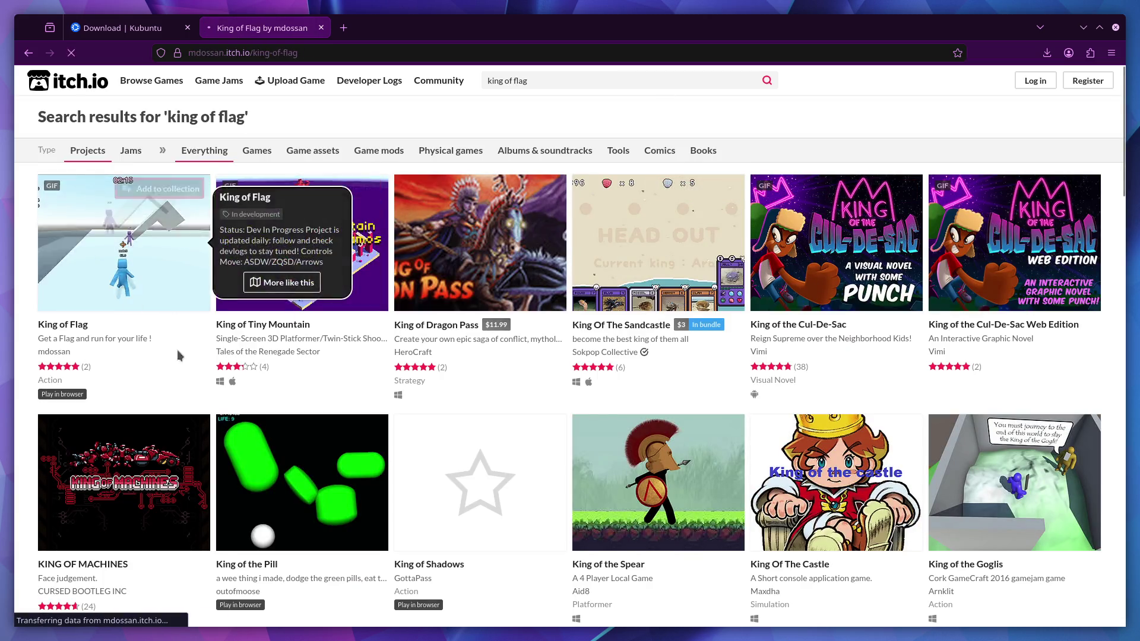
- Open the King of Flag game page and its multiplayer improvement devlog post
click(95, 272)
scroll(397, 422, down, 3)
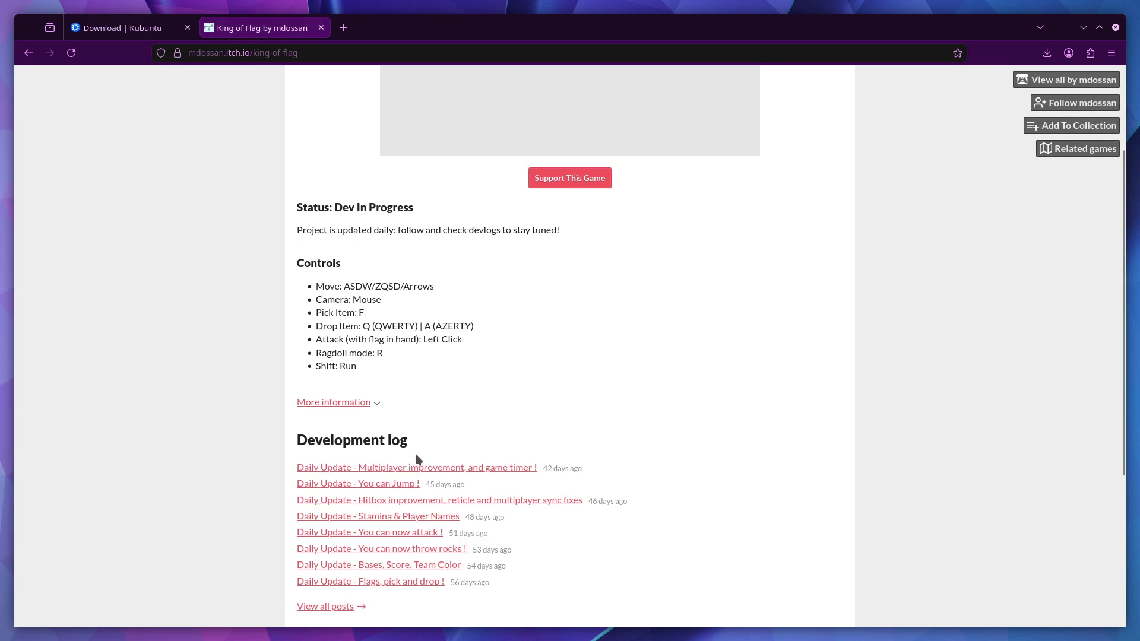
scroll(416, 457, down, 3)
click(404, 331)
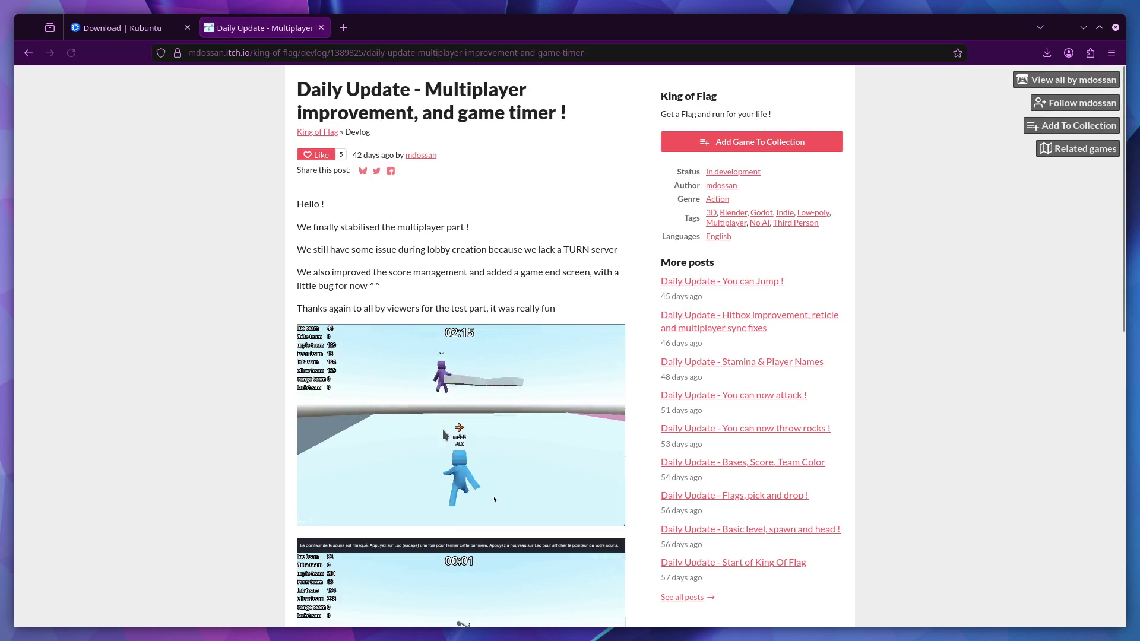
- Scroll through the devlog post and bring up the first gameplay GIF's context menu
scroll(442, 430, down, 5)
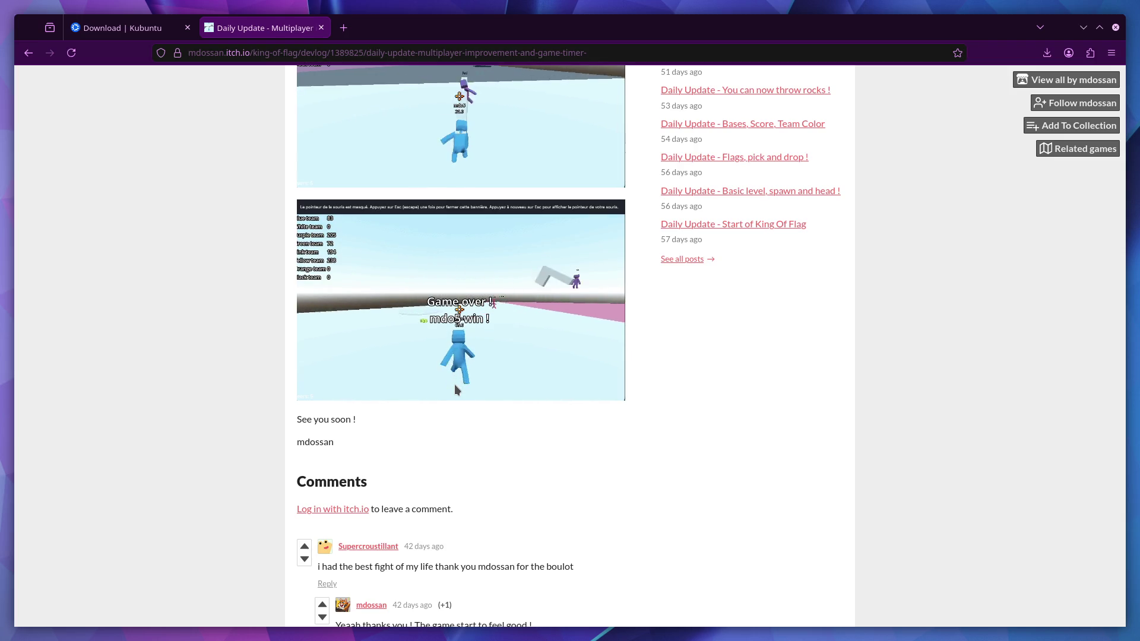
scroll(488, 393, up, 4)
scroll(488, 392, up, 1)
scroll(514, 394, down, 4)
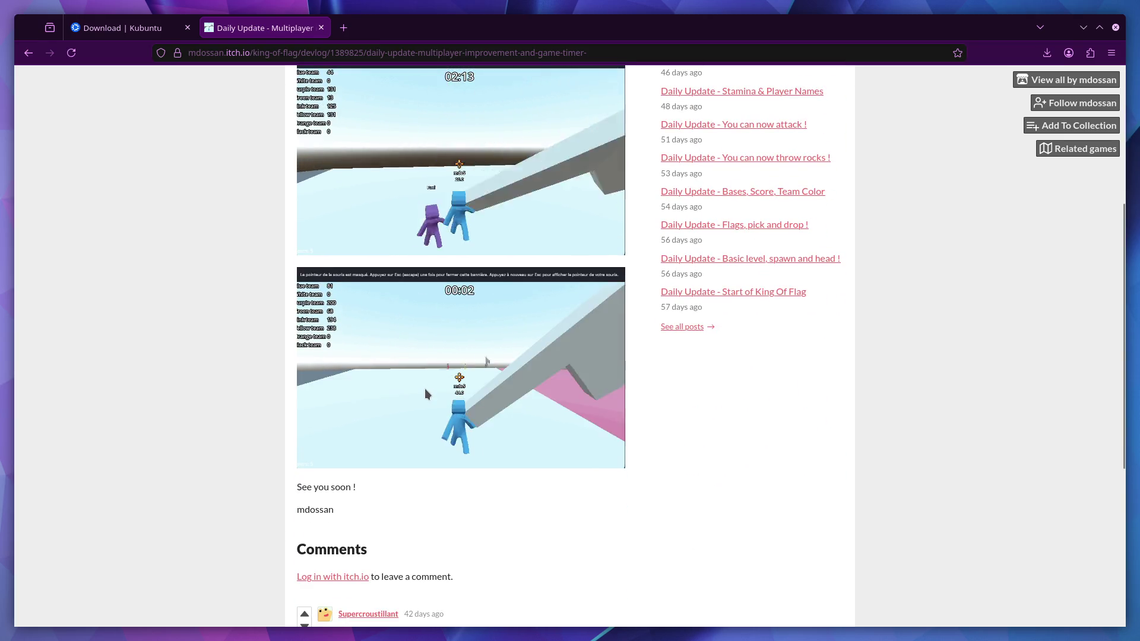
scroll(358, 392, up, 3)
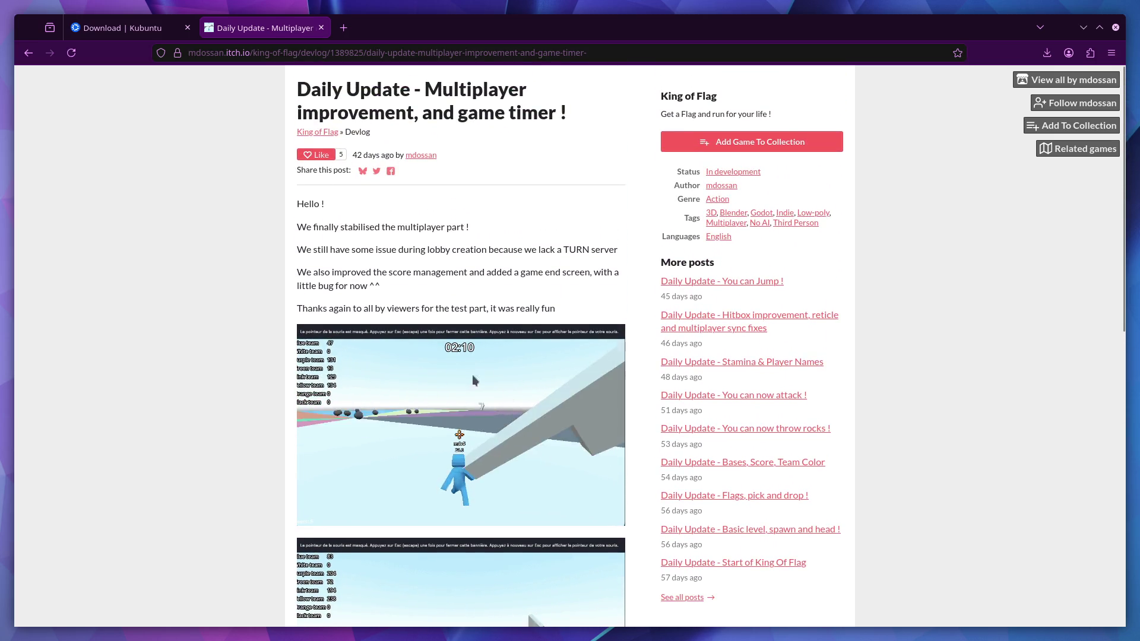
scroll(480, 369, down, 3)
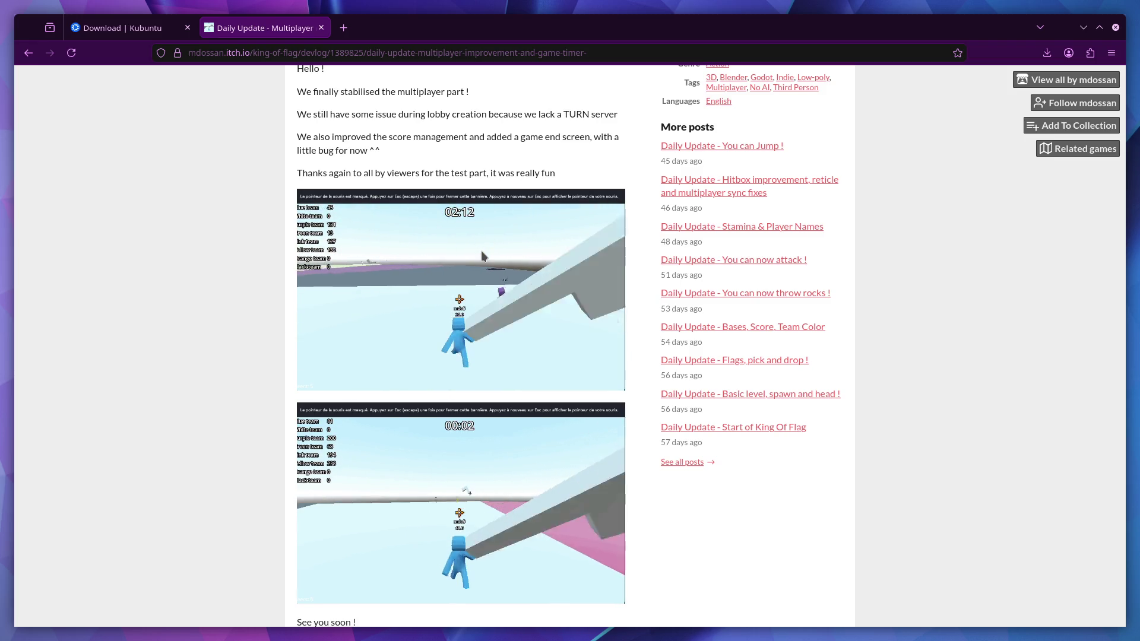
right_click(482, 256)
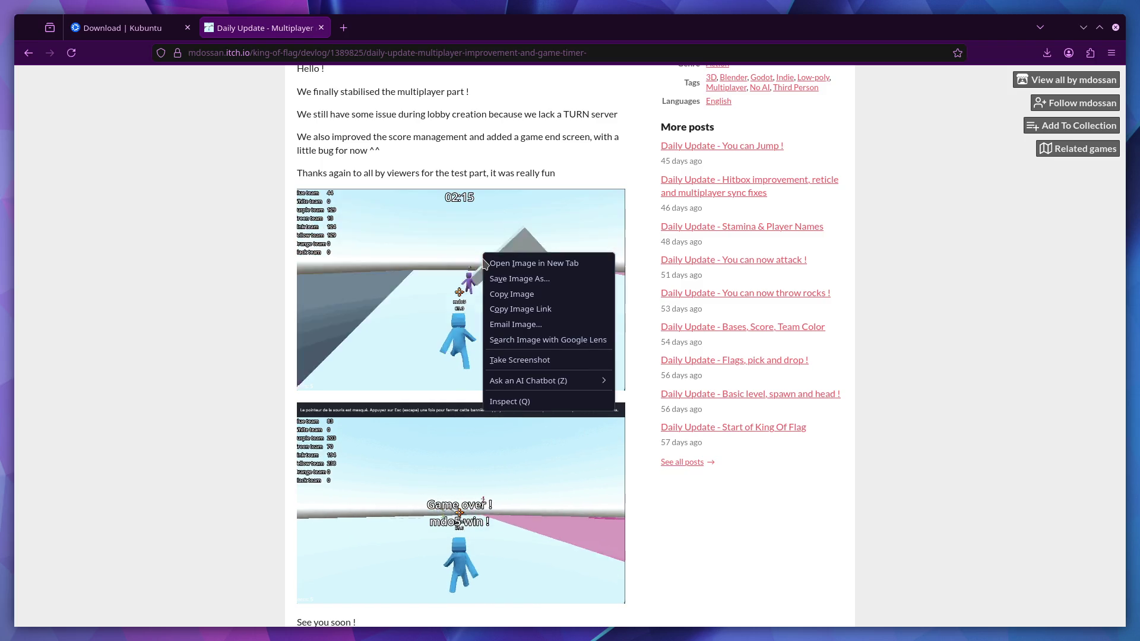
- Dismiss the GIF context menu and scroll through the rest of the devlog post
click(484, 252)
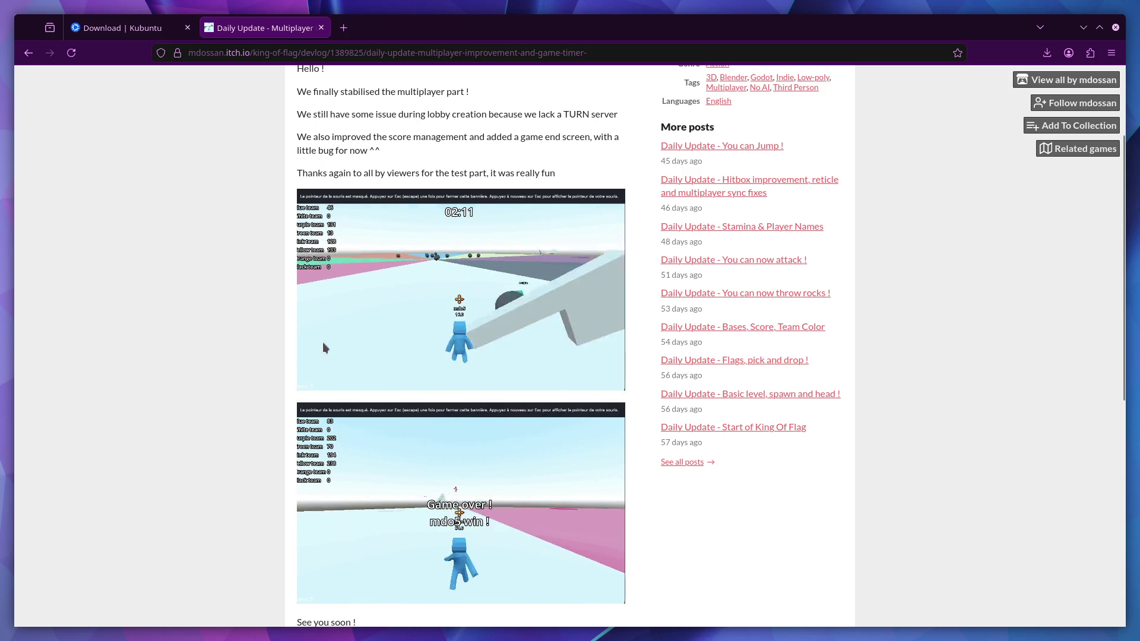
scroll(454, 321, down, 7)
scroll(457, 319, up, 7)
scroll(457, 317, up, 3)
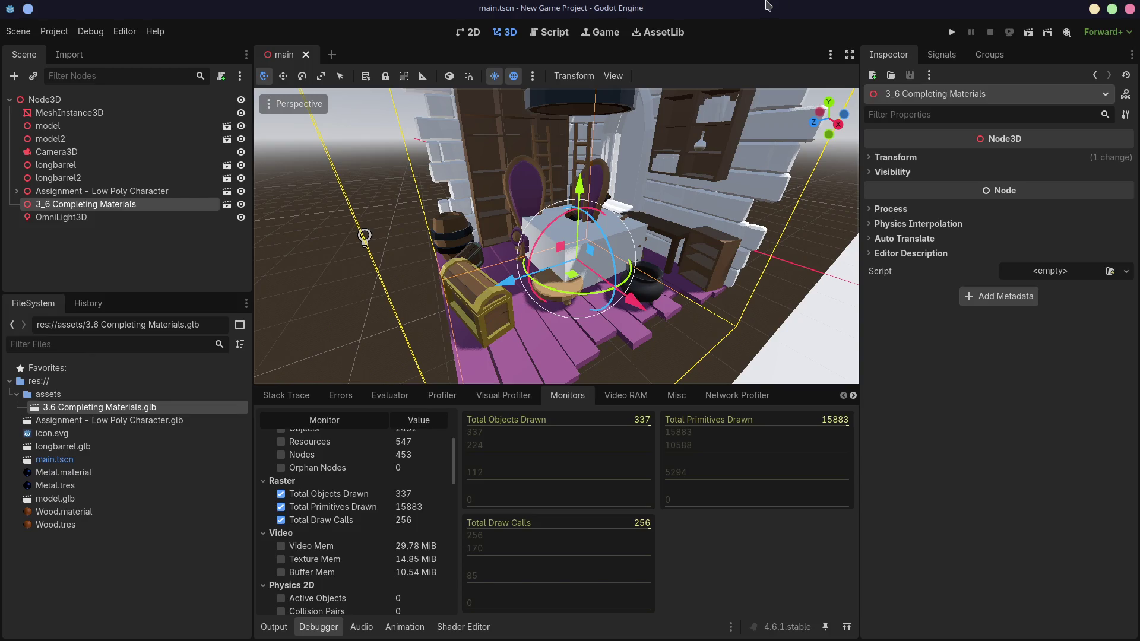
- Switch from Godot to the Blender window showing the Wood.Plank material
key(alt+Tab)
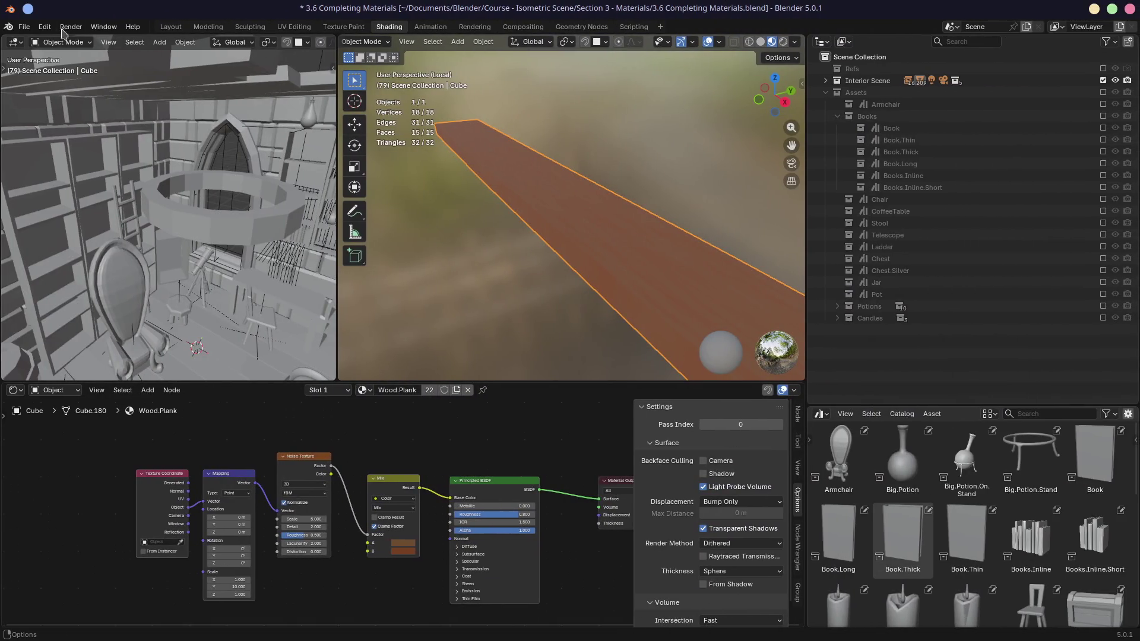
- Save the current file, reopen Assignment - Low Poly Character.blend from recent files, and view it Rendered
click(24, 26)
mouse_move(72, 89)
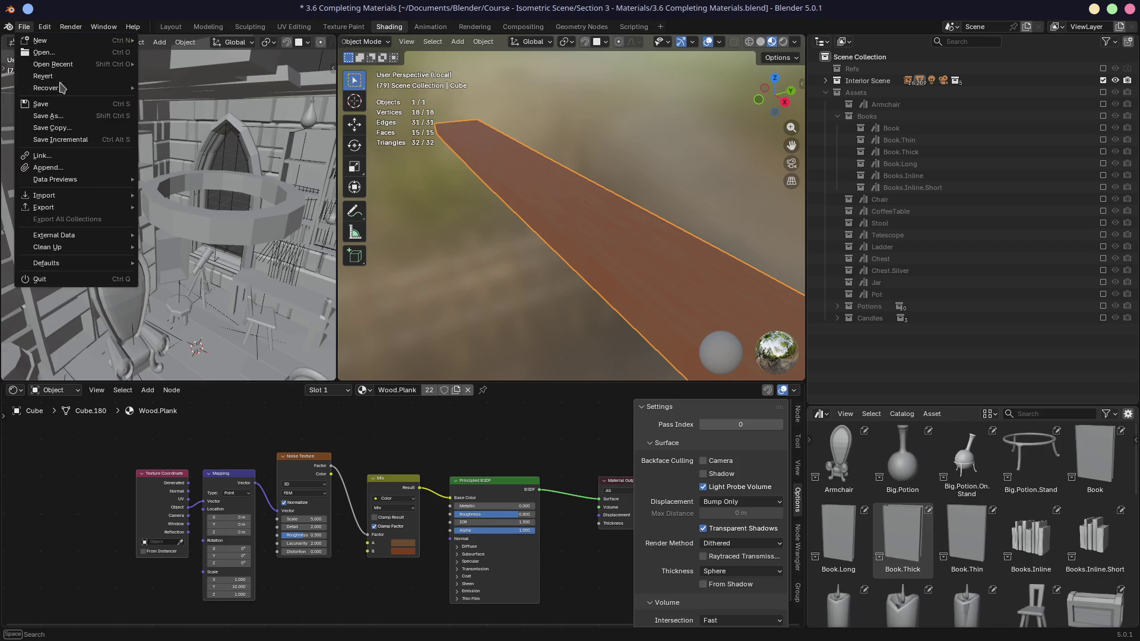
mouse_move(87, 67)
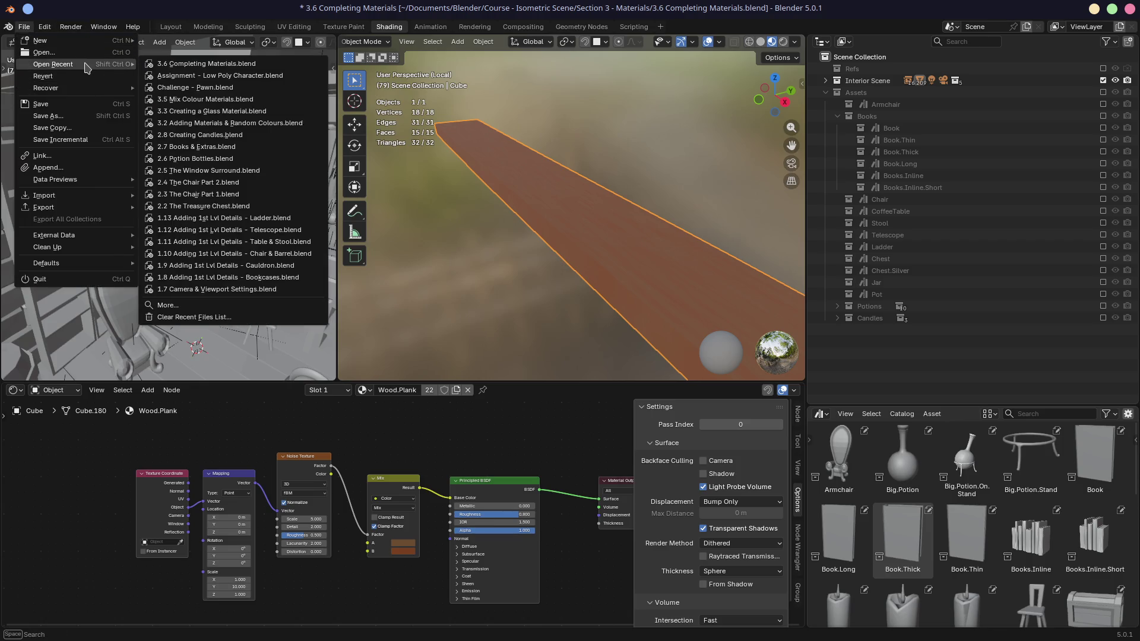
click(172, 76)
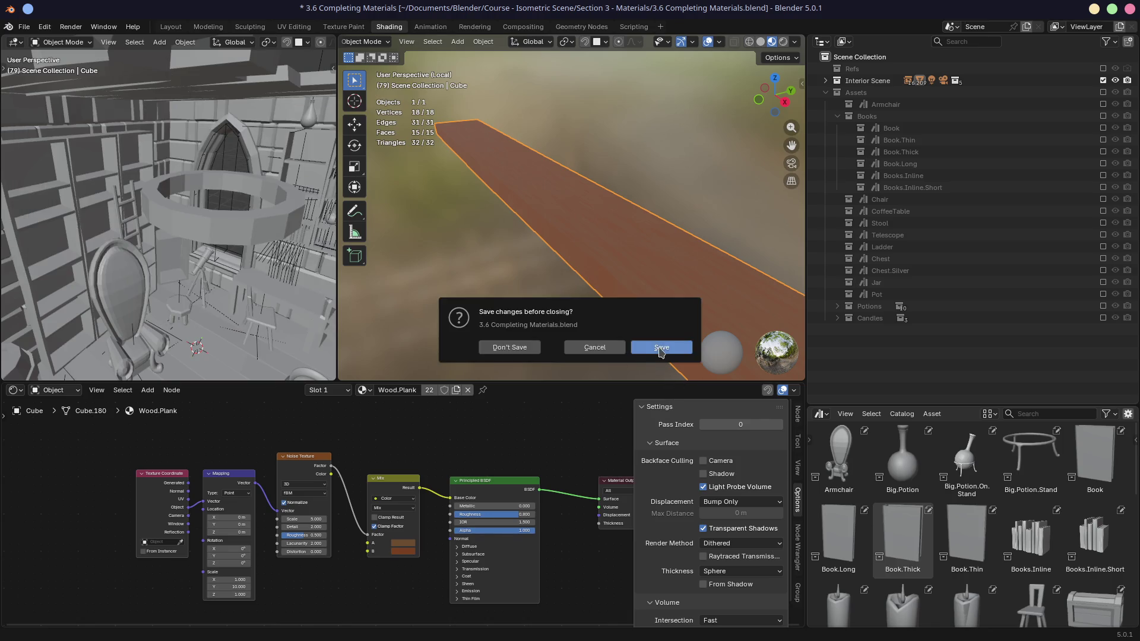
click(661, 353)
click(865, 41)
mouse_move(629, 239)
middle_down()
mouse_move(451, 346)
mouse_move(511, 322)
mouse_move(469, 373)
mouse_move(395, 356)
middle_up()
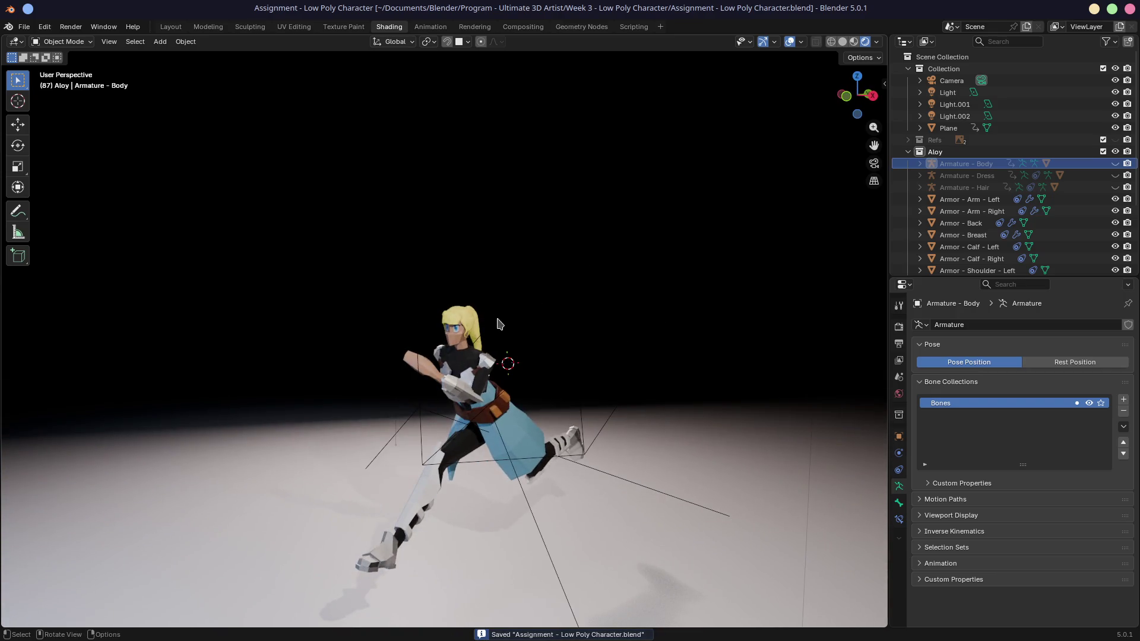
- Orbit the viewport to see the character, lights and camera from several angles
scroll(574, 336, down, 3)
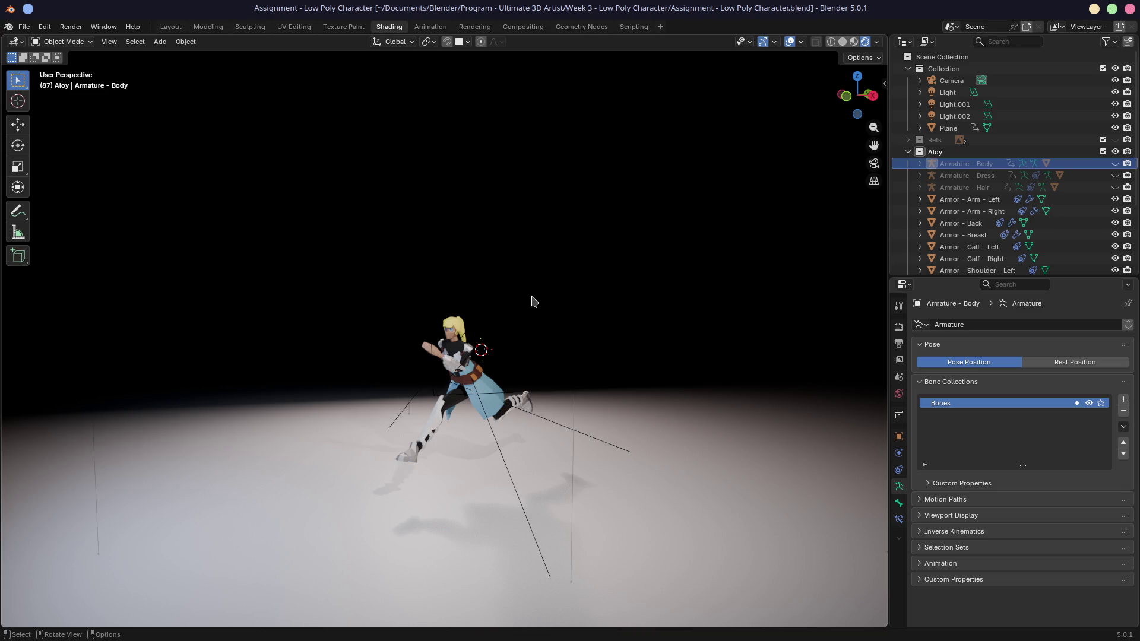
mouse_move(287, 358)
middle_down()
mouse_move(332, 380)
mouse_move(418, 366)
middle_up()
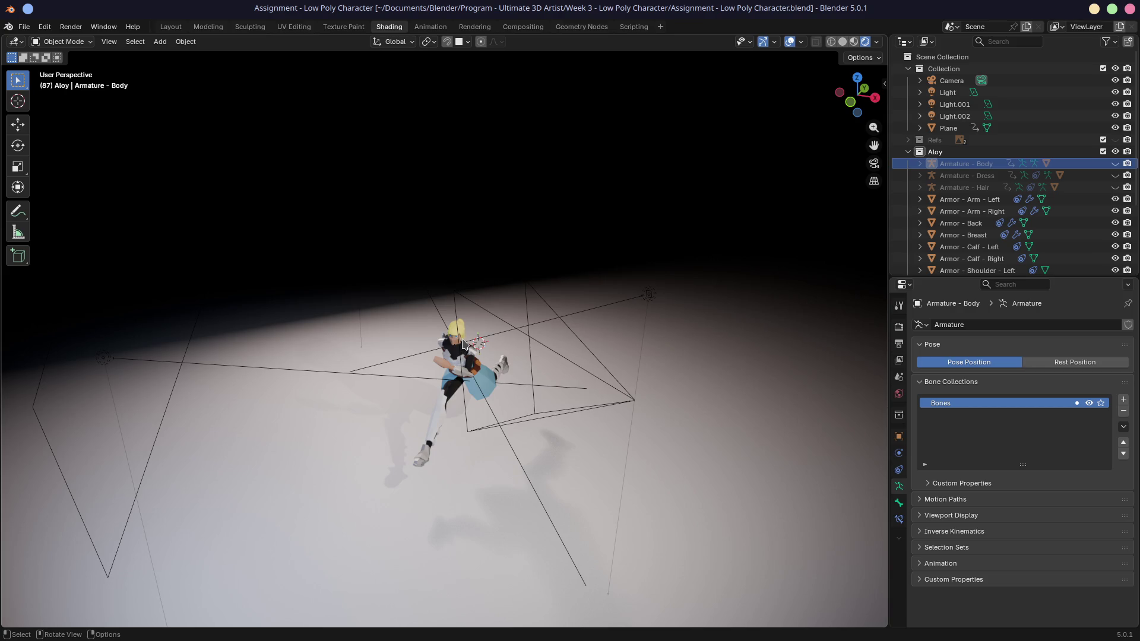
middle_drag(485, 356, 487, 345)
mouse_move(618, 346)
middle_down()
mouse_move(436, 401)
mouse_move(425, 387)
middle_up()
middle_drag(525, 377, 578, 290)
- Select Light.001, Light.002, the Camera and the floor Plane to inspect each
click(580, 284)
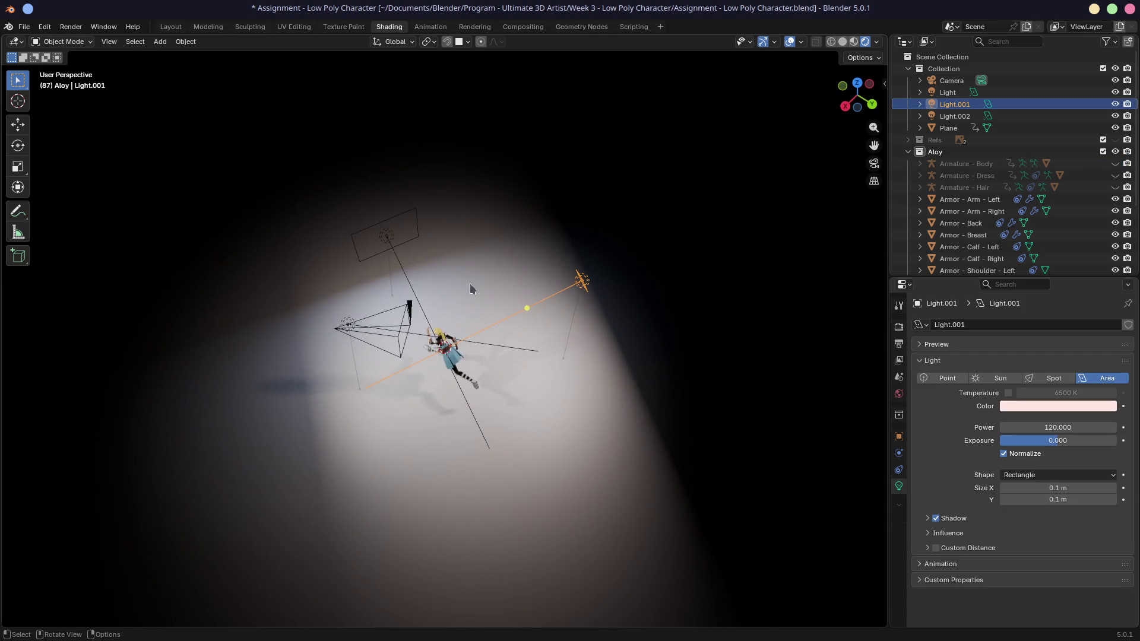
click(386, 238)
click(342, 330)
mouse_move(342, 330)
middle_down()
mouse_move(337, 372)
mouse_move(439, 380)
middle_up()
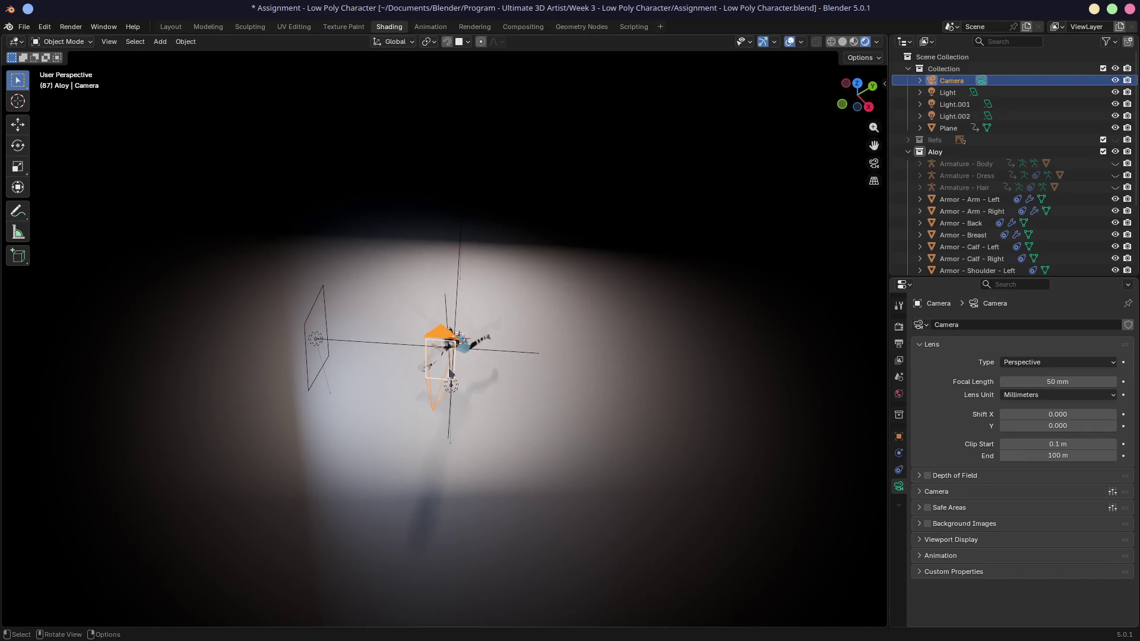
click(473, 215)
click(460, 212)
mouse_move(460, 212)
middle_down()
mouse_move(371, 278)
mouse_move(473, 350)
middle_up()
click(331, 276)
scroll(331, 276, up, 8)
- Render frame 87 of the running character, then close the render window
key(F12)
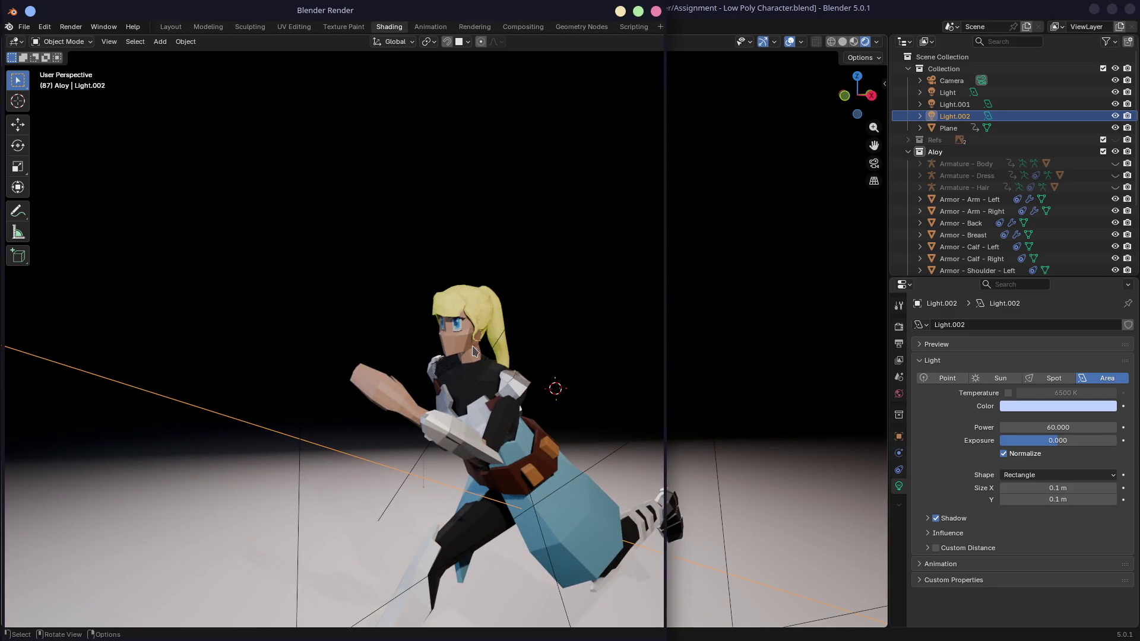
scroll(428, 338, down, 4)
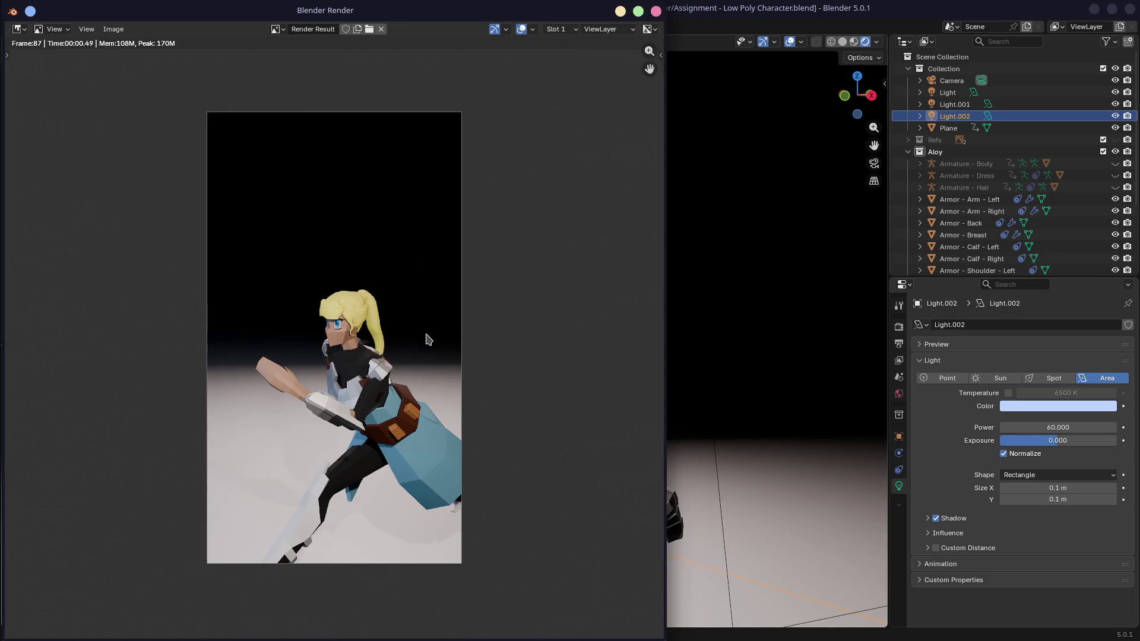
scroll(427, 338, up, 2)
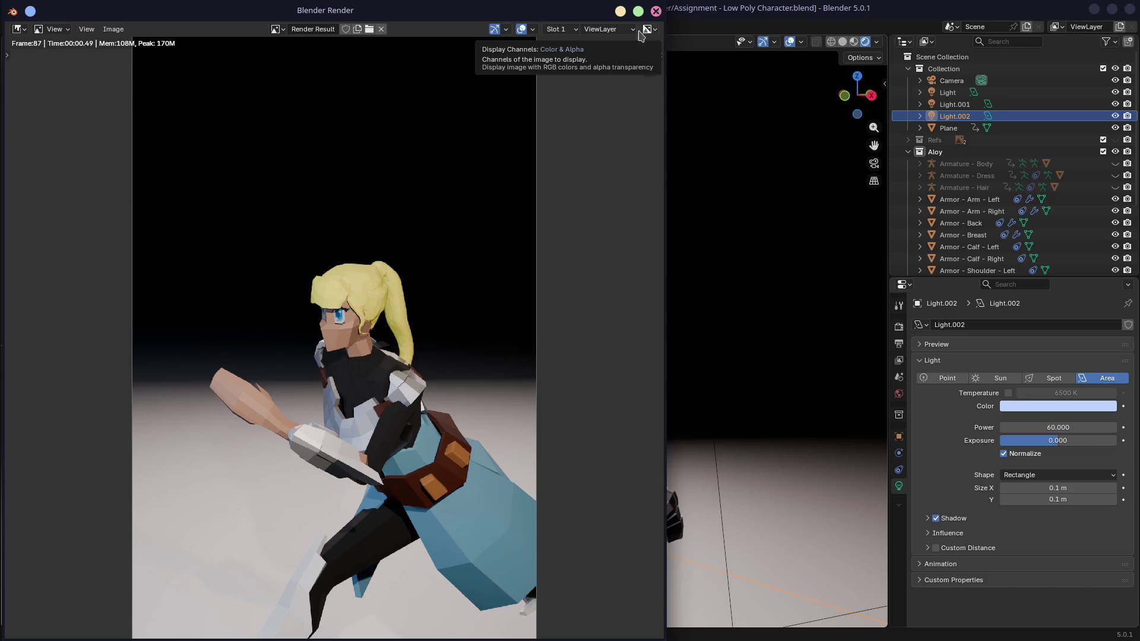
click(656, 10)
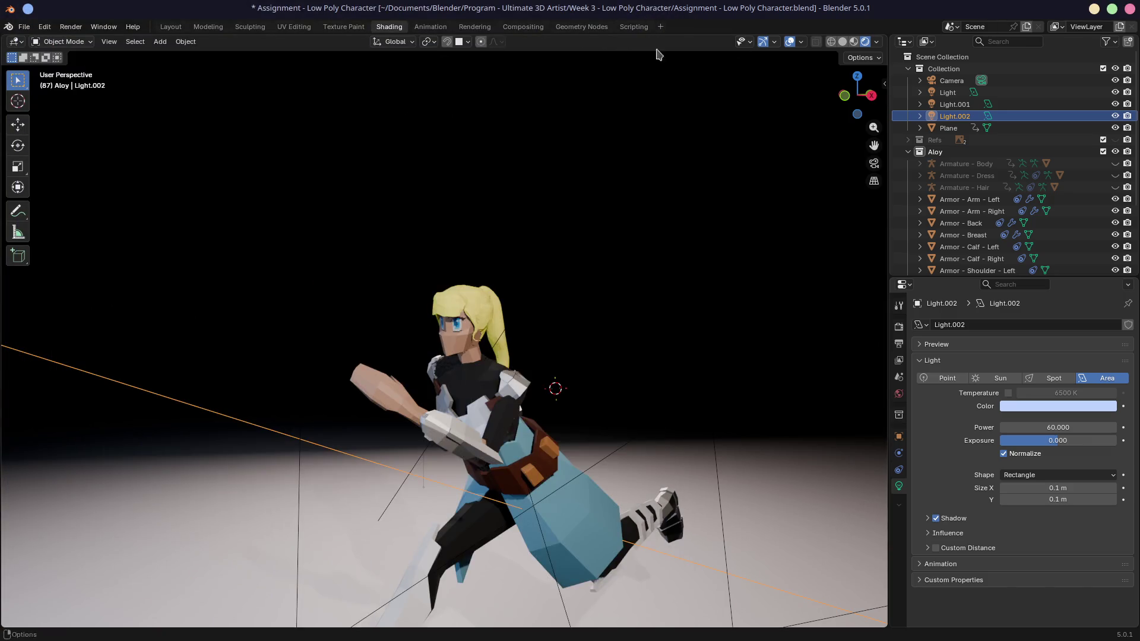
click(23, 26)
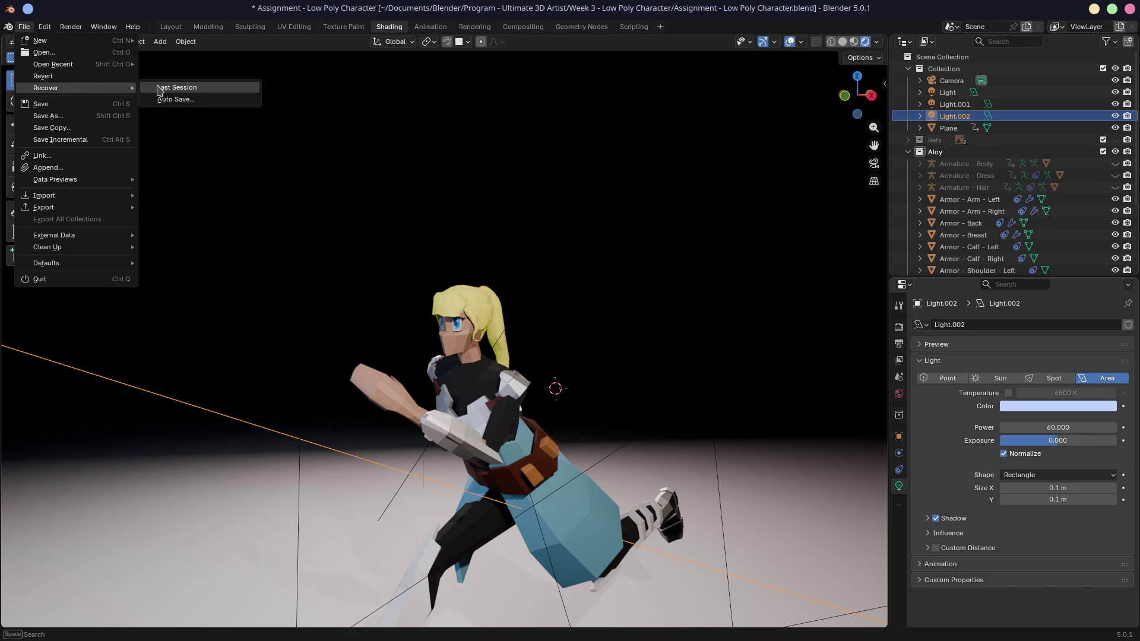
- Save the character file, reopen 3.6 Completing Materials.blend, and frame the Wood.Plank node setup
mouse_move(128, 64)
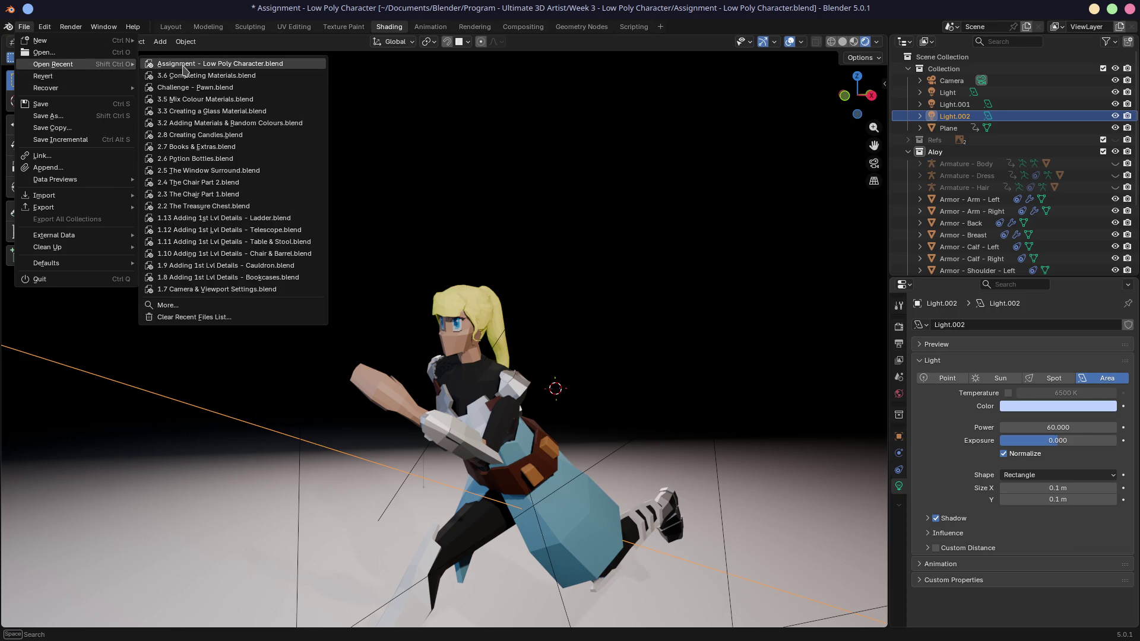
click(184, 75)
click(663, 353)
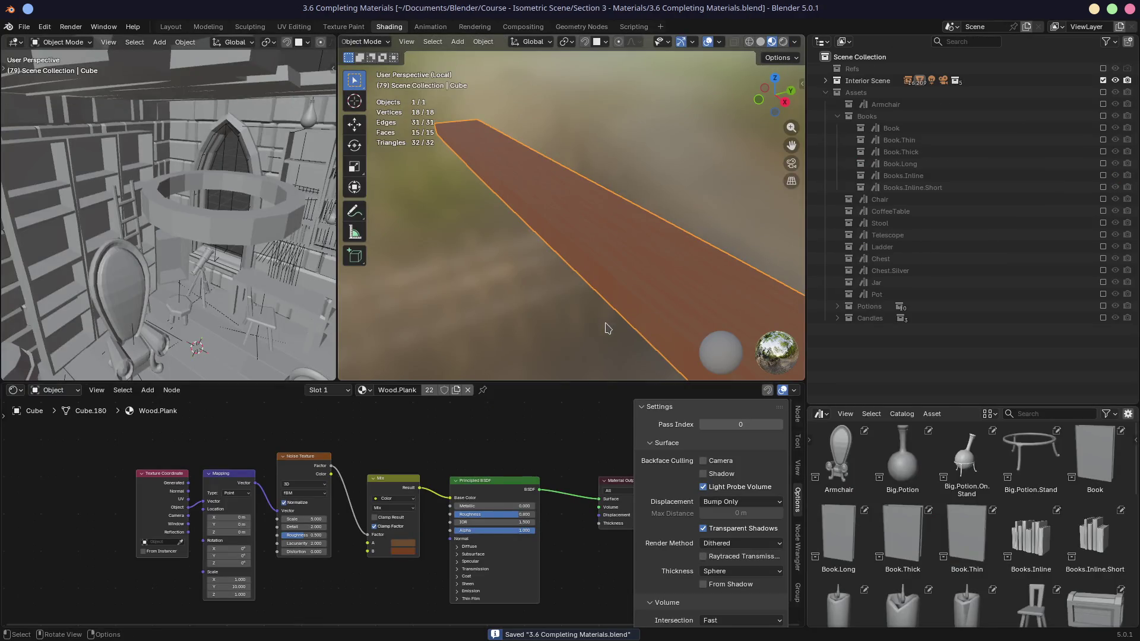
scroll(353, 550, up, 2)
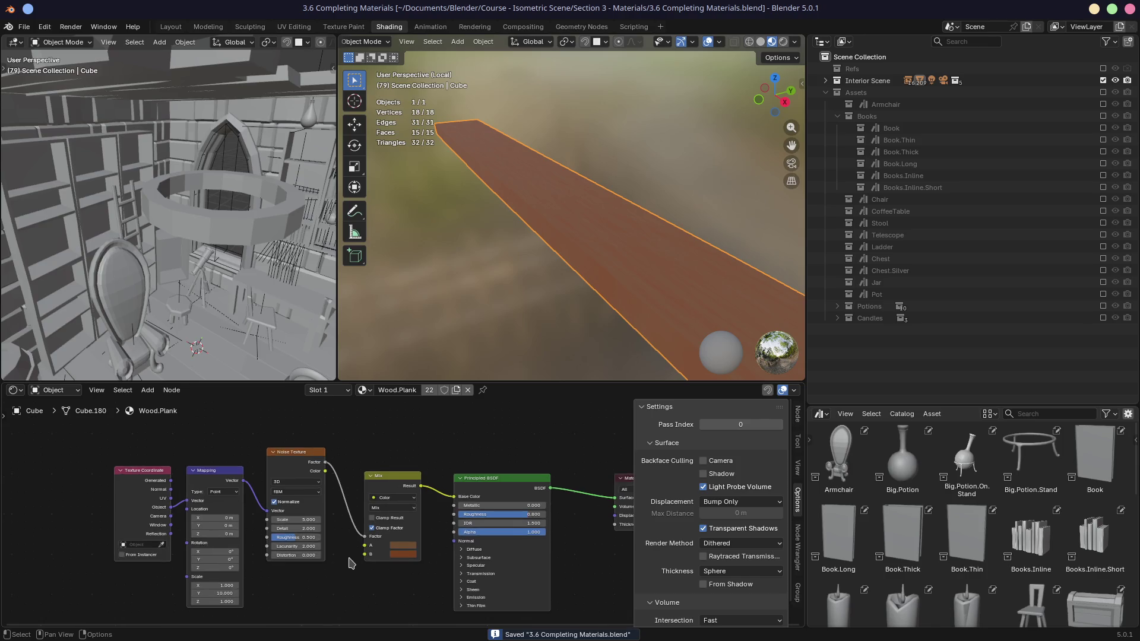
scroll(343, 534, down, 1)
middle_drag(343, 535, 394, 498)
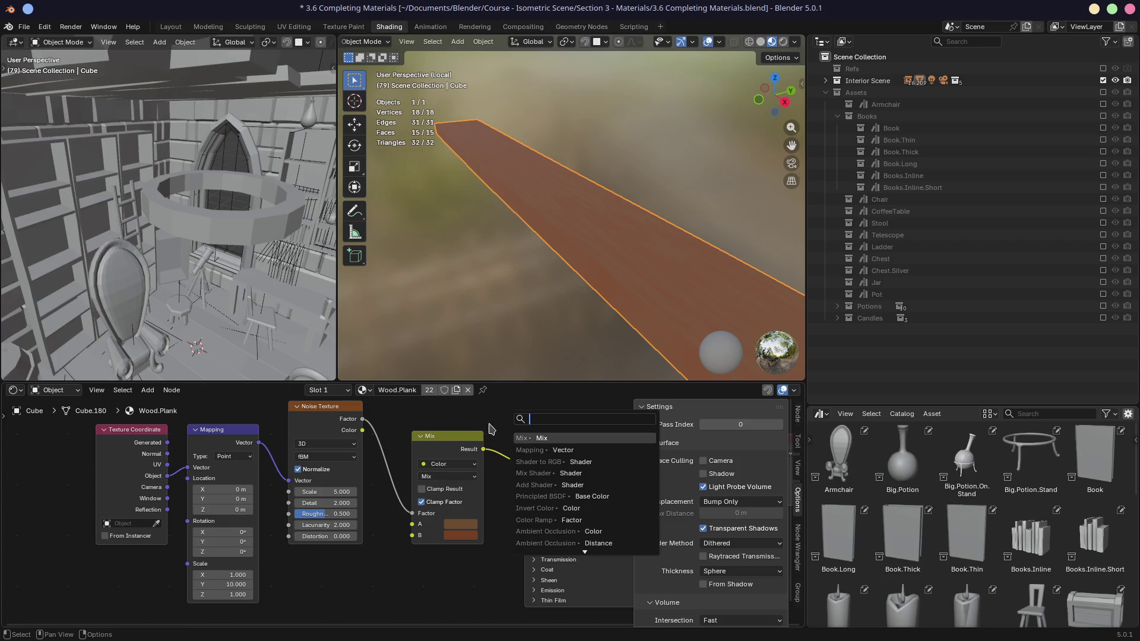
- Disconnect the noise Mix from the Wood.Plank Base Color and pick an orange base colour
key(Escape)
middle_drag(564, 486, 448, 472)
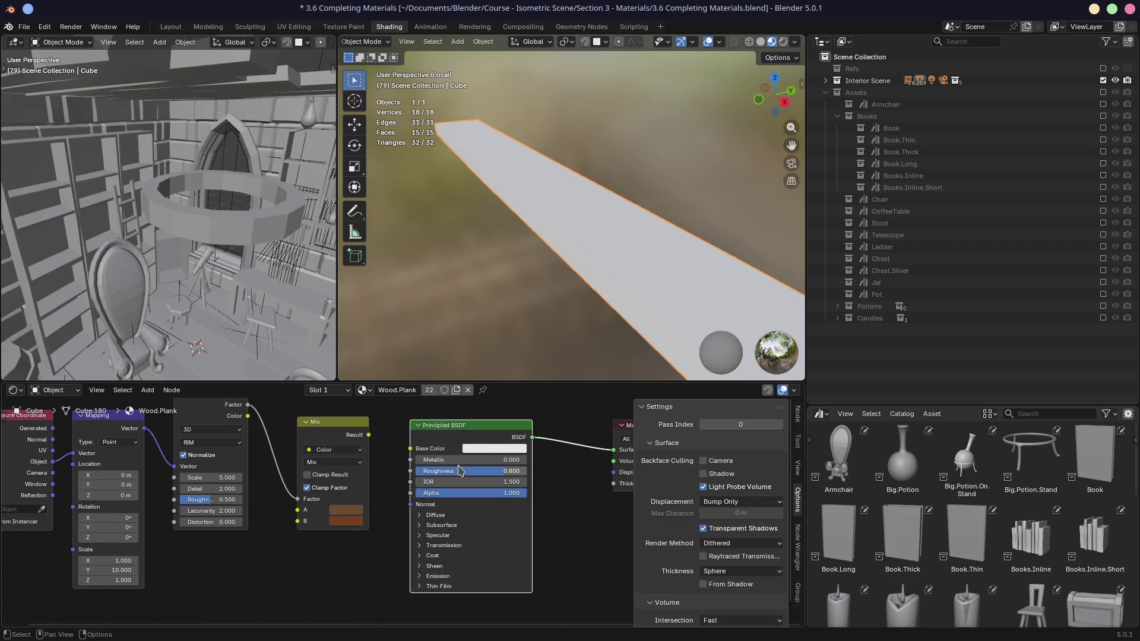
click(493, 448)
mouse_move(508, 332)
mouse_down()
mouse_move(492, 349)
mouse_move(500, 340)
mouse_up()
- Inspect the recoloured plank from low and upper-right angles, then save the file
ctrl+scroll(492, 348, down, 12)
ctrl+scroll(494, 342, down, 2)
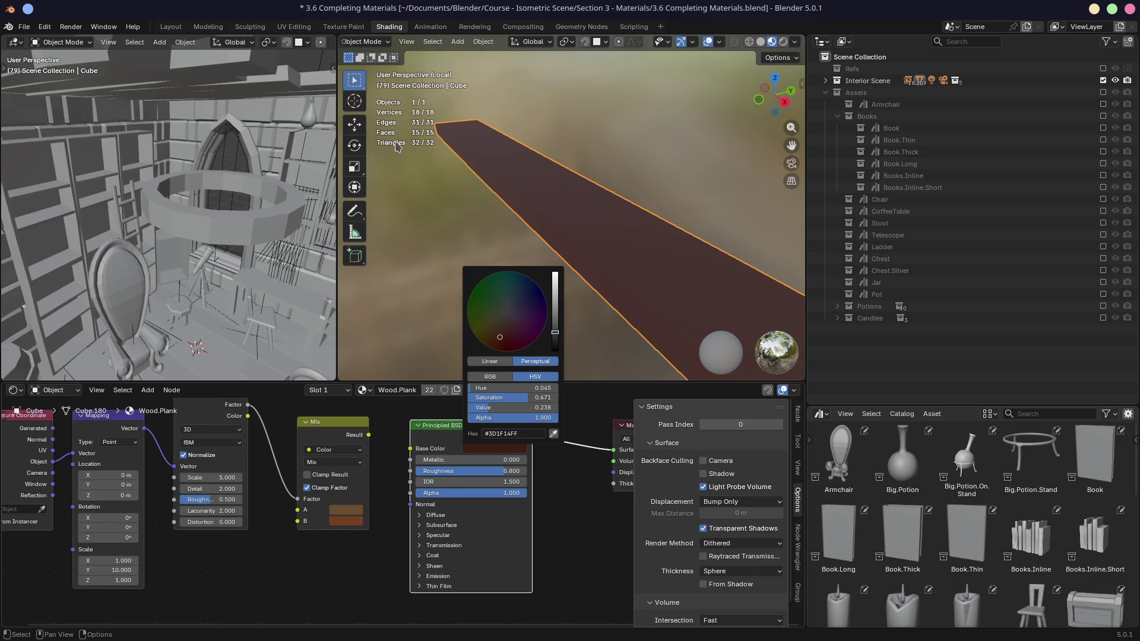
scroll(555, 243, down, 3)
mouse_move(661, 276)
middle_down()
mouse_move(629, 256)
mouse_move(700, 237)
mouse_move(718, 256)
mouse_move(501, 248)
mouse_move(591, 225)
mouse_move(626, 252)
middle_up()
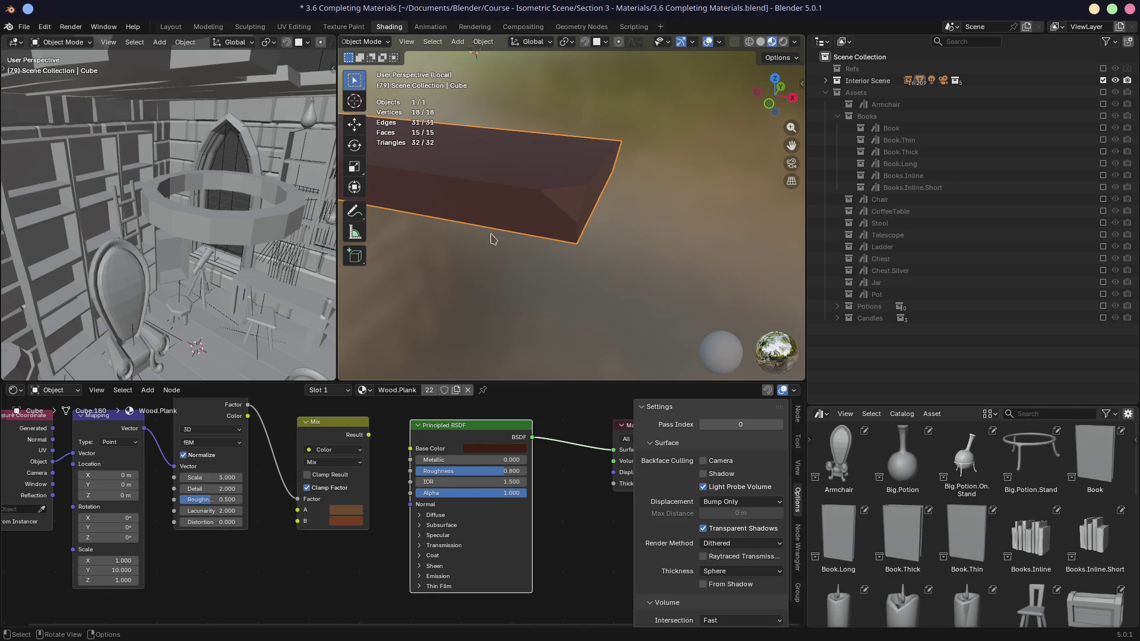
middle_drag(489, 233, 514, 216)
key(ctrl+s)
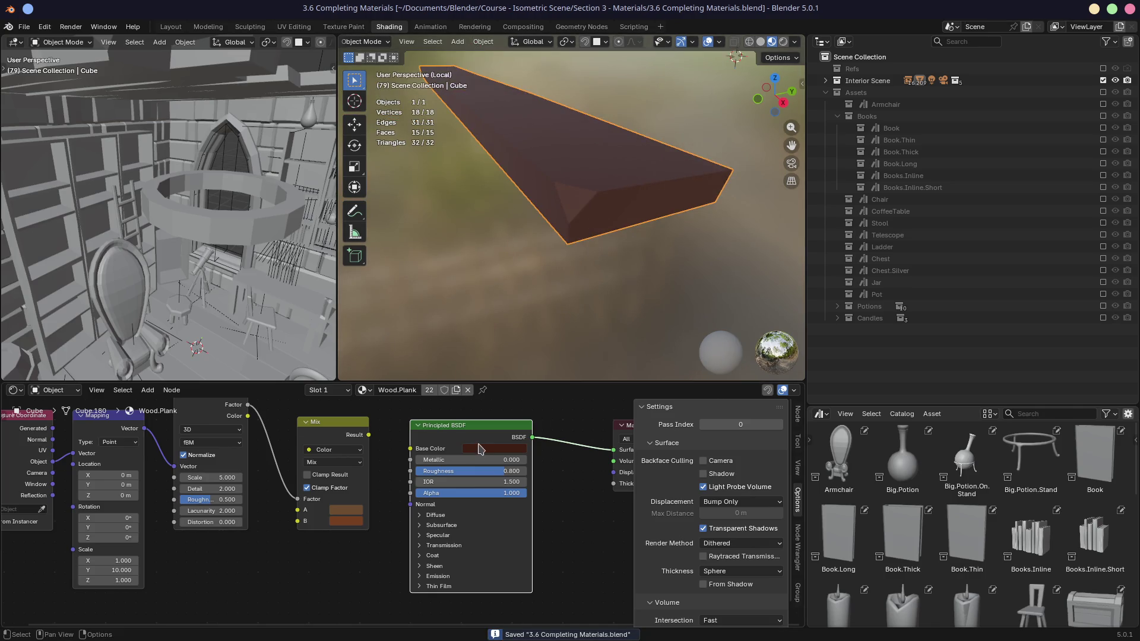
- Adjust the plank's Base Color to a lighter brown, hex 553522
click(481, 449)
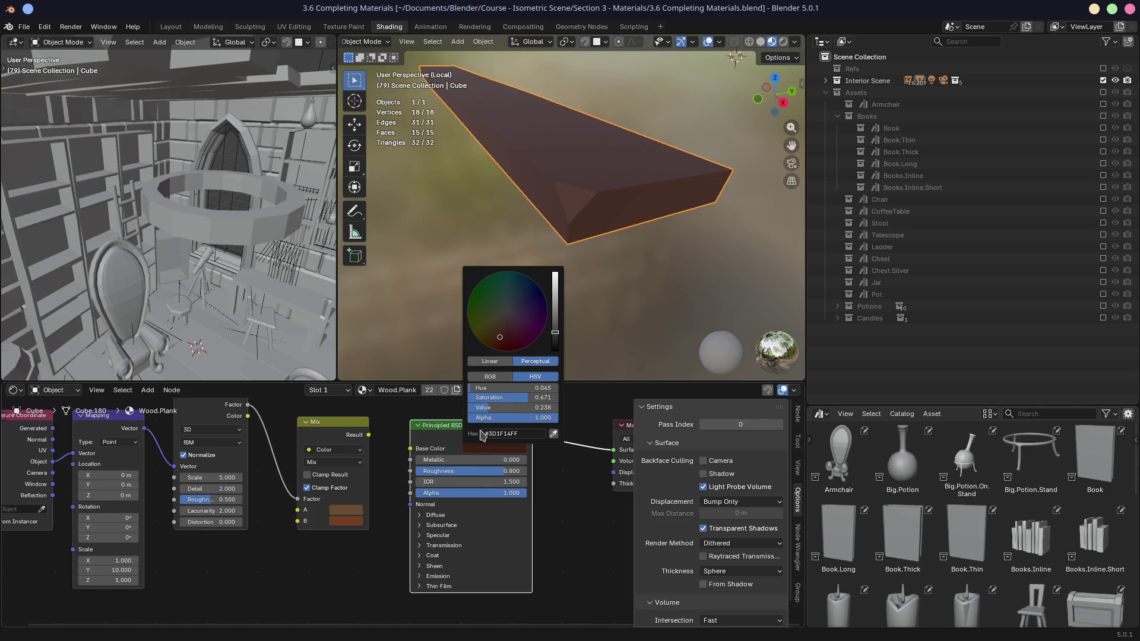
drag(490, 407, 495, 407)
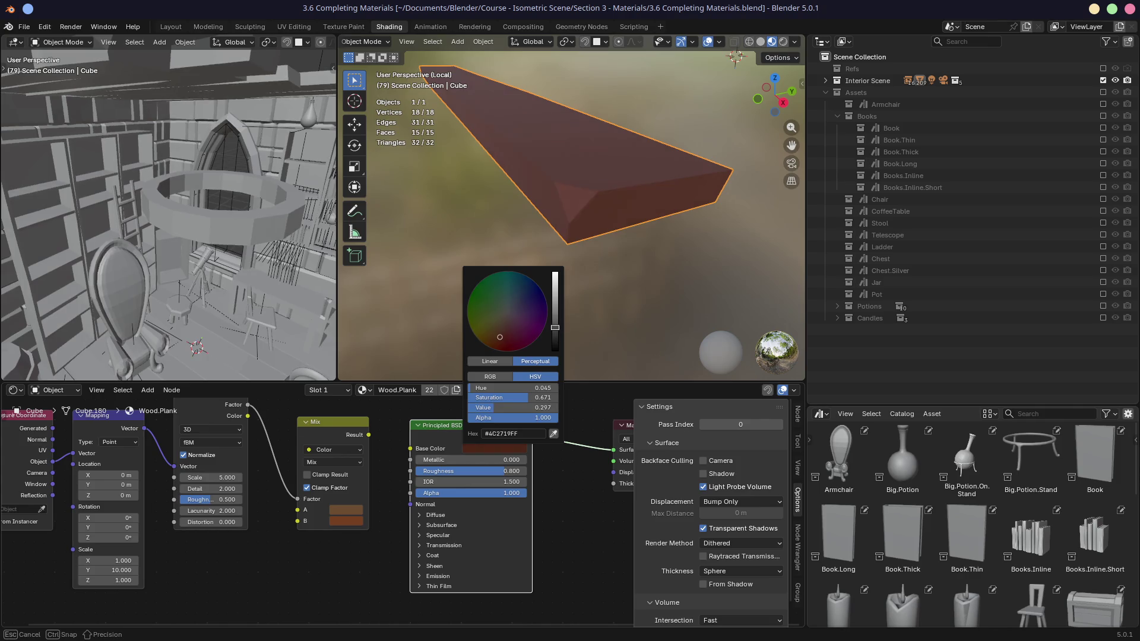
drag(500, 336, 500, 333)
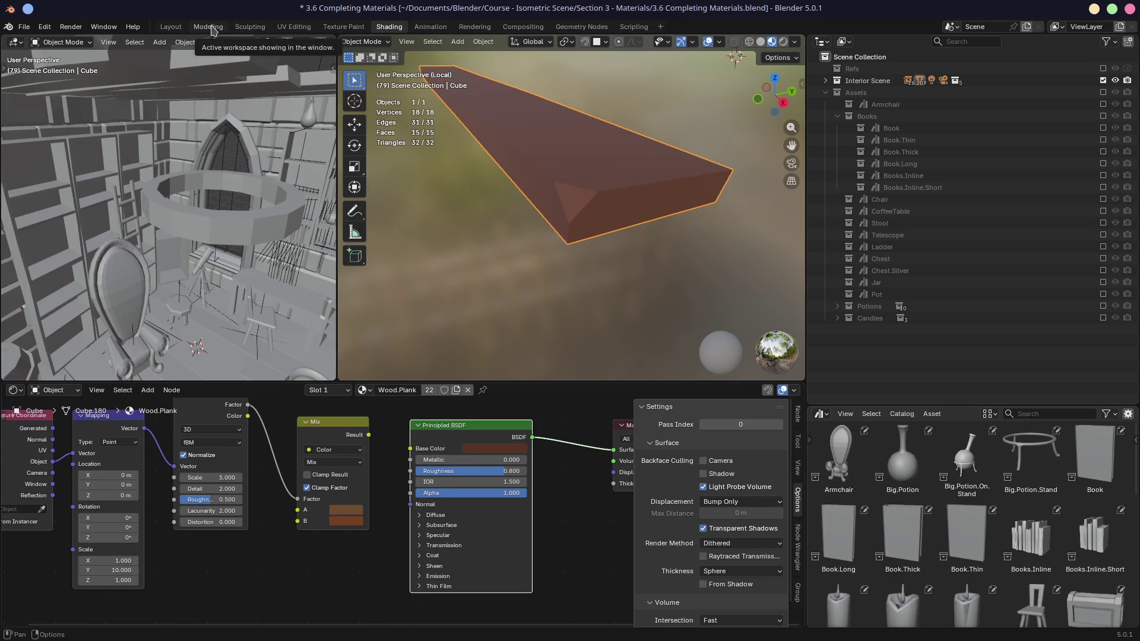
- Isolate the plank in Local View, enter Edit Mode, and maximize the 3D view
click(432, 42)
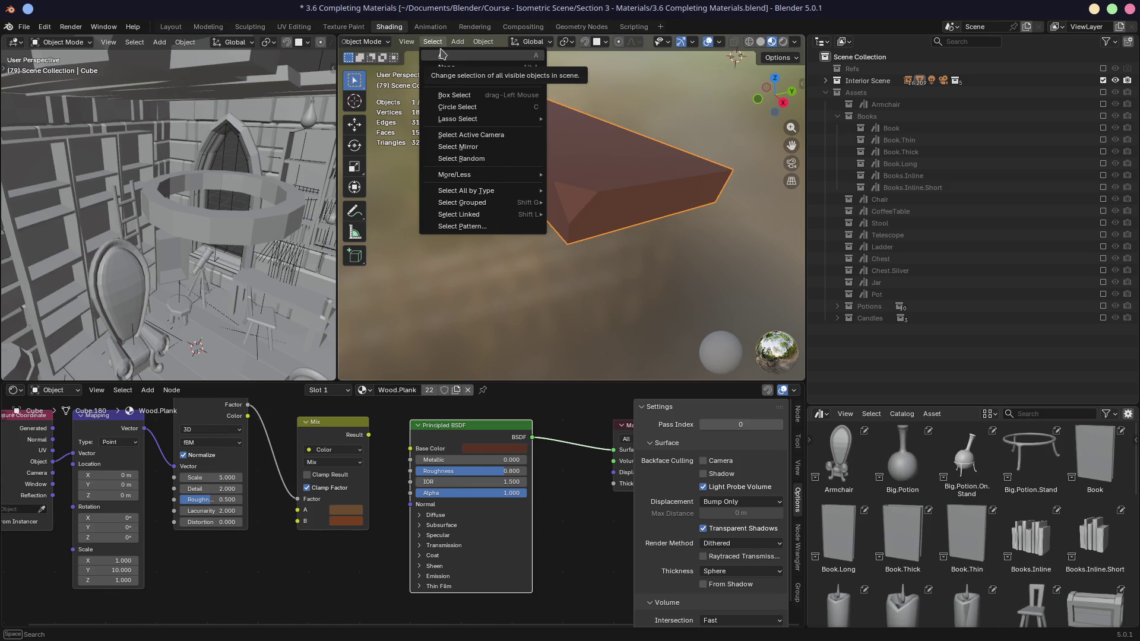
mouse_move(451, 175)
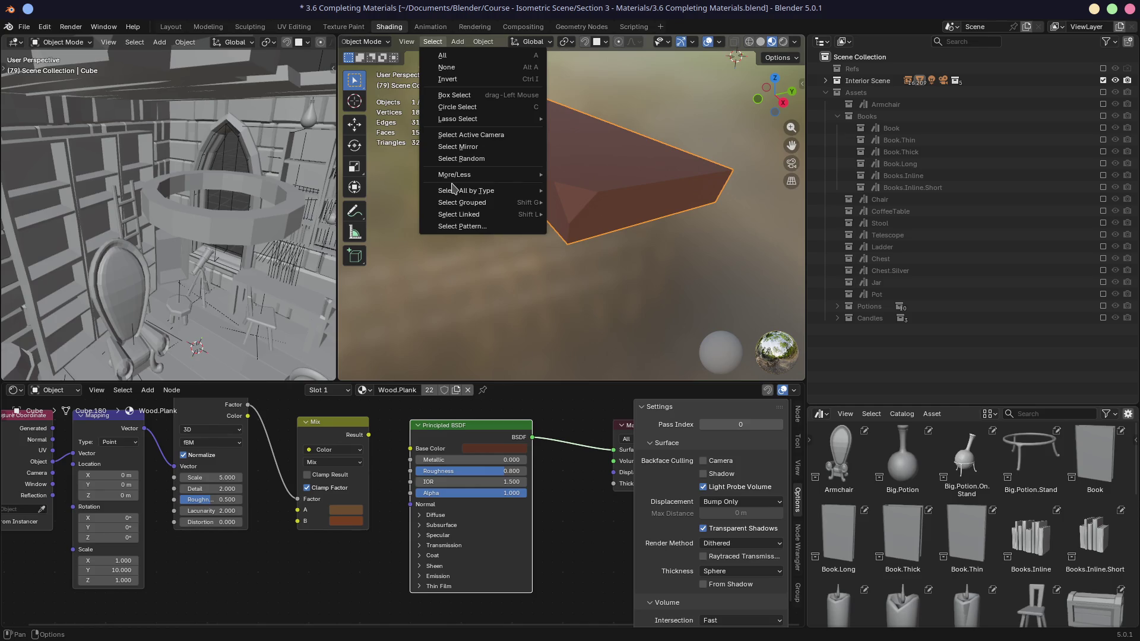
key(KP_Divide)
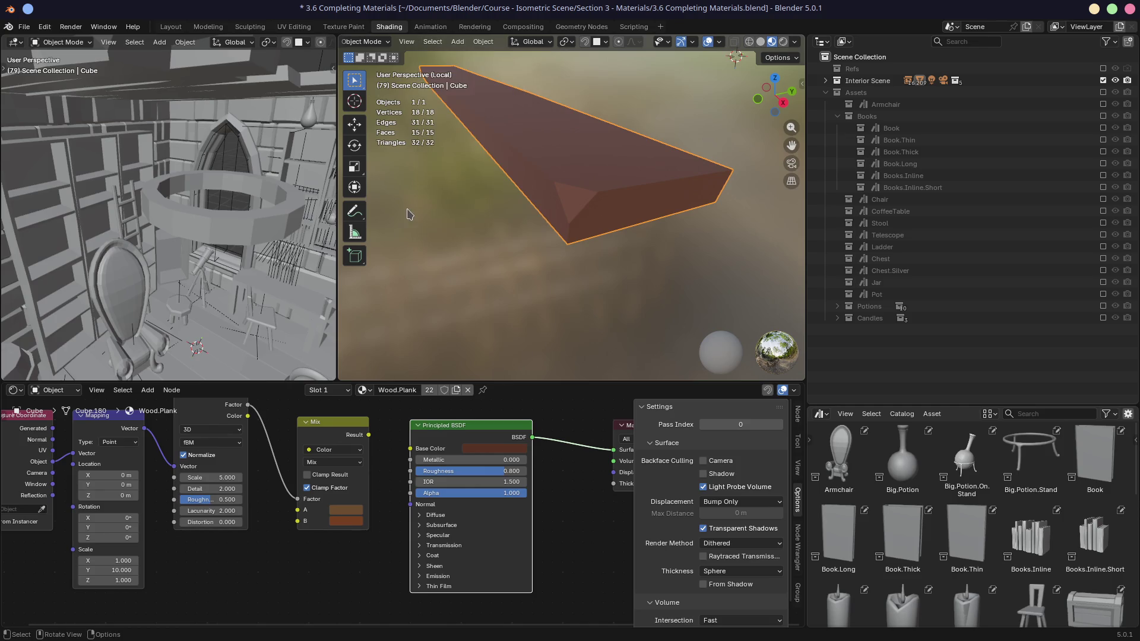
key(Tab)
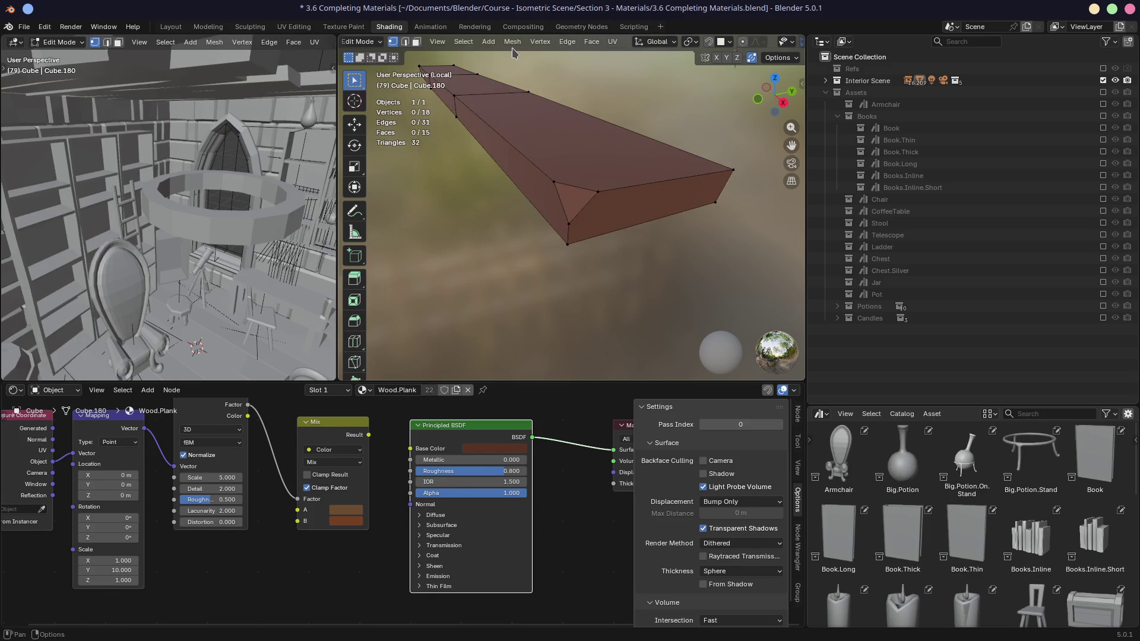
click(552, 180)
key(ctrl+space)
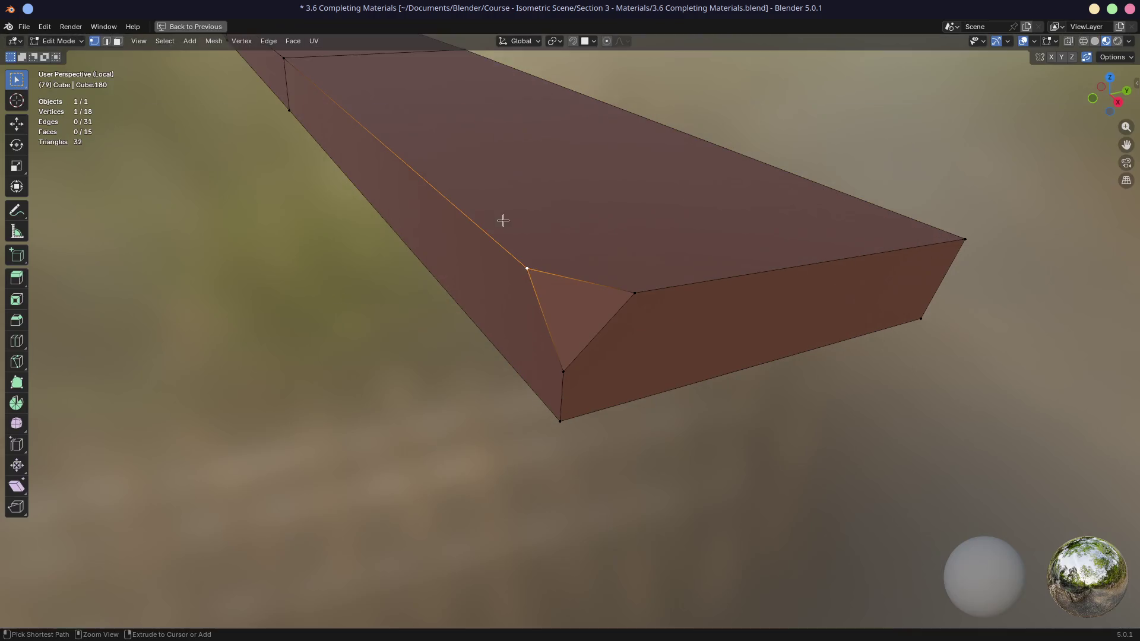
- Select the plank's faces by number of sides, picking 11 of 15 faces
click(164, 41)
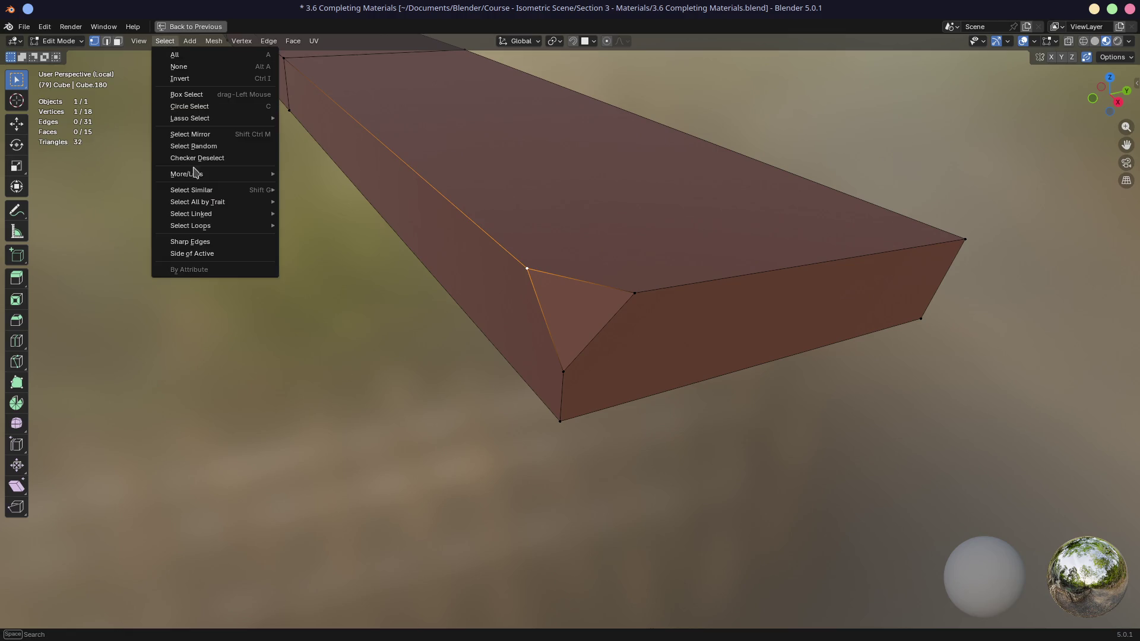
mouse_move(207, 205)
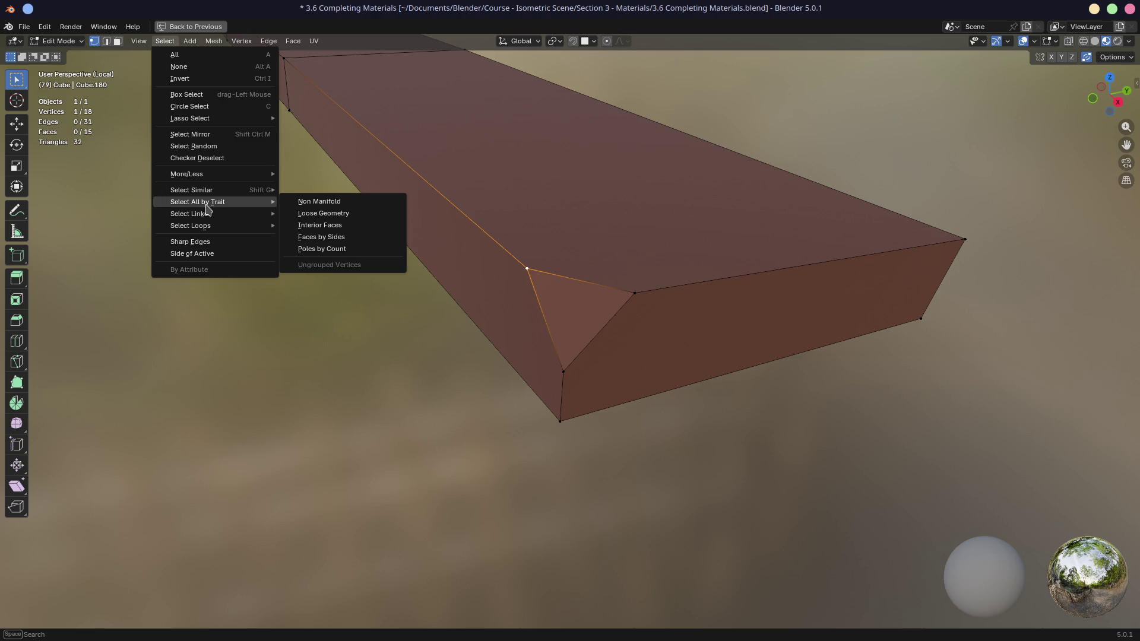
key(Escape)
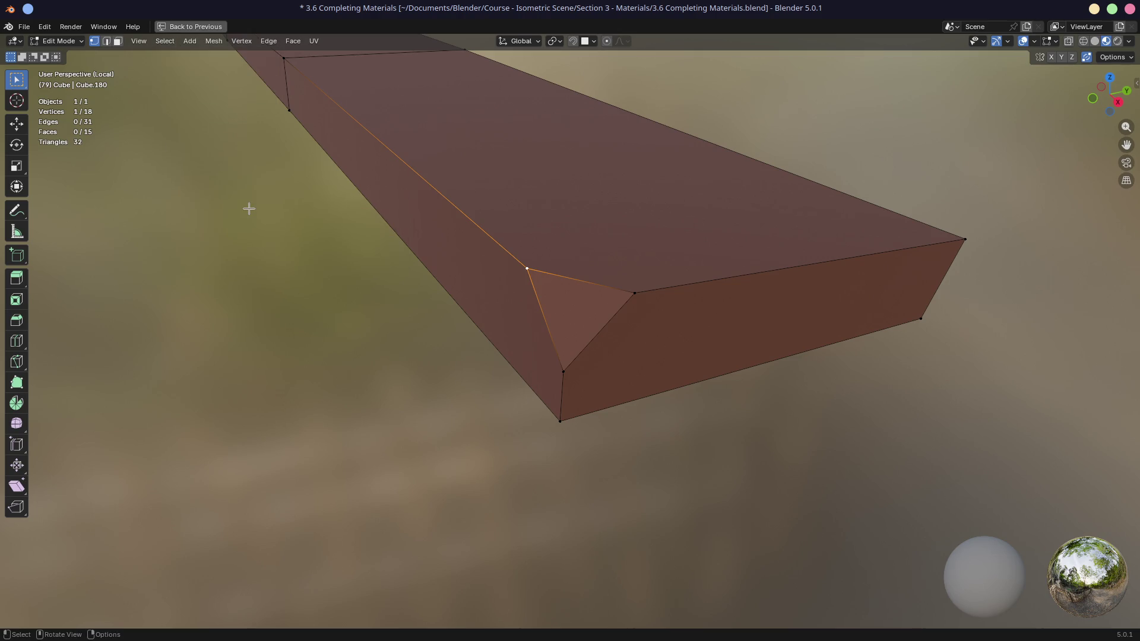
key(ctrl+space)
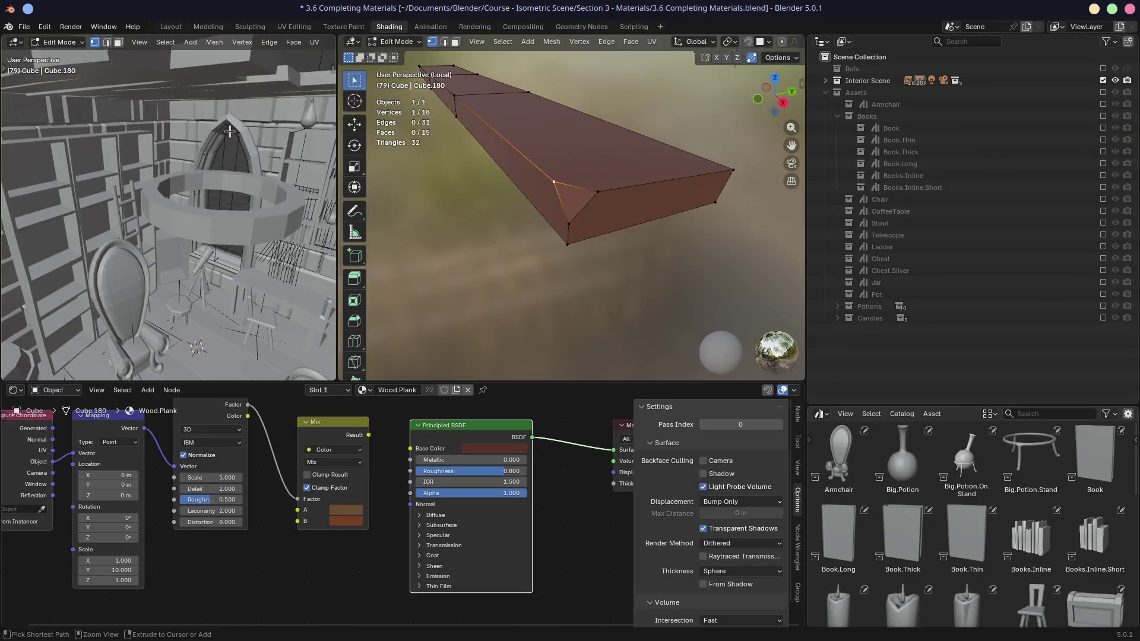
key(ctrl+space)
key(ctrl+space)
key(ctrl+space)
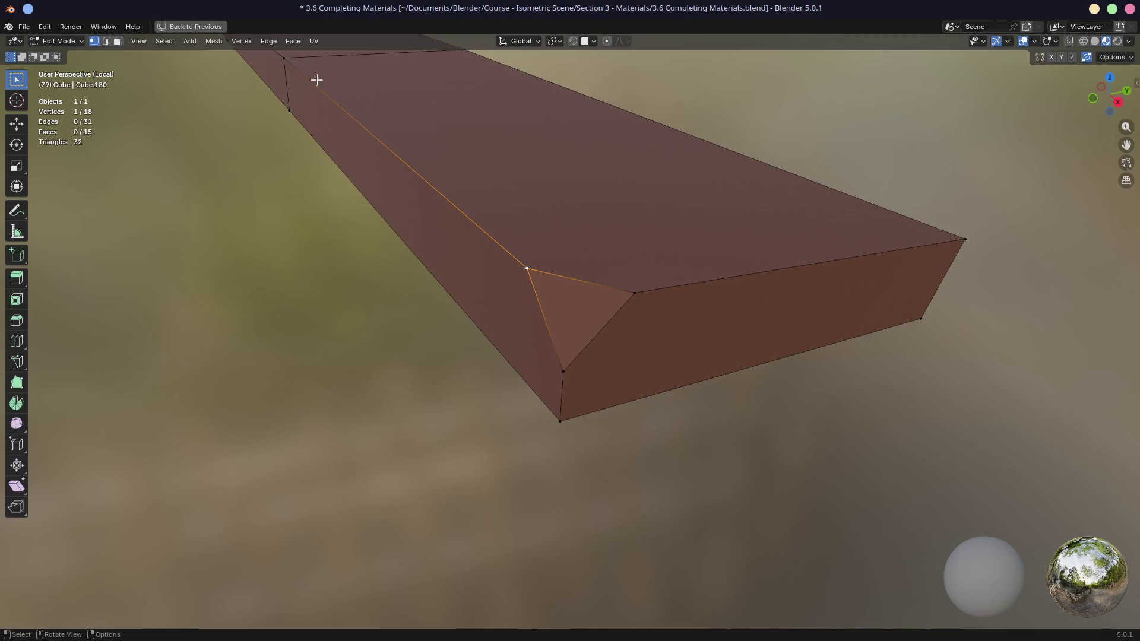
click(165, 41)
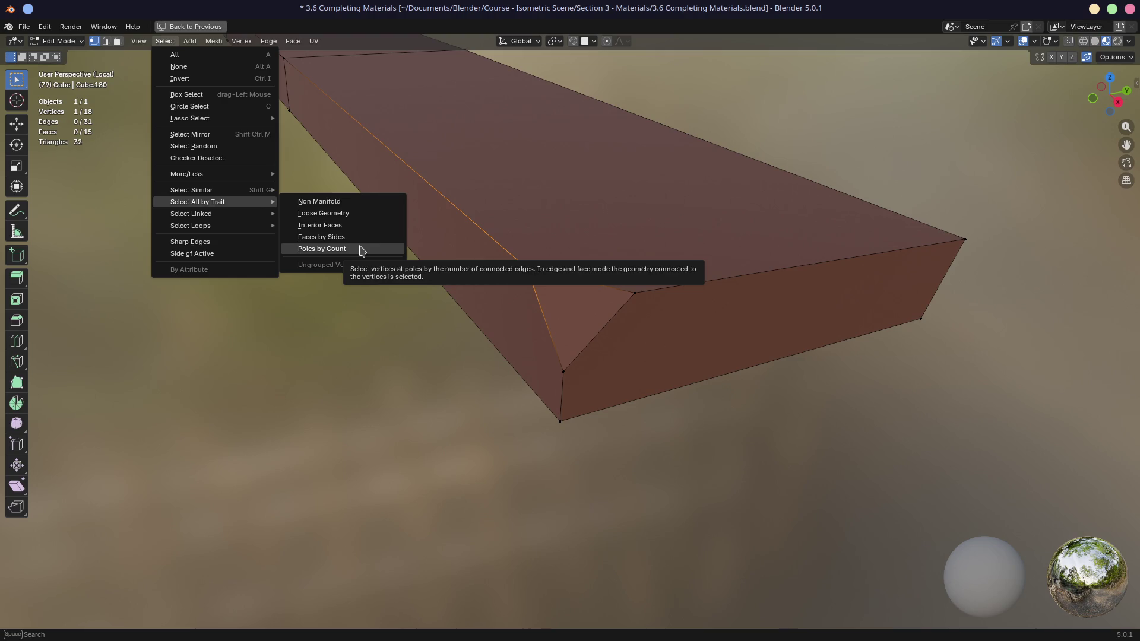
click(359, 244)
mouse_move(336, 226)
middle_down()
mouse_move(320, 223)
mouse_move(320, 176)
mouse_move(479, 348)
mouse_move(333, 183)
middle_up()
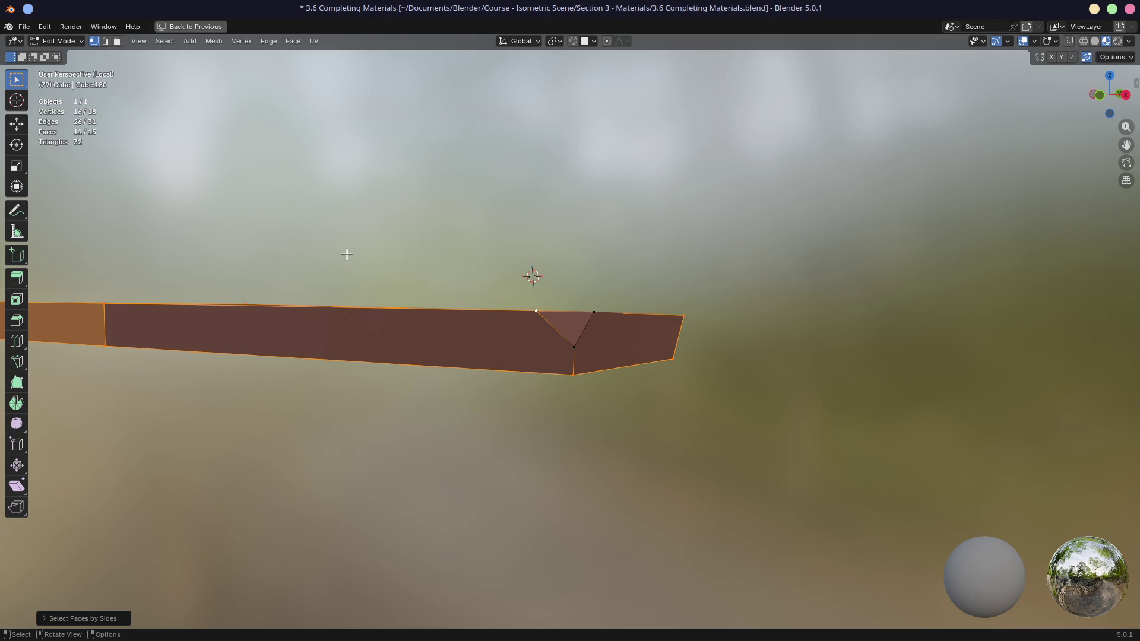
- Set Select Faces by Sides to Greater Than 4 vertices
click(50, 618)
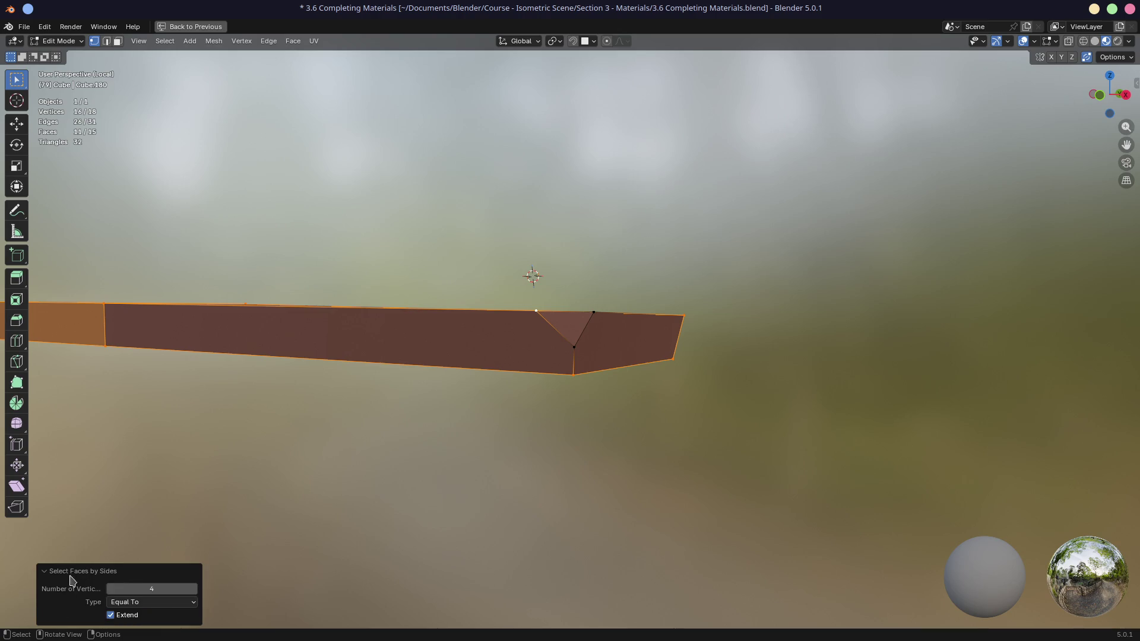
mouse_move(148, 588)
mouse_down()
mouse_move(196, 588)
mouse_move(152, 588)
mouse_move(137, 552)
mouse_up()
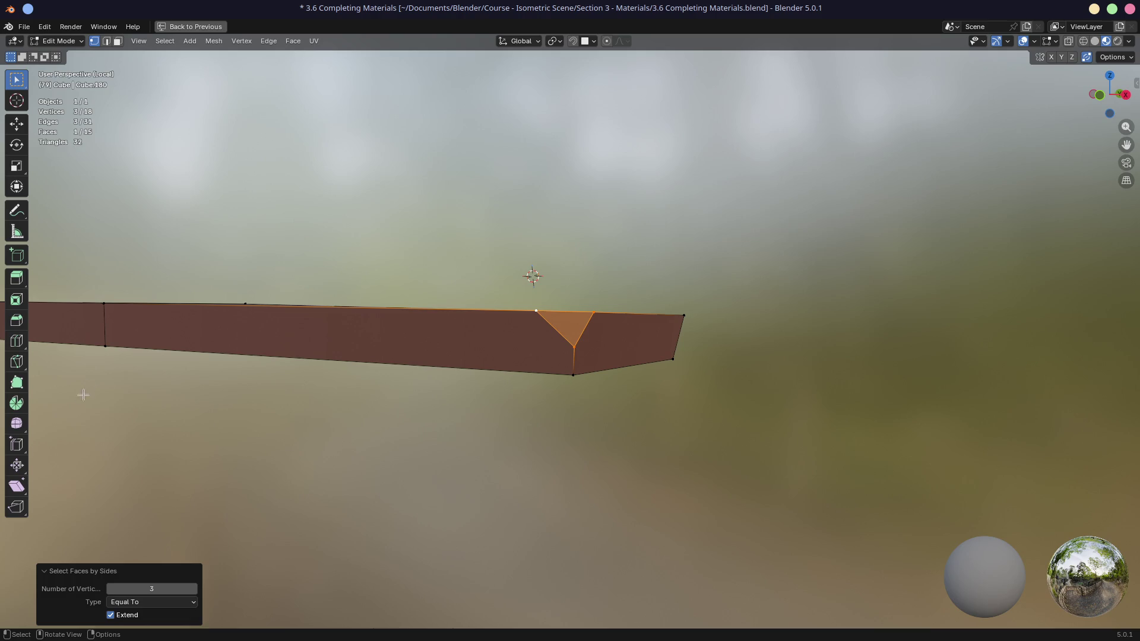
click(151, 602)
click(136, 578)
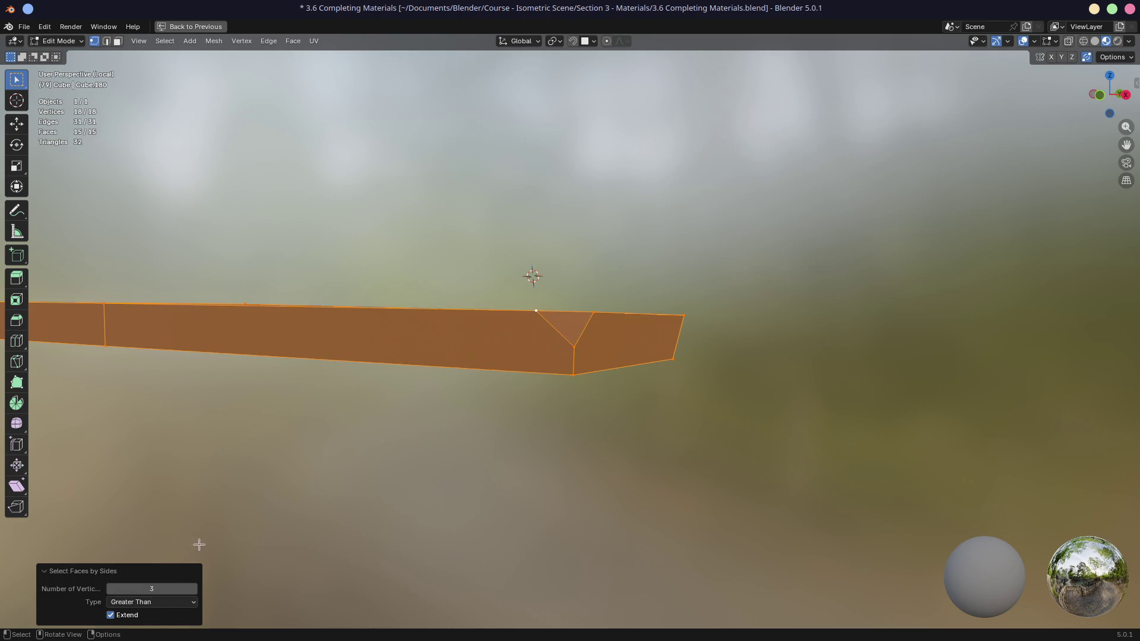
middle_drag(299, 433, 232, 462)
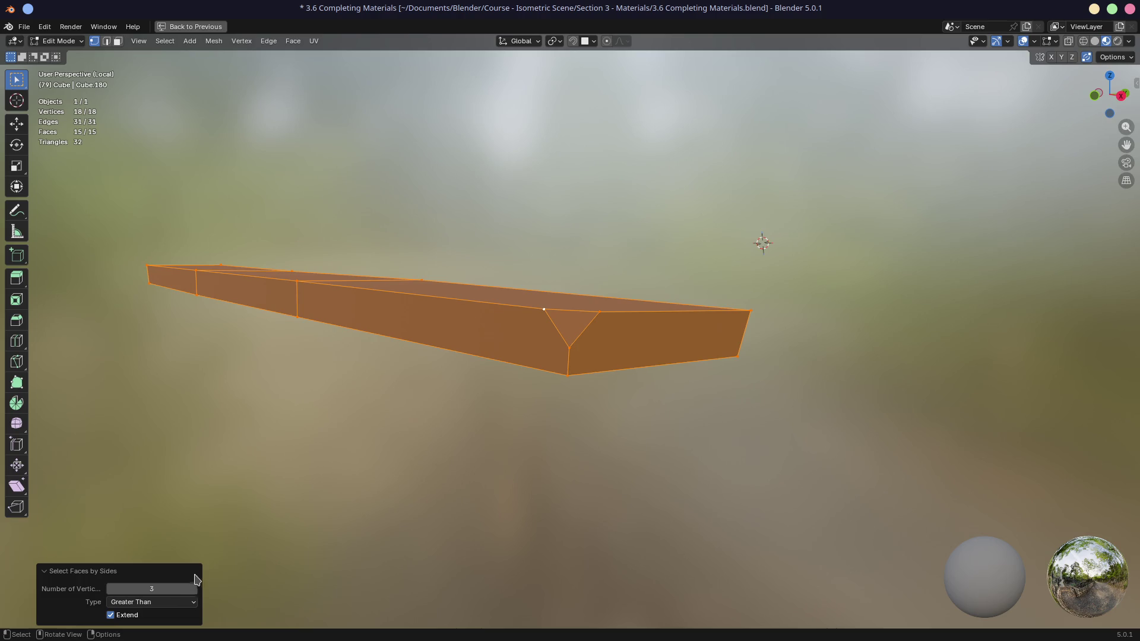
click(194, 588)
mouse_move(281, 432)
middle_down()
mouse_move(250, 458)
mouse_move(241, 447)
mouse_move(303, 373)
mouse_move(781, 527)
mouse_move(796, 394)
mouse_move(219, 445)
mouse_move(545, 359)
mouse_move(649, 364)
mouse_move(476, 285)
middle_up()
mouse_move(84, 207)
middle_down()
mouse_move(292, 206)
mouse_move(285, 183)
mouse_move(222, 343)
middle_up()
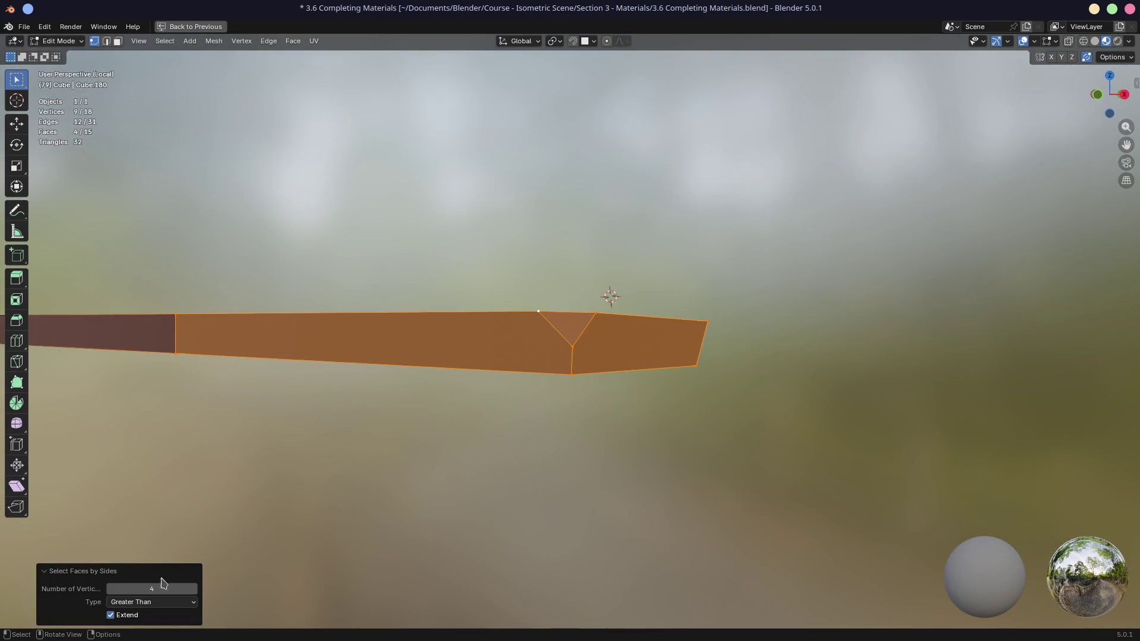
middle_drag(172, 524, 213, 421)
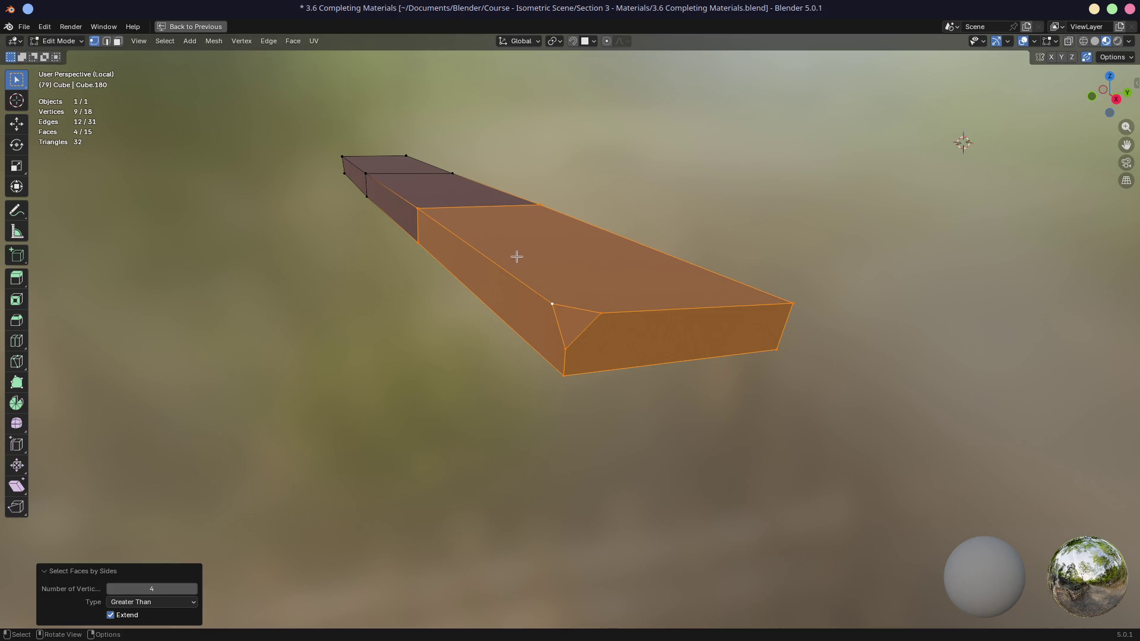
- Uncheck Extend so only 4 of 15 faces stay selected, and save the file
click(110, 615)
middle_drag(326, 478, 358, 435)
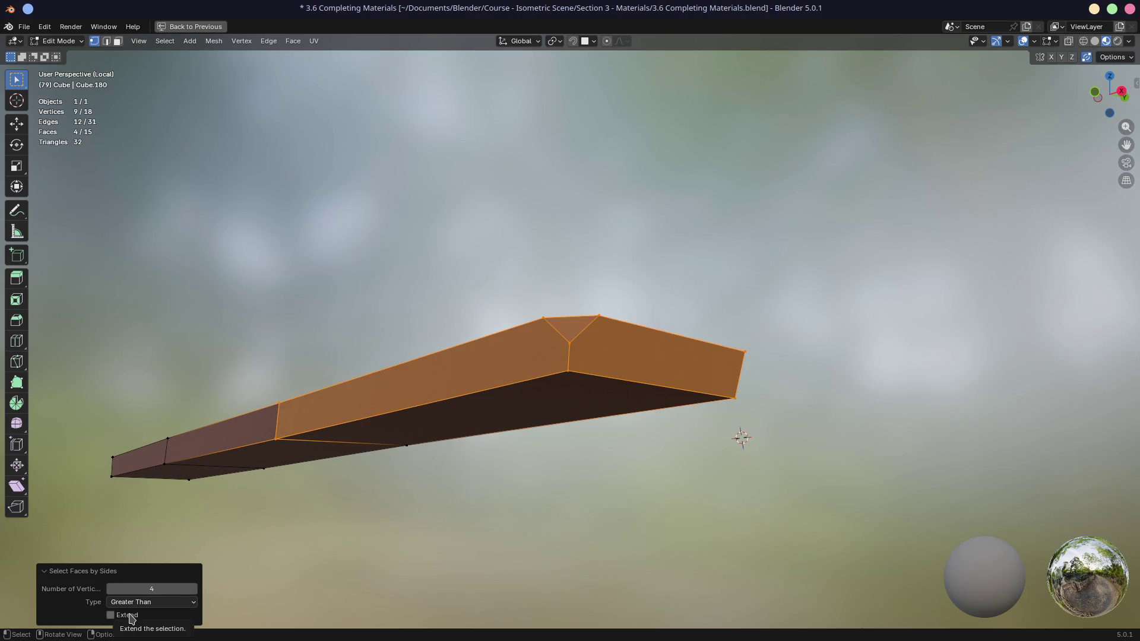
click(115, 617)
mouse_move(463, 419)
middle_down()
mouse_move(412, 435)
mouse_move(445, 441)
middle_up()
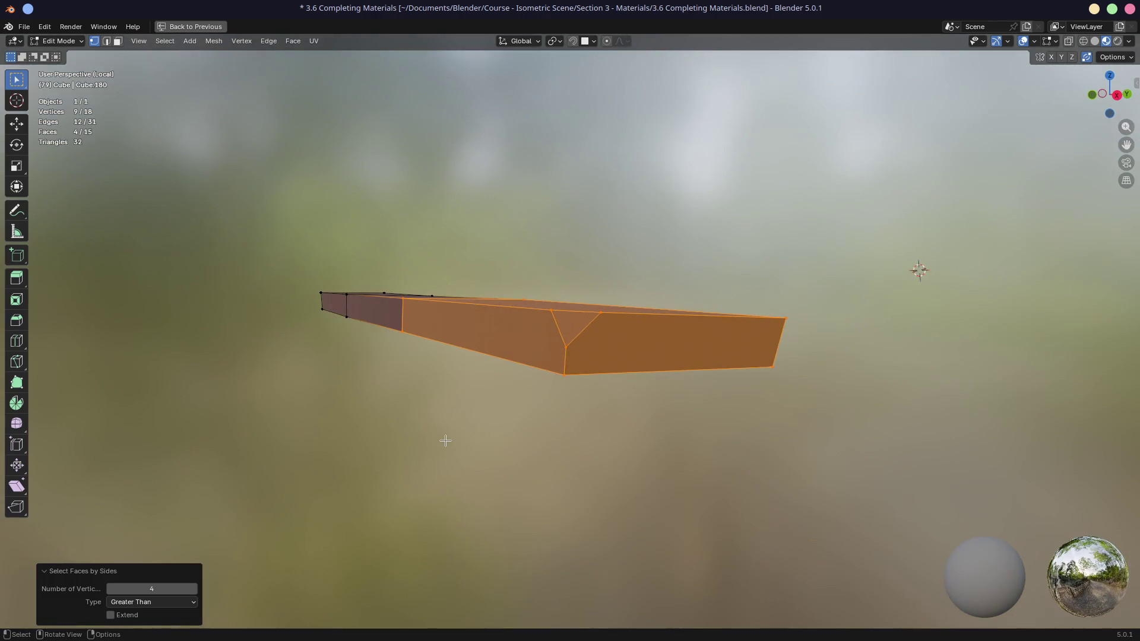
key(ctrl+s)
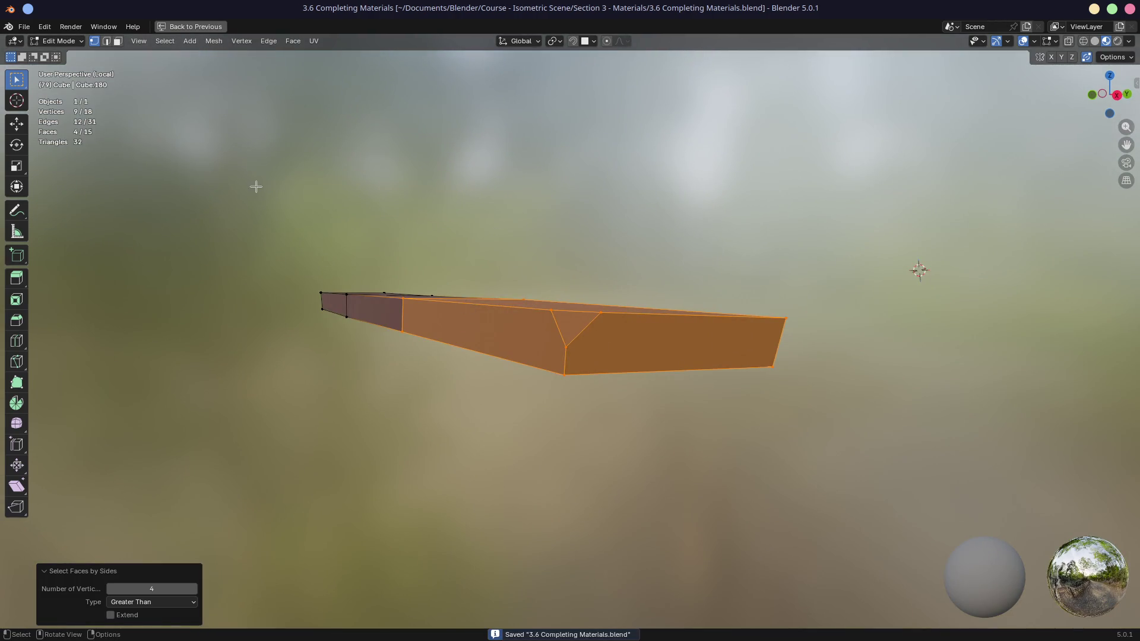
key(ctrl+space)
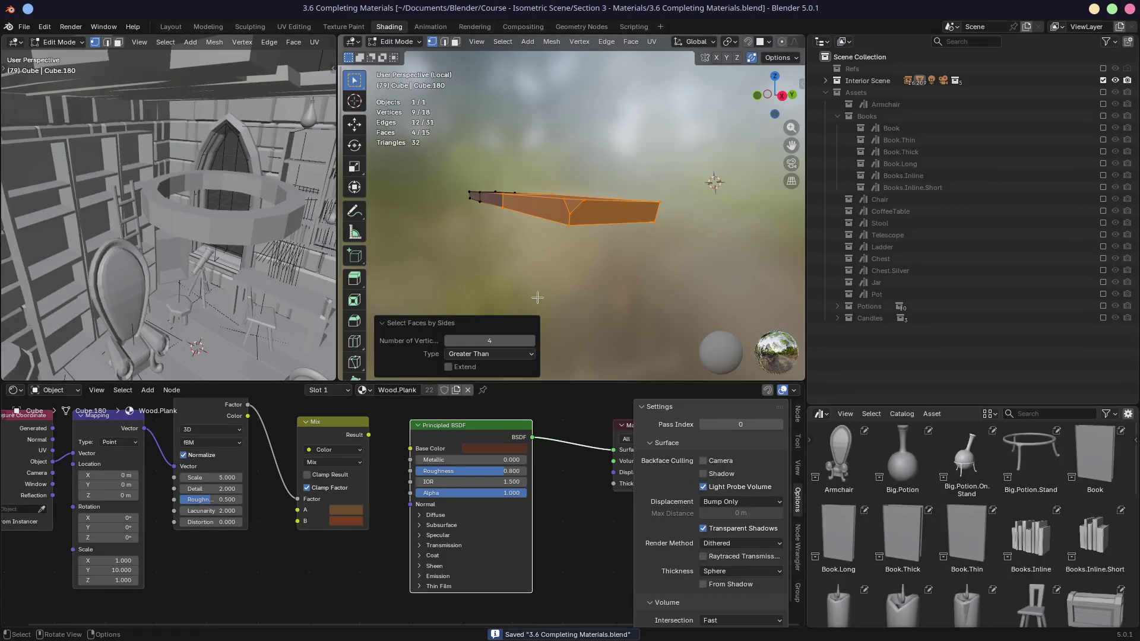
- Deselect the plank, enlarge the outliner and asset library, and exclude Interior Scene
click(515, 251)
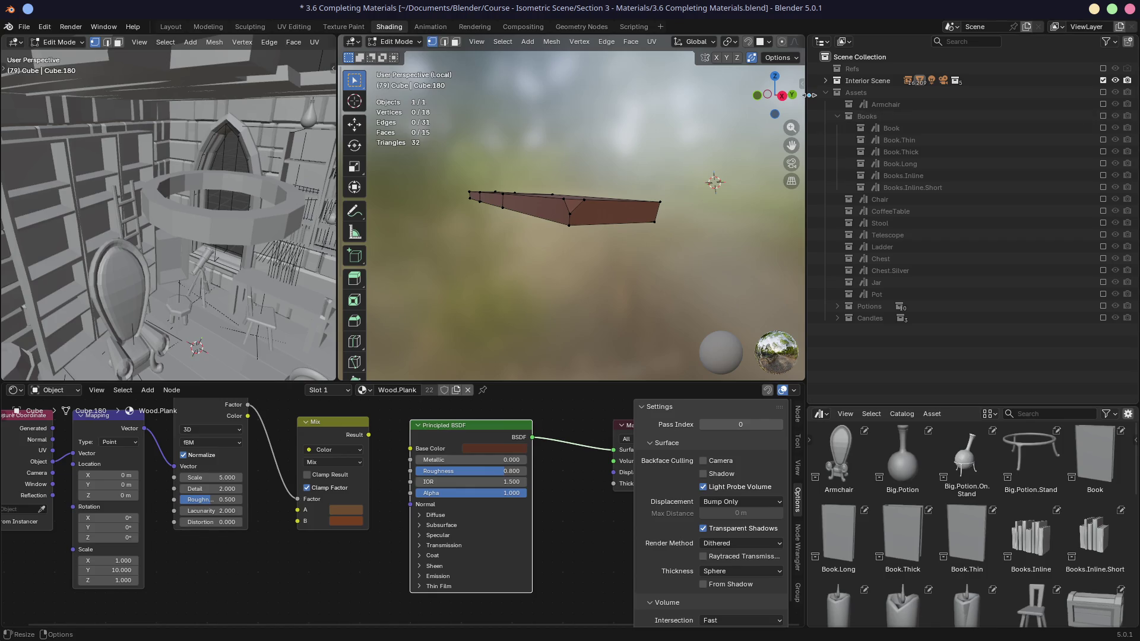
drag(805, 119, 731, 116)
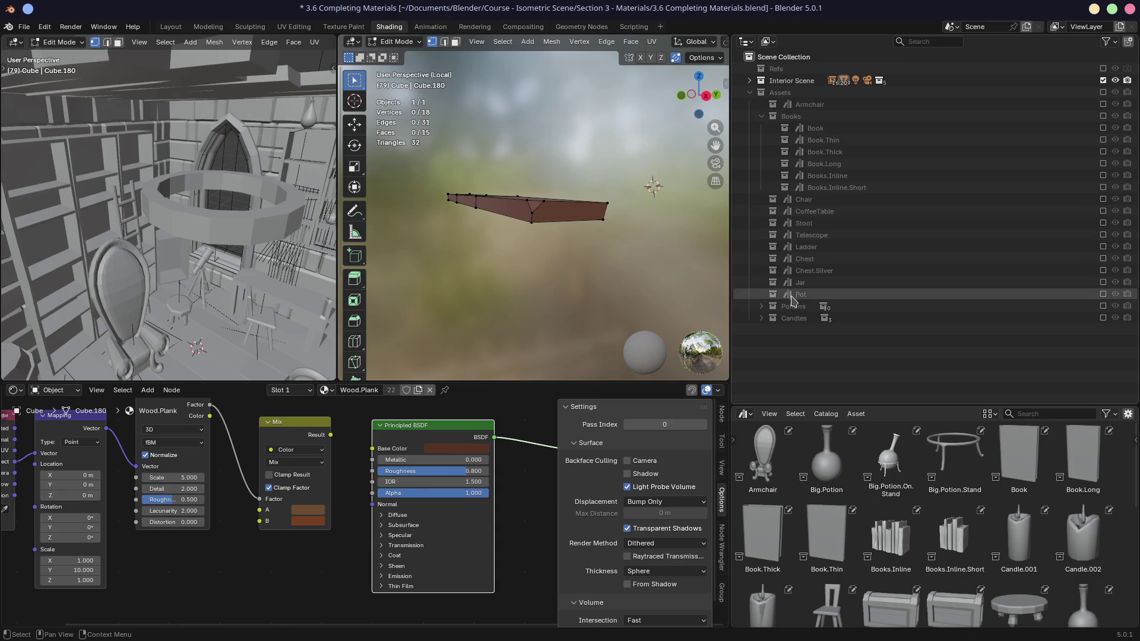
click(1102, 80)
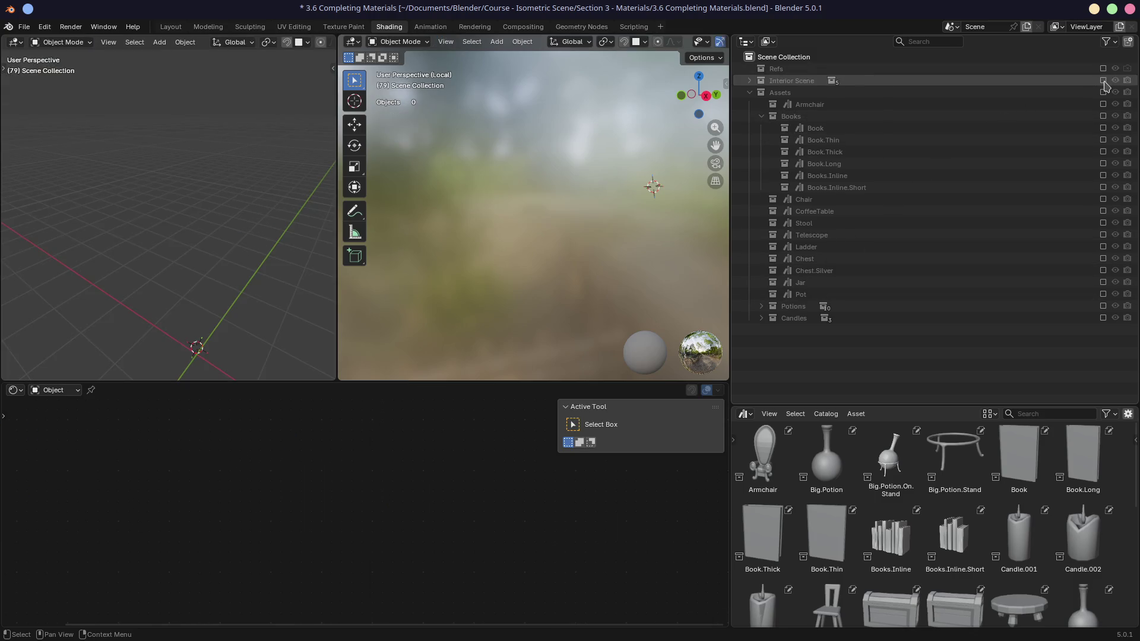
drag(890, 404, 890, 234)
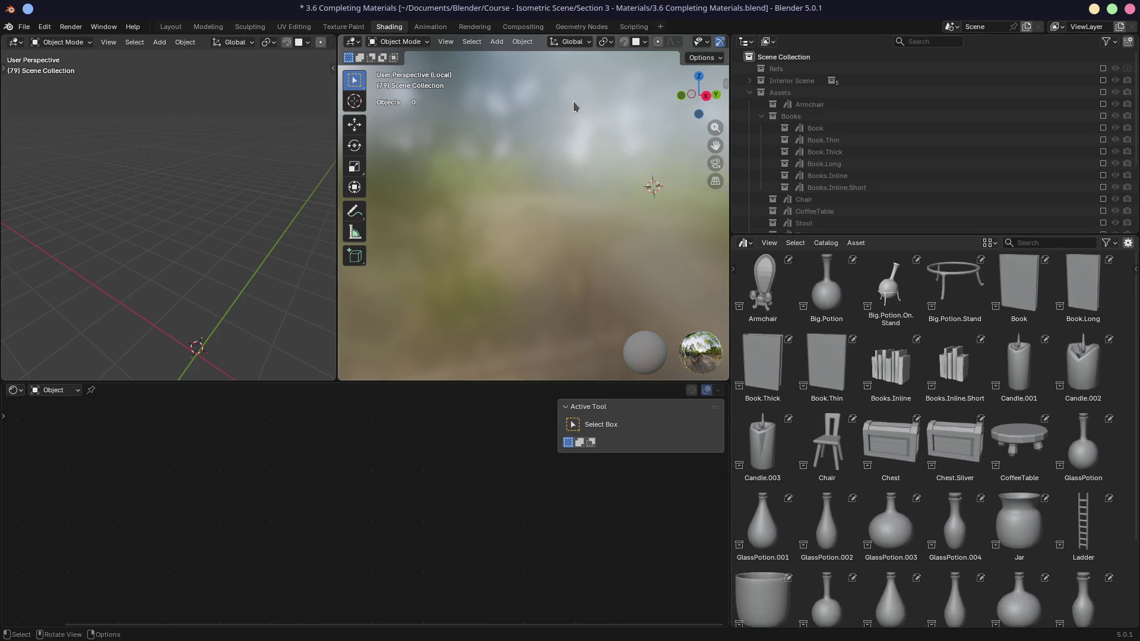
- Re-include Interior Scene, place the Chair asset, rotate it about Z, then delete it
click(1102, 80)
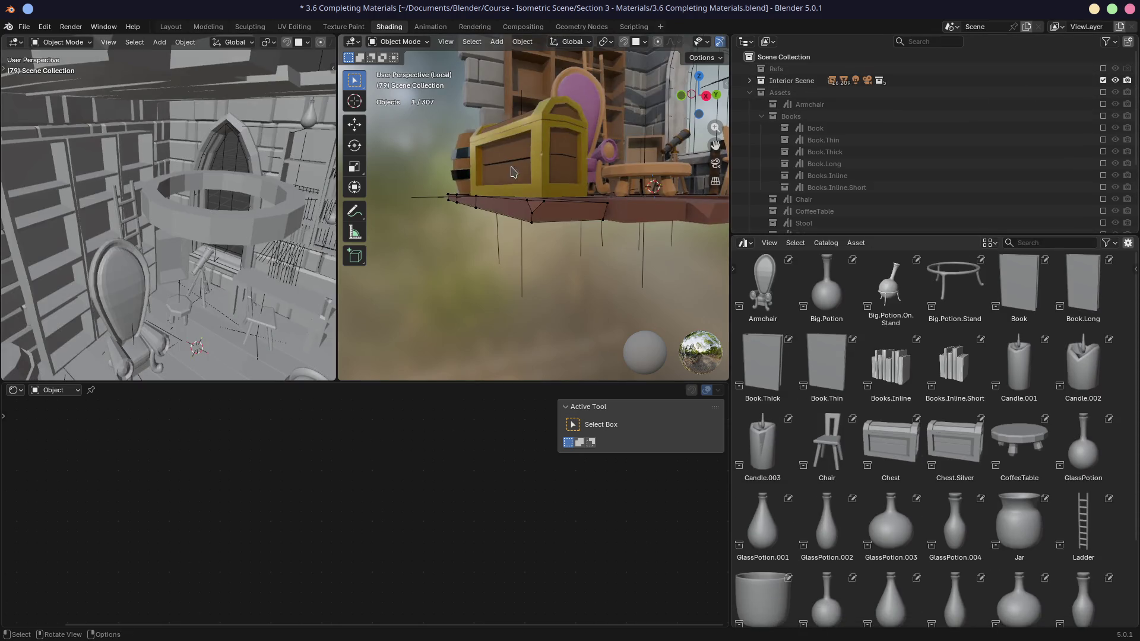
scroll(552, 239, up, 5)
shift+middle_drag(552, 239, 492, 205)
click(524, 215)
click(506, 219)
drag(826, 445, 498, 218)
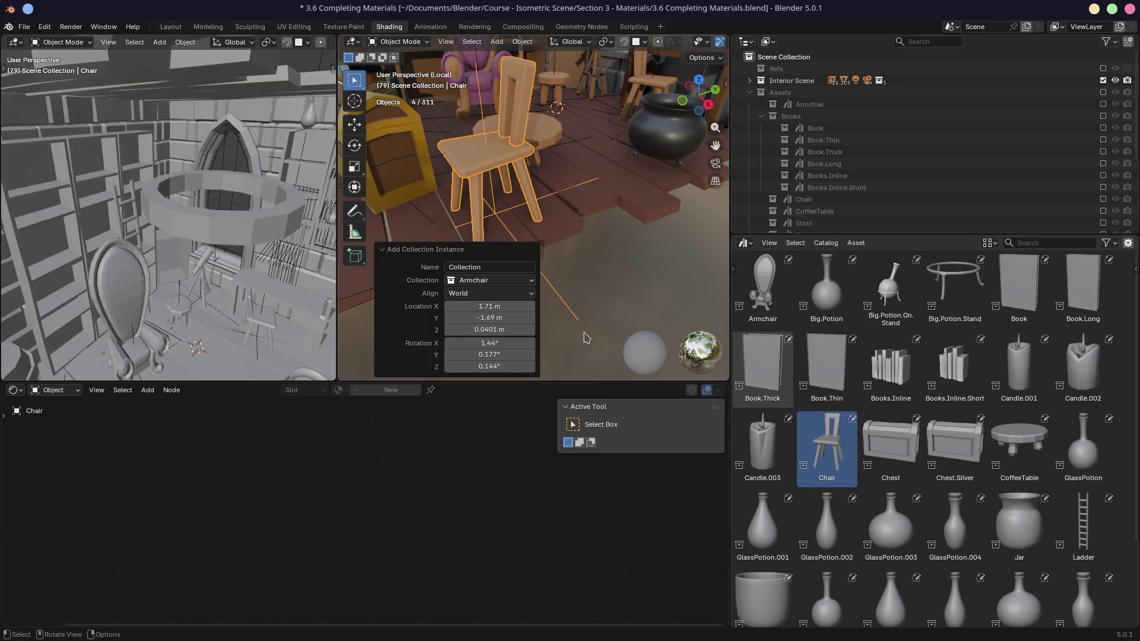
key(r)
key(z)
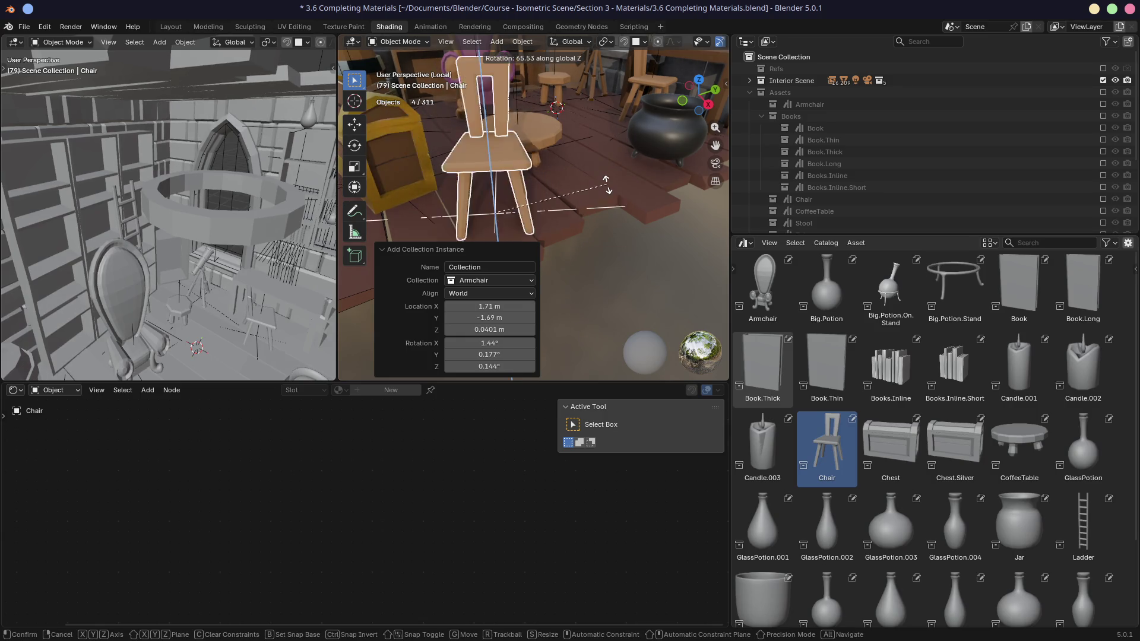
key(Return)
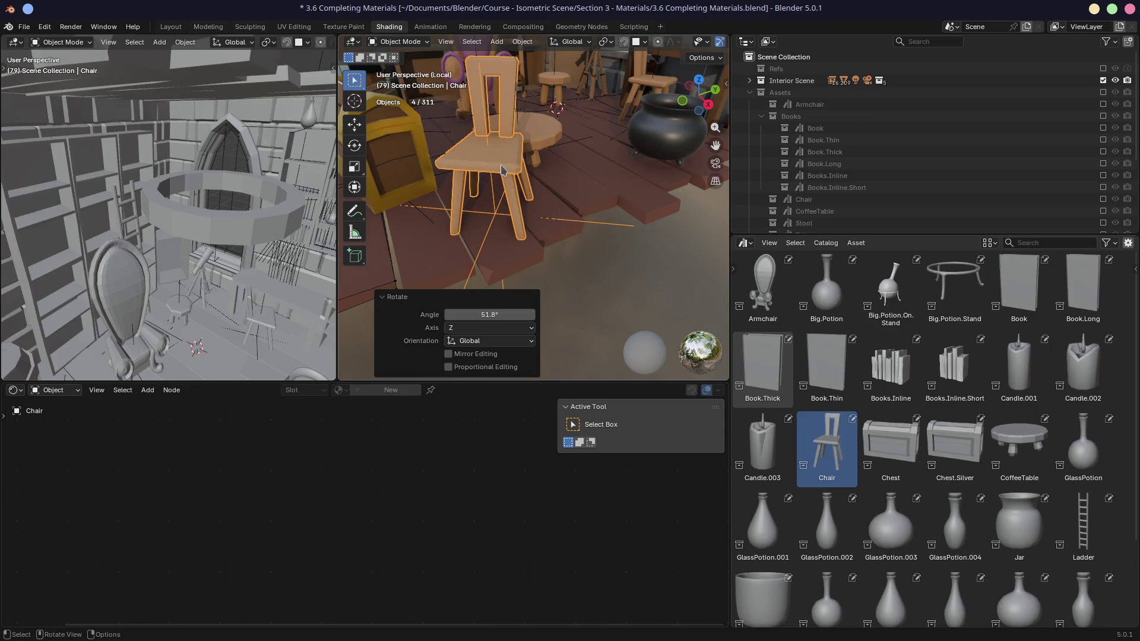
key(x)
click(470, 164)
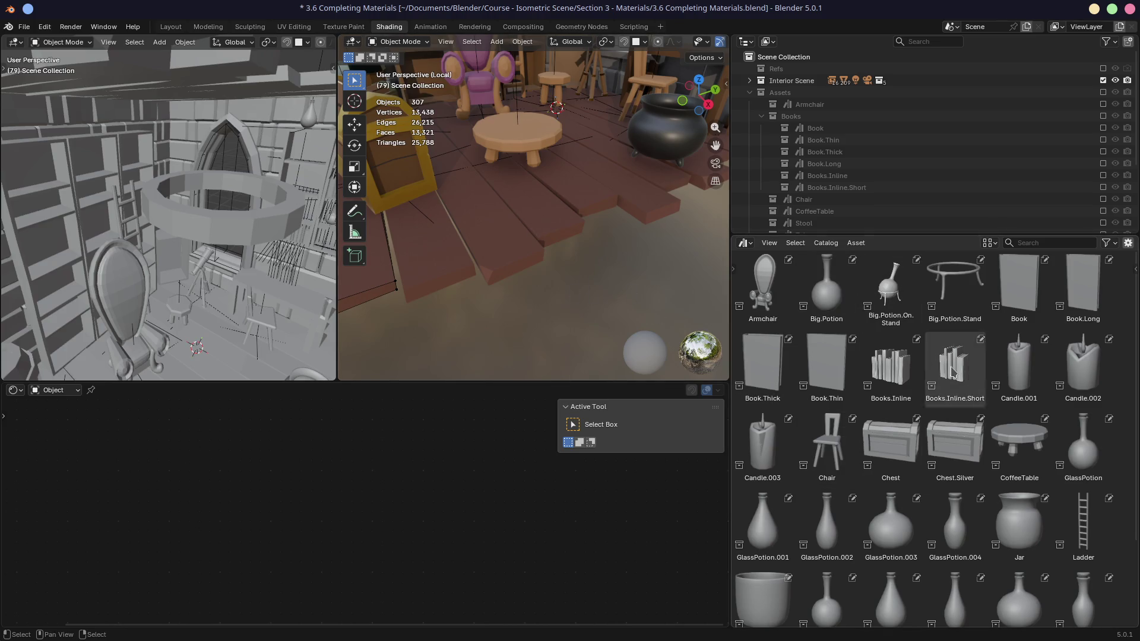
- Select the Assets collection, save the blend file, and switch to the terminal desktop
click(814, 95)
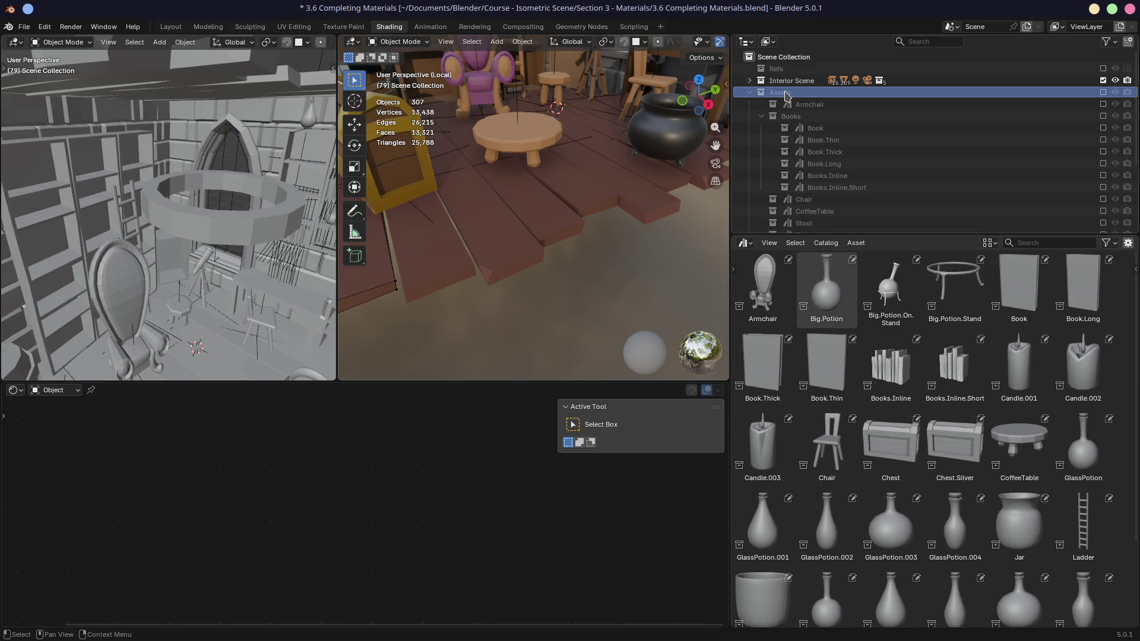
scroll(785, 95, down, 3)
scroll(785, 95, up, 3)
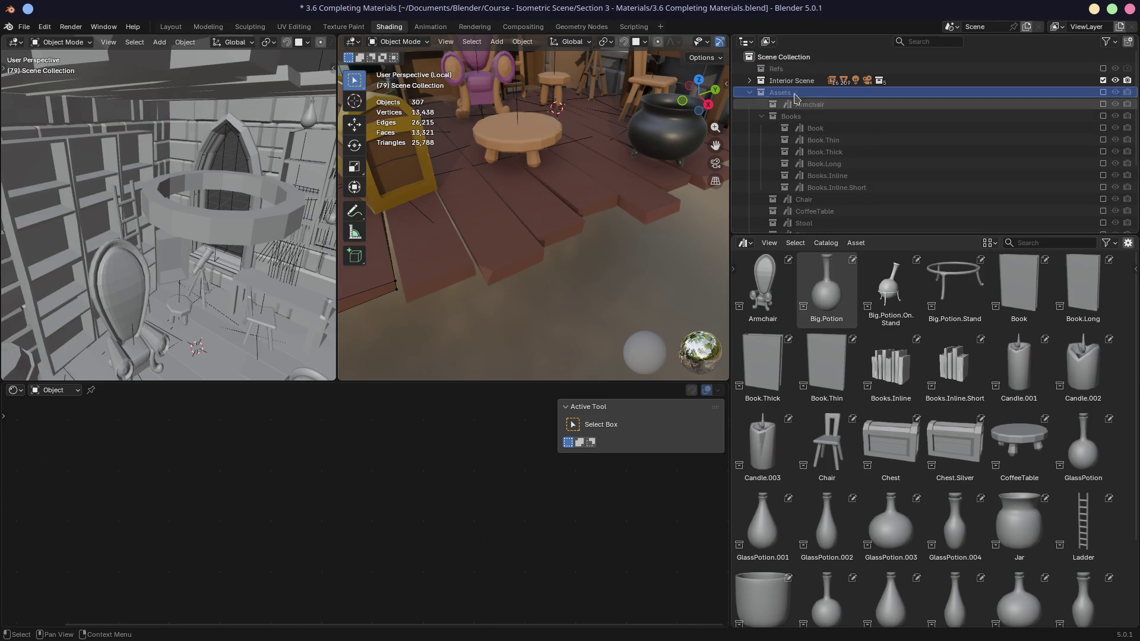
click(24, 30)
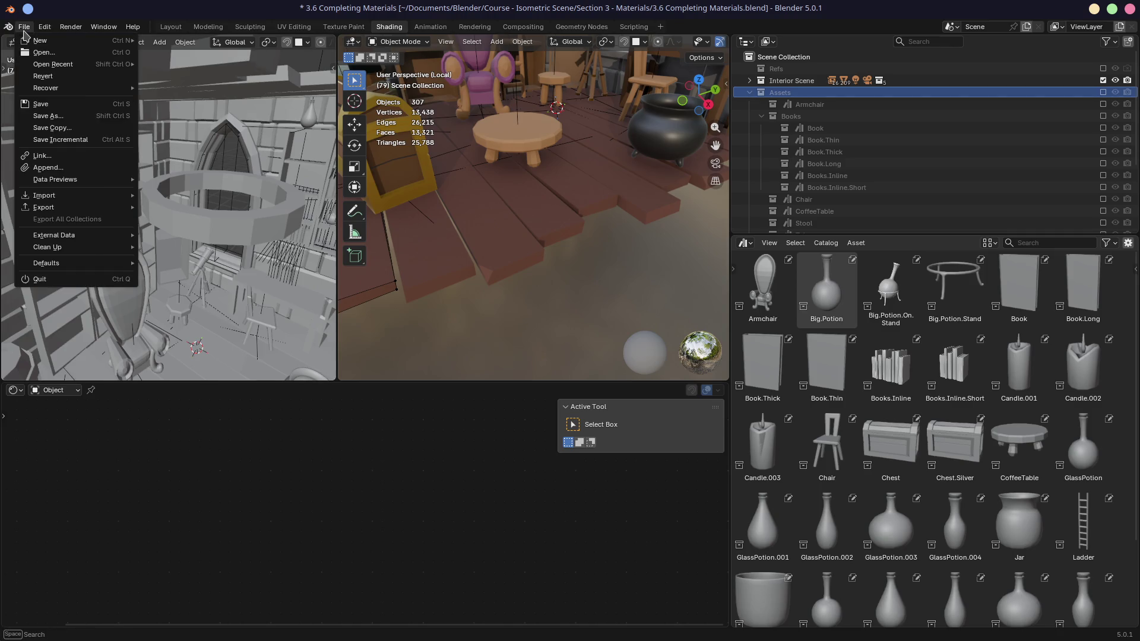
mouse_move(44, 27)
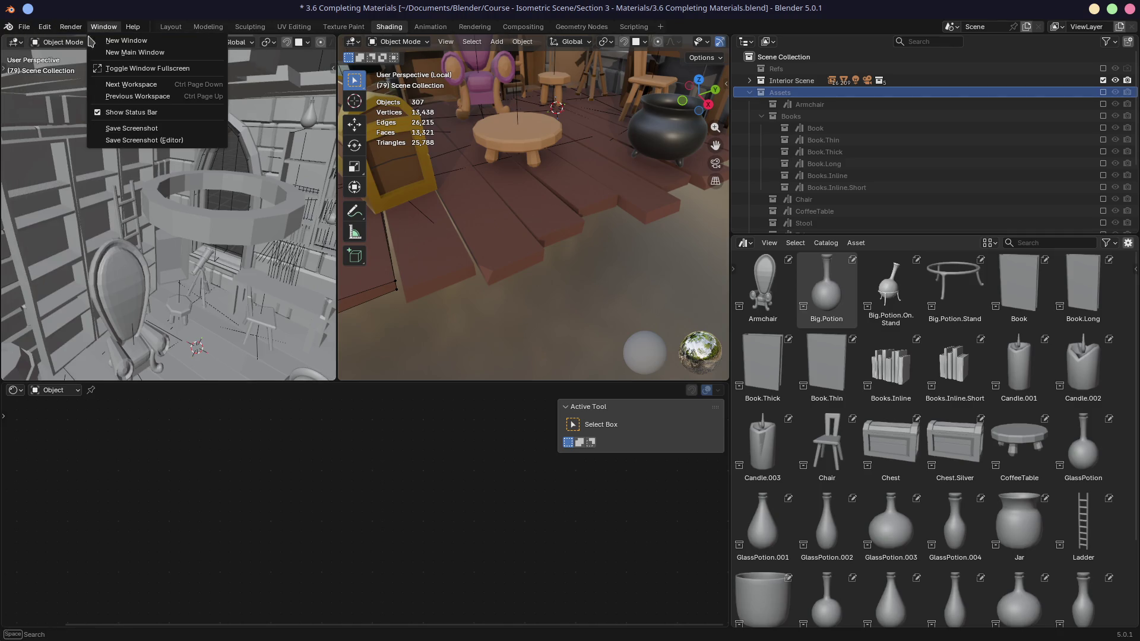
click(103, 27)
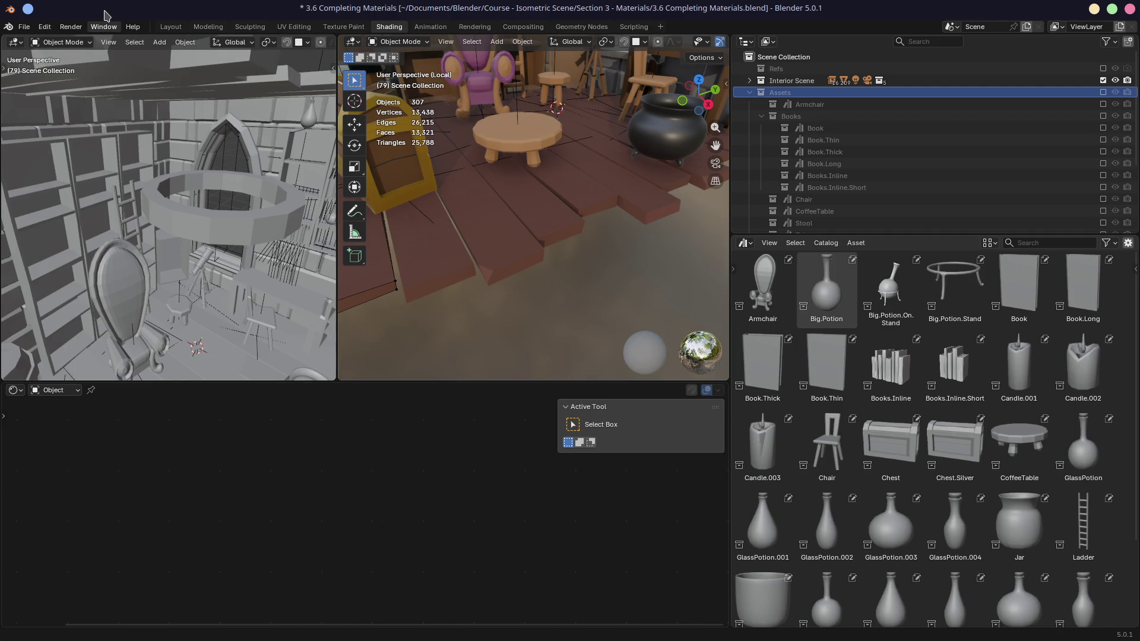
key(ctrl+s)
key(ctrl+super+Right)
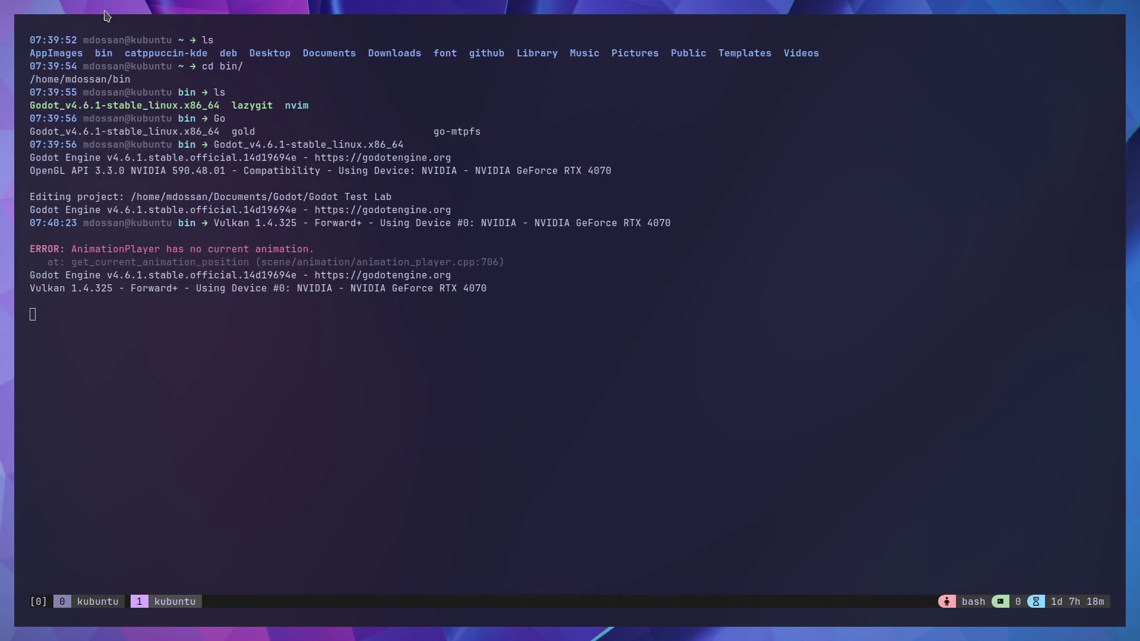
- Create a new tmux window and run blender, which reports command not found
key(ctrl+b)
text(cblen)
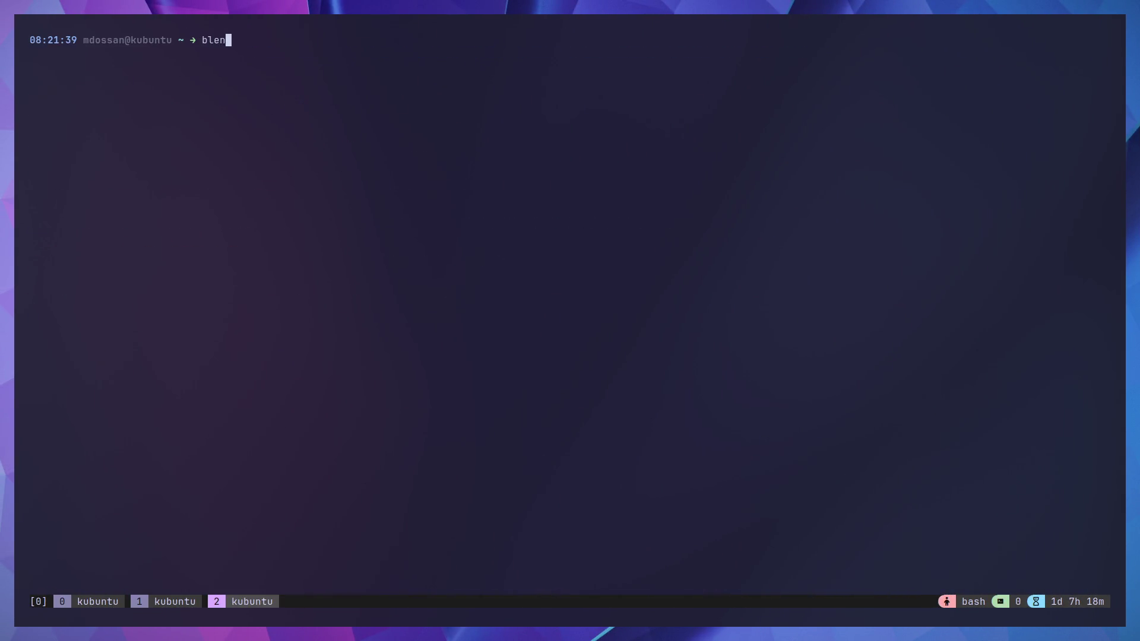
text(der)
key(Return)
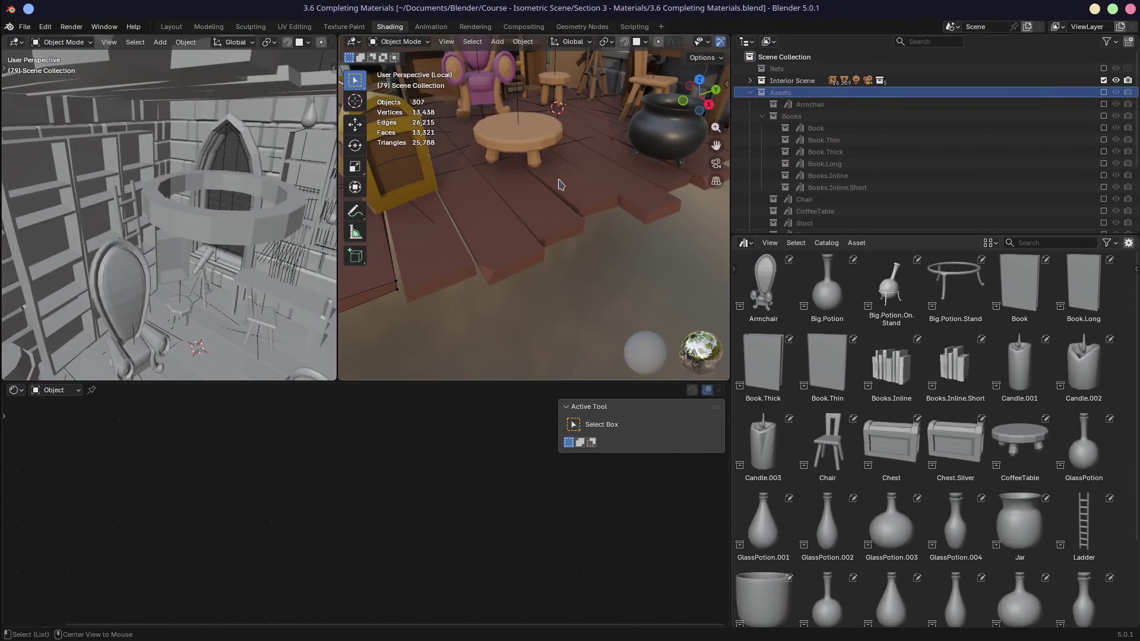
- Browse the File export options, then enable only the Book collection, leaving 3 objects
click(24, 27)
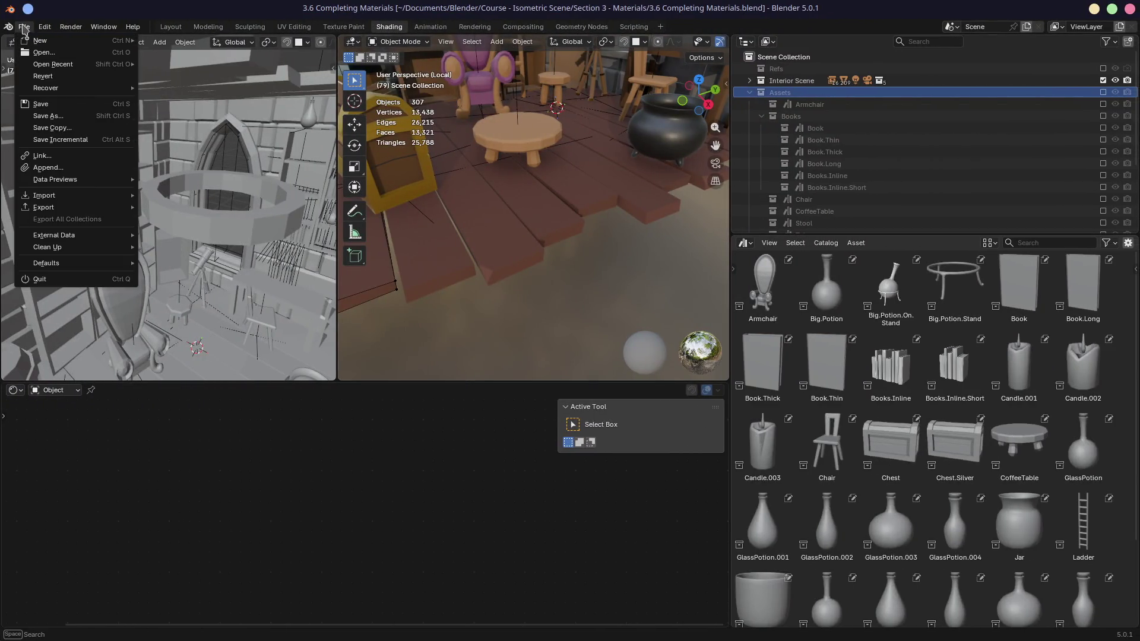
mouse_move(57, 208)
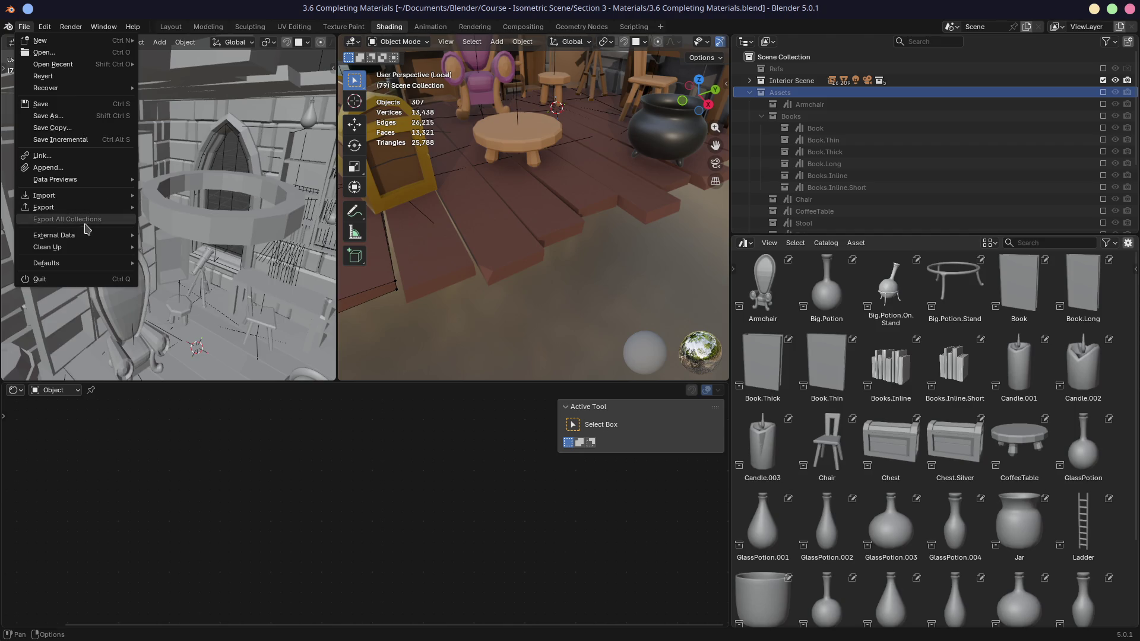
mouse_move(74, 235)
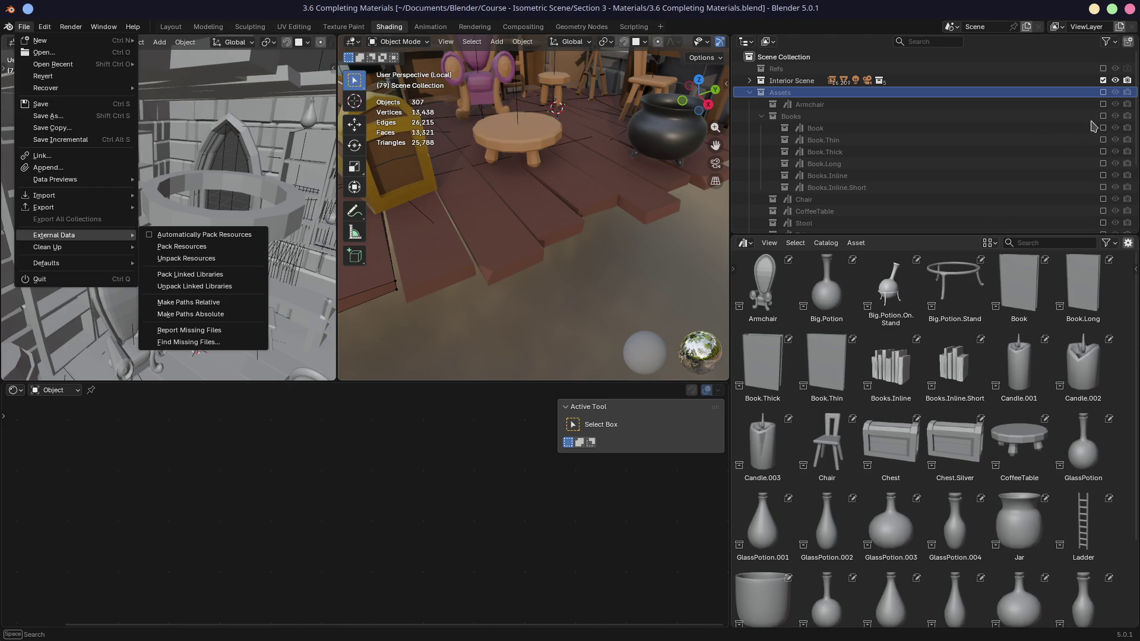
click(846, 133)
ctrl+click(1102, 128)
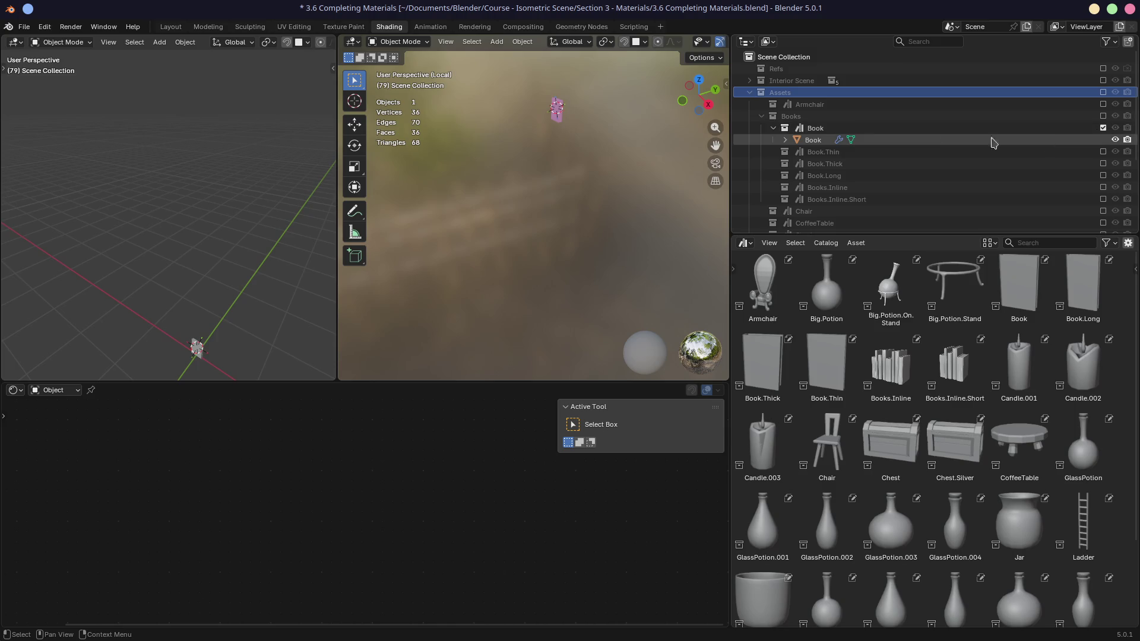
- Include Book.Thin through Books.Inline.Short collections and collapse them in the outliner
click(1017, 140)
key(Left)
key(Left)
mouse_move(1102, 139)
mouse_down()
mouse_move(1100, 211)
mouse_move(1090, 190)
mouse_up()
scroll(1090, 190, down, 1)
click(1102, 175)
click(774, 175)
click(774, 175)
click(773, 140)
click(773, 116)
click(773, 92)
- Select all the book collections, open File > Export, and switch to Firefox
shift+click(818, 140)
click(29, 27)
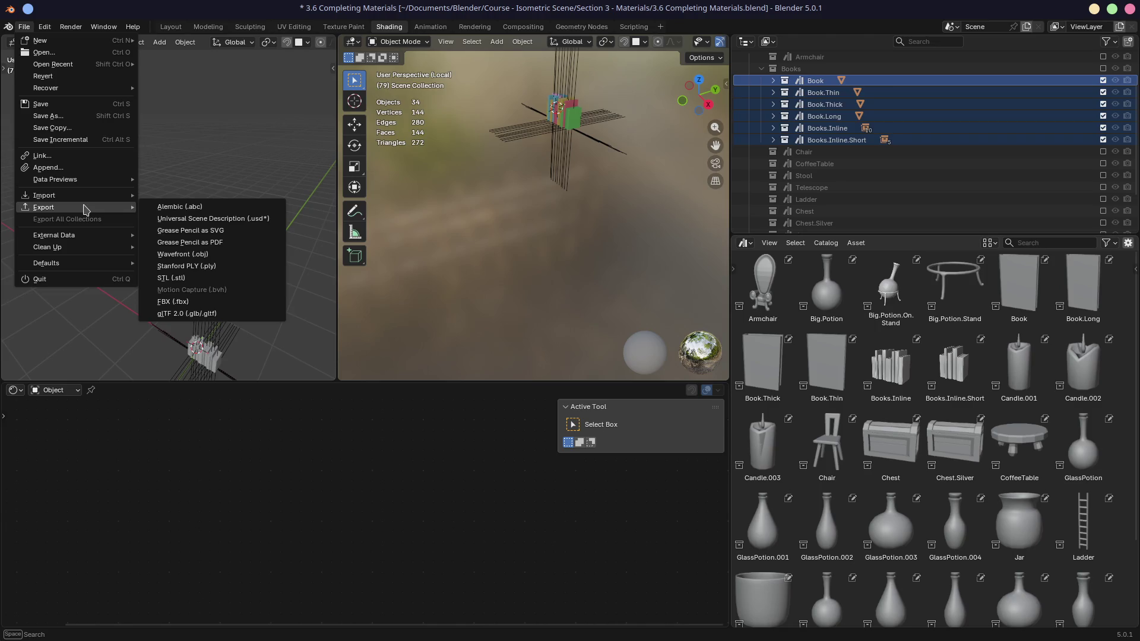
key(alt+Tab)
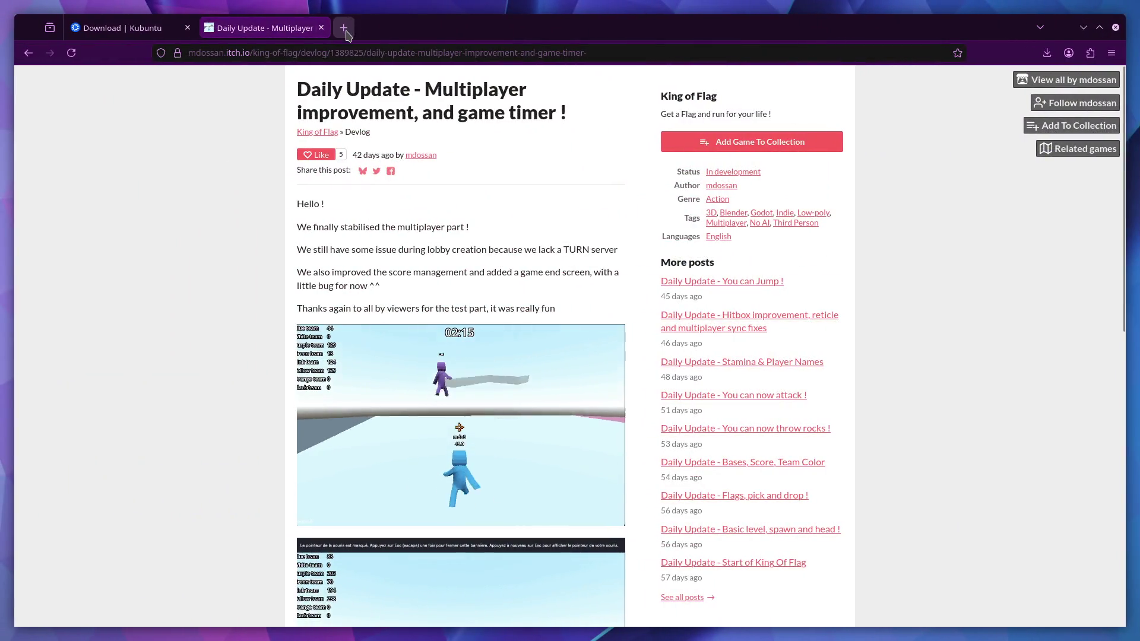
- Search Google for 'godot blend file' and open the forum thread on importing linked .blend files
click(349, 34)
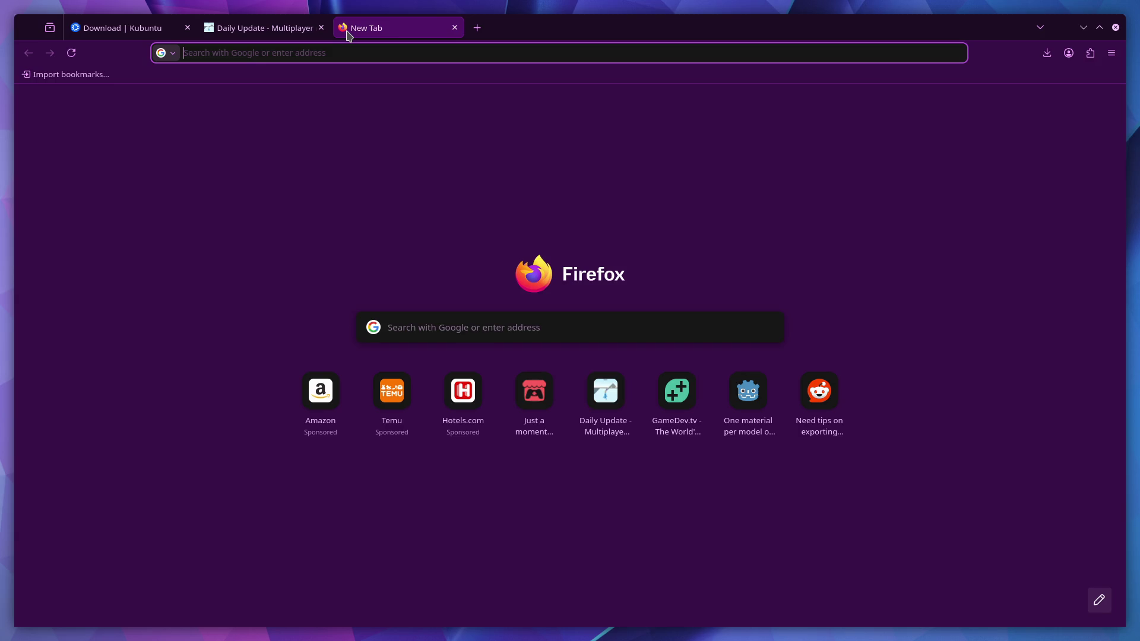
text(god)
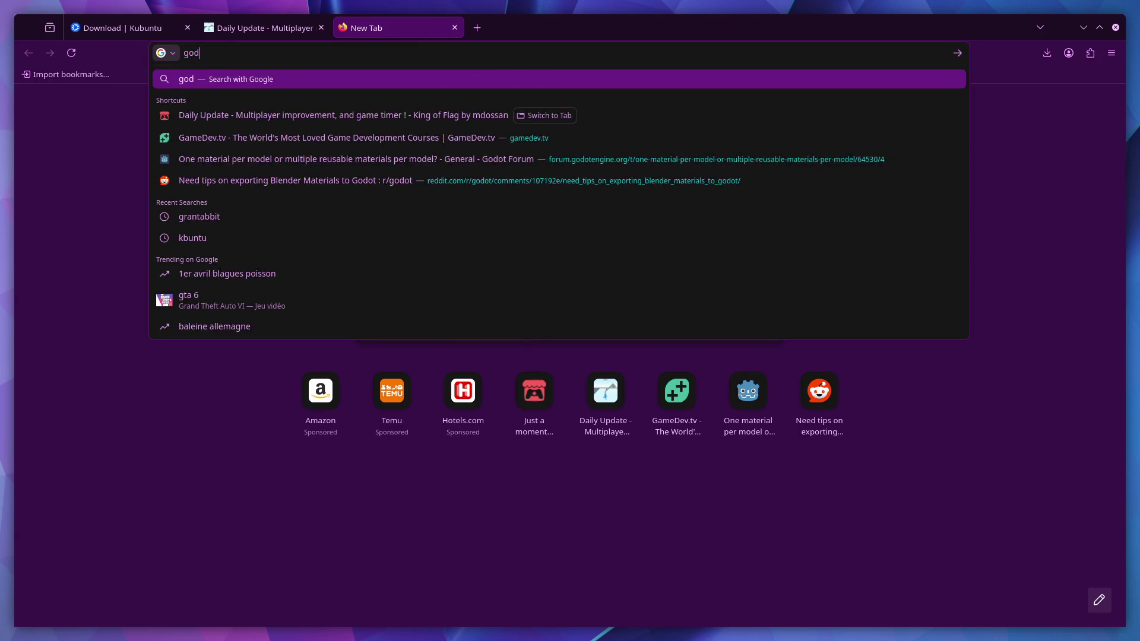
text(ot blend file)
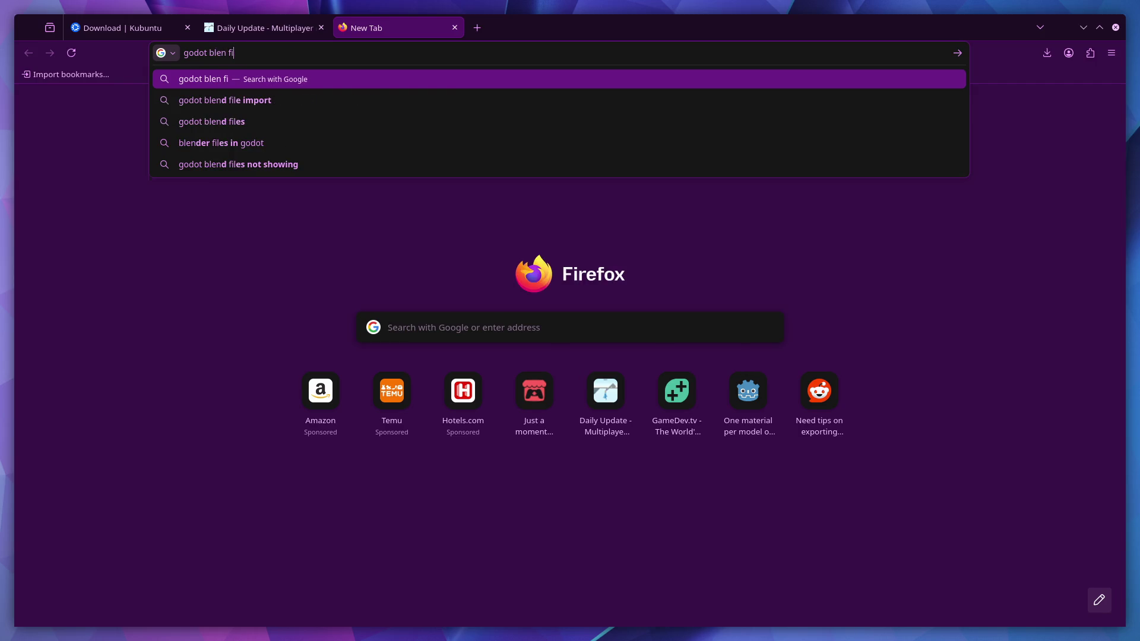
key(Return)
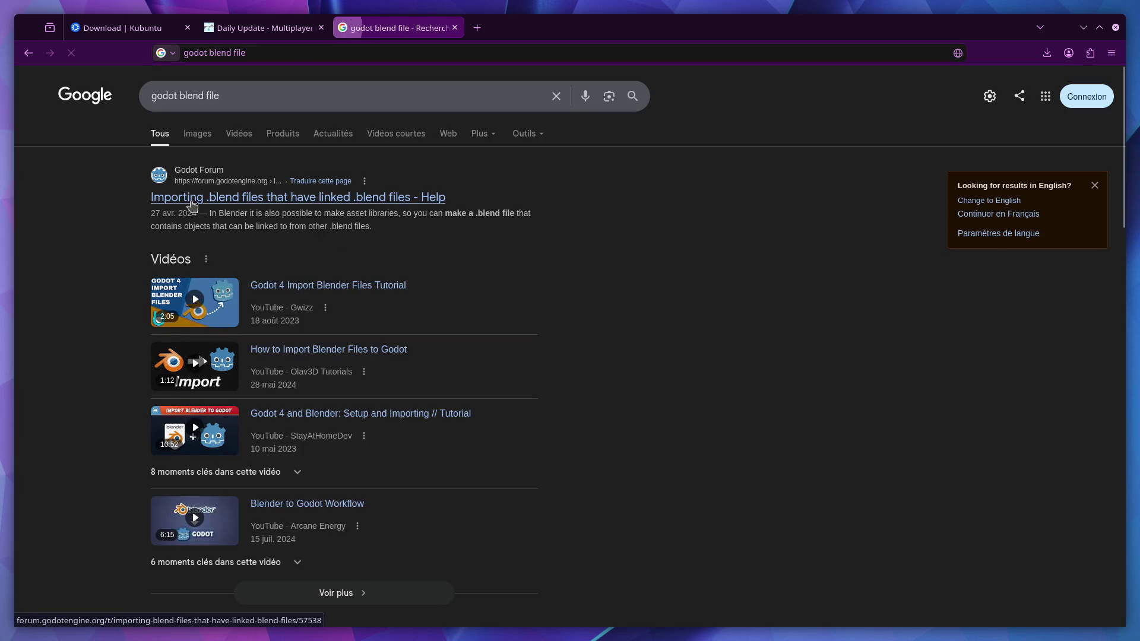
click(201, 205)
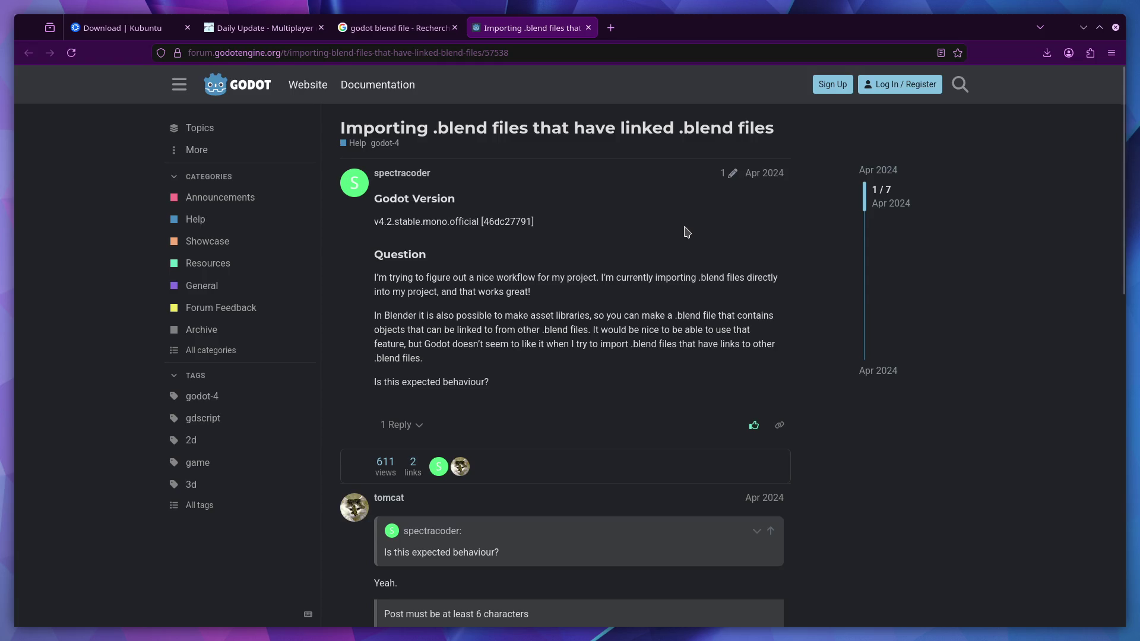
scroll(417, 256, down, 5)
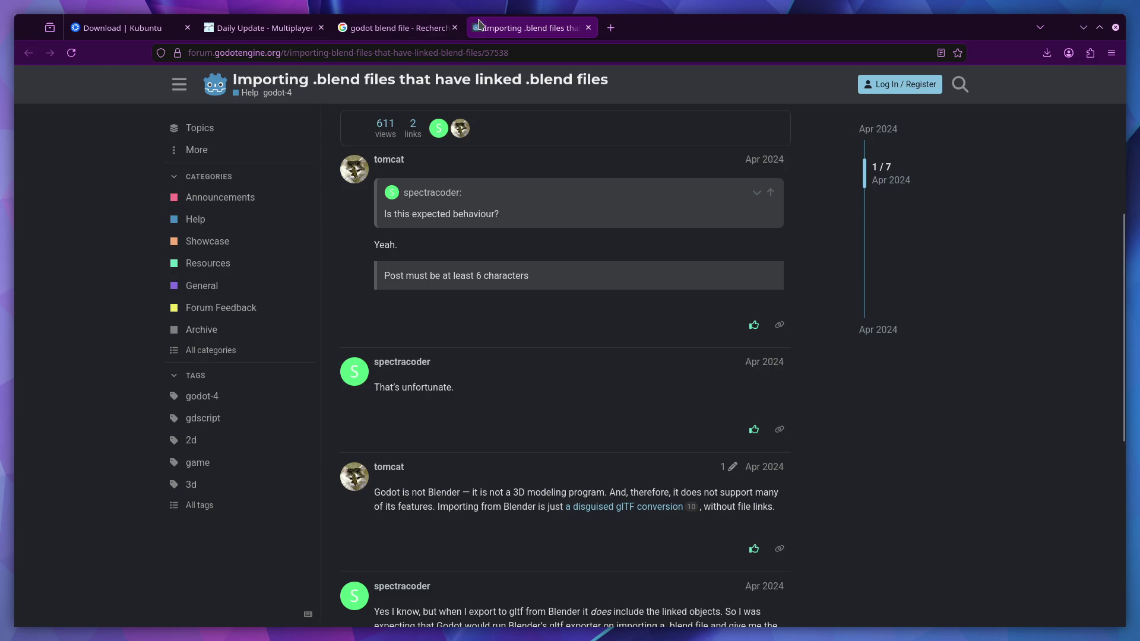
- Return to the search results and open the Godot Docs 'Importing 3D scenes' page
click(390, 30)
scroll(397, 213, down, 6)
scroll(398, 215, down, 5)
scroll(397, 216, up, 1)
click(243, 179)
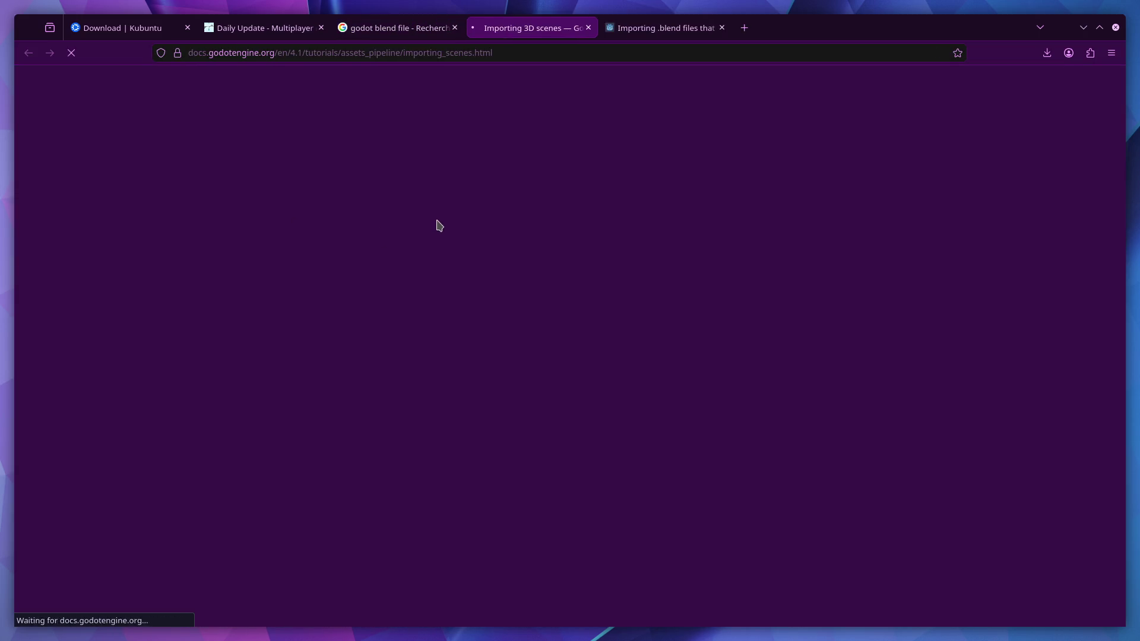
- Highlight the glTF support sentence and the .blend format explanation in Godot's 3D scene format list
scroll(510, 258, down, 2)
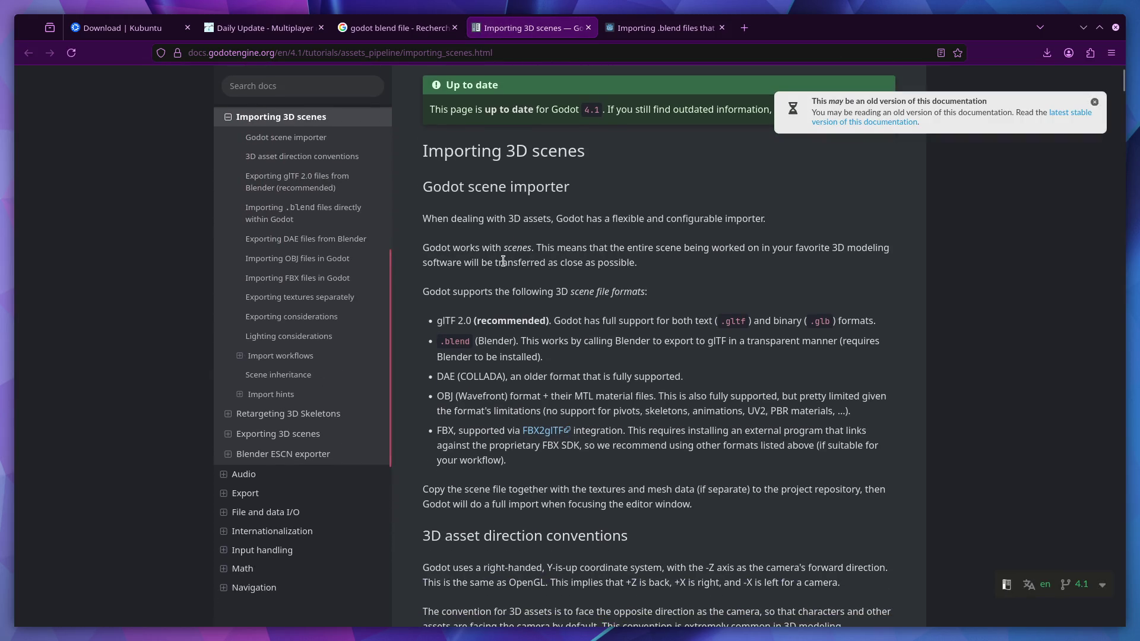
mouse_move(567, 321)
mouse_down()
mouse_move(653, 315)
mouse_move(699, 333)
mouse_up()
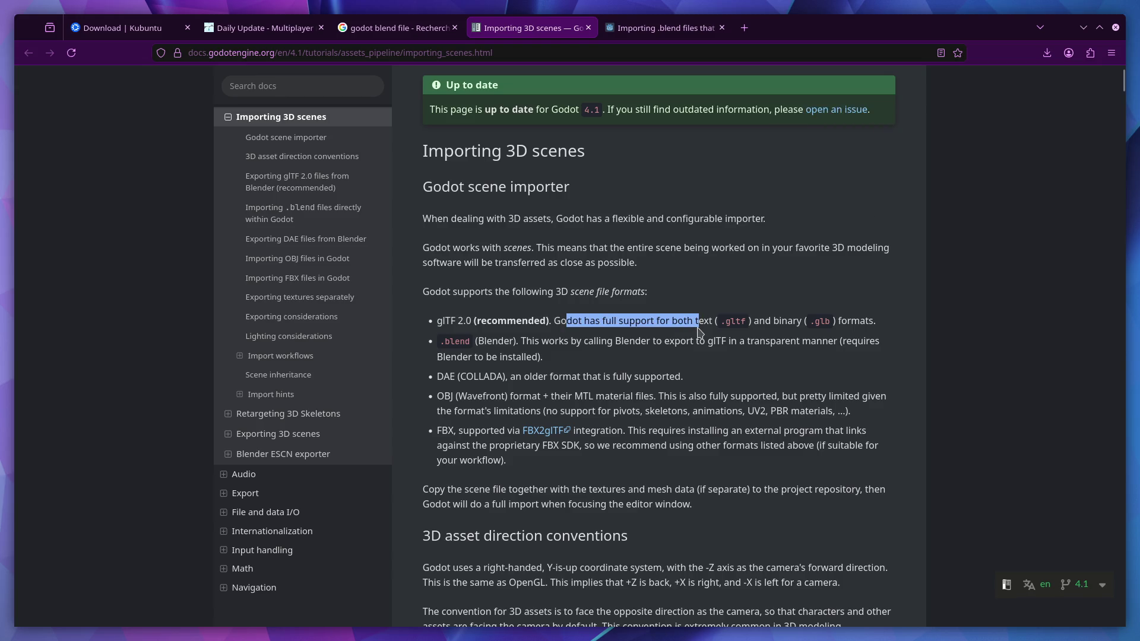
click(727, 328)
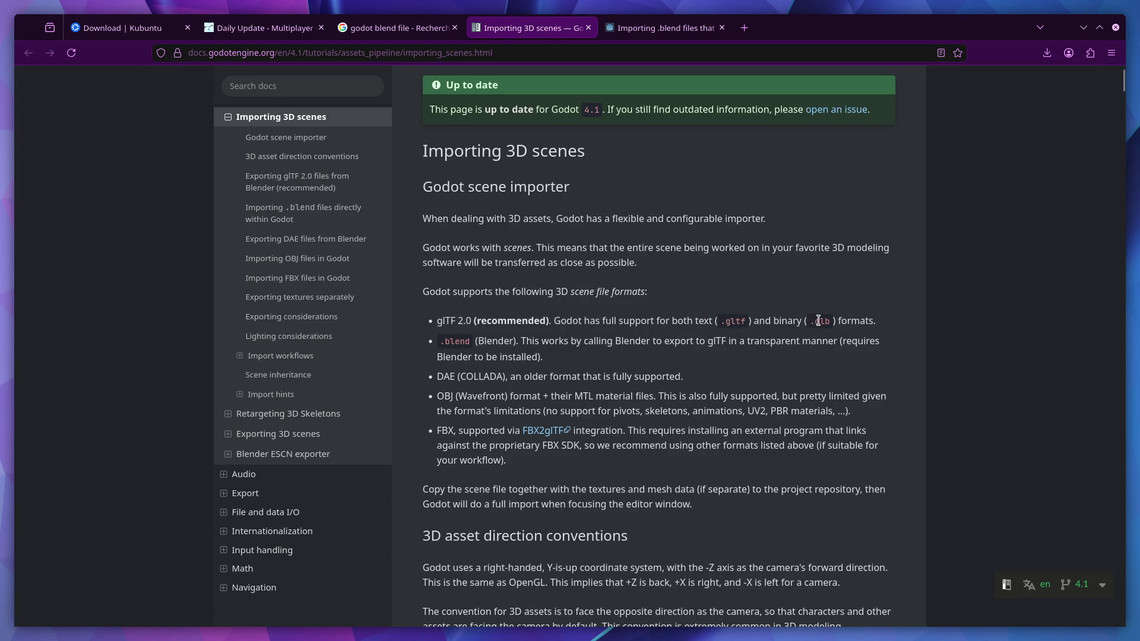
drag(440, 342, 714, 342)
drag(536, 358, 438, 357)
click(437, 359)
drag(542, 357, 478, 341)
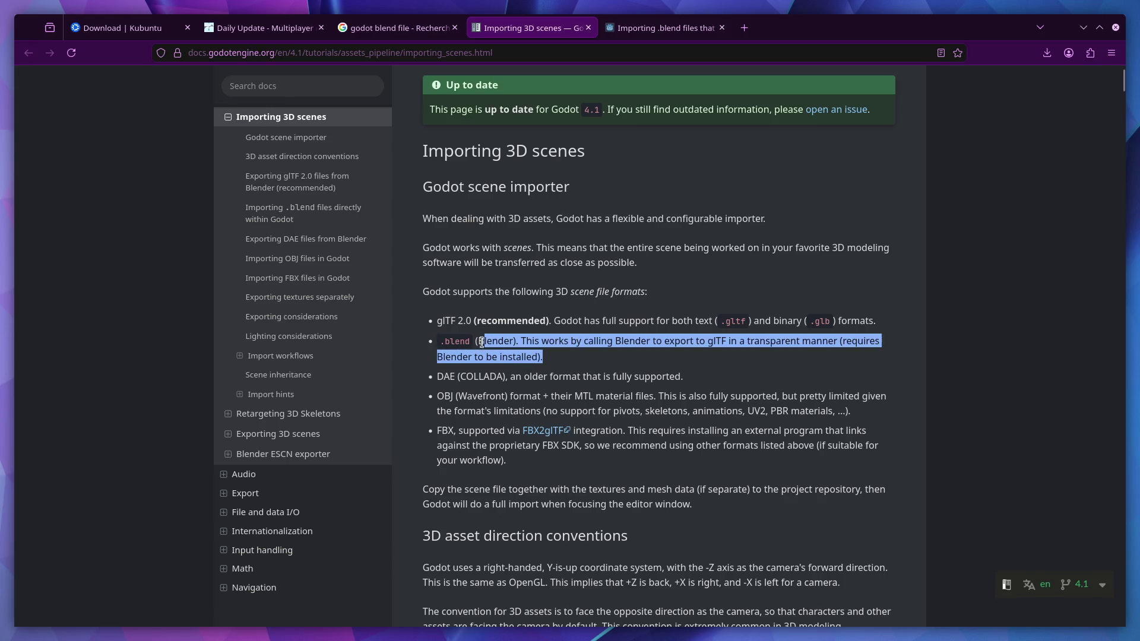
click(476, 342)
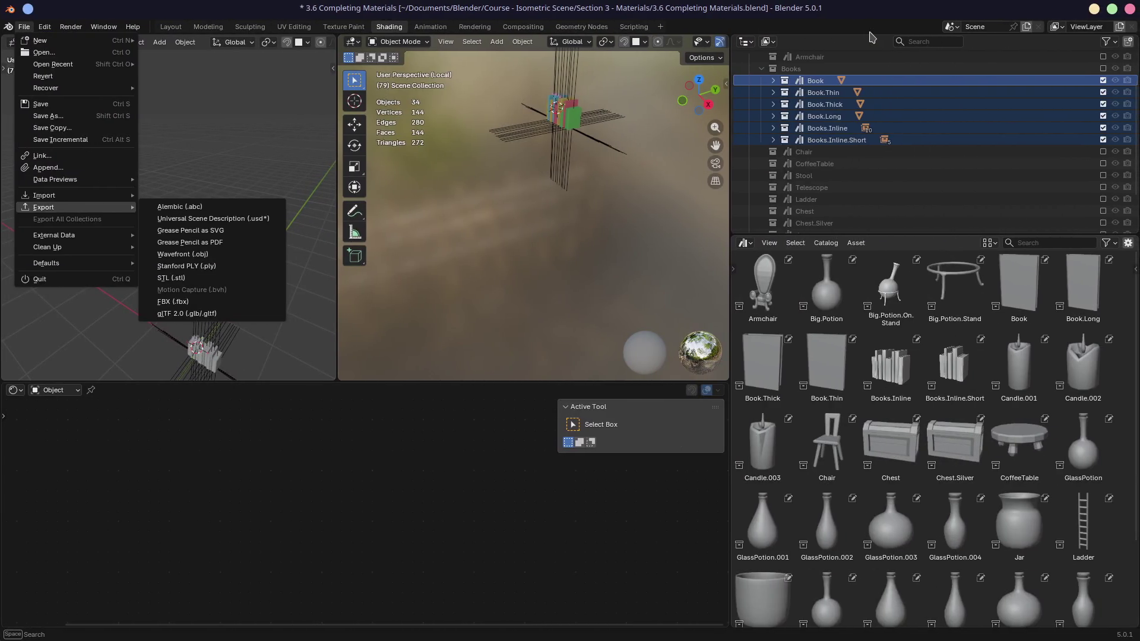
- Exclude the Books collections from the scene and include the Chair collection instead
click(1103, 81)
click(1103, 89)
scroll(1061, 143, up, 2)
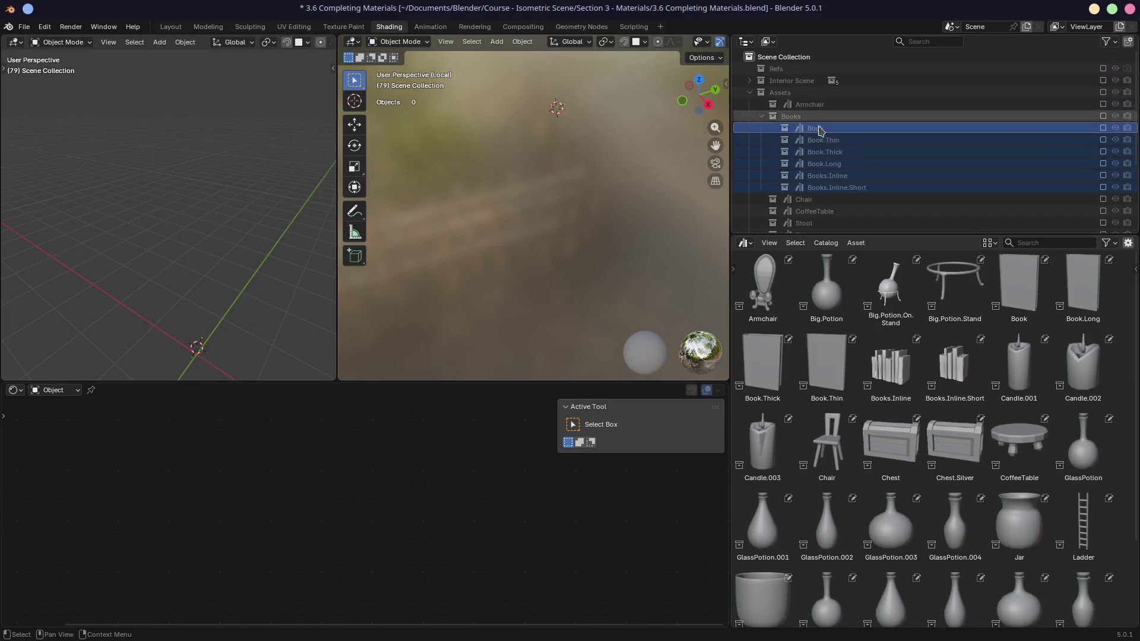
click(762, 116)
click(870, 129)
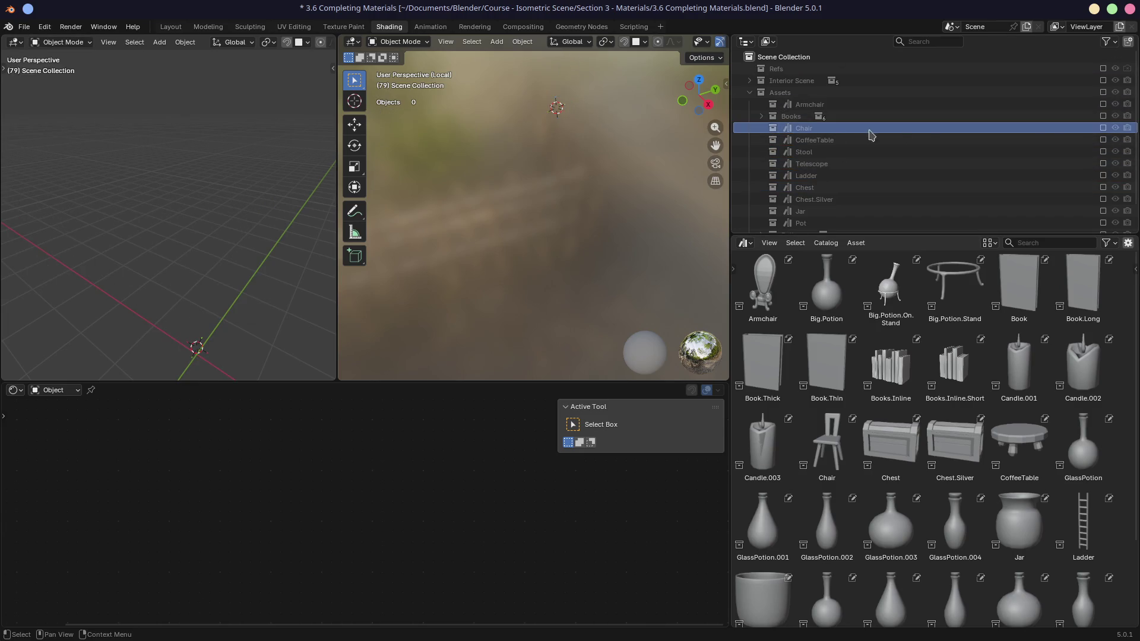
click(1101, 128)
- Select the chair seat and inspect the chair from several angles in a maximized 3D view
click(205, 335)
scroll(205, 334, up, 5)
middle_drag(205, 335, 249, 315)
scroll(285, 303, down, 5)
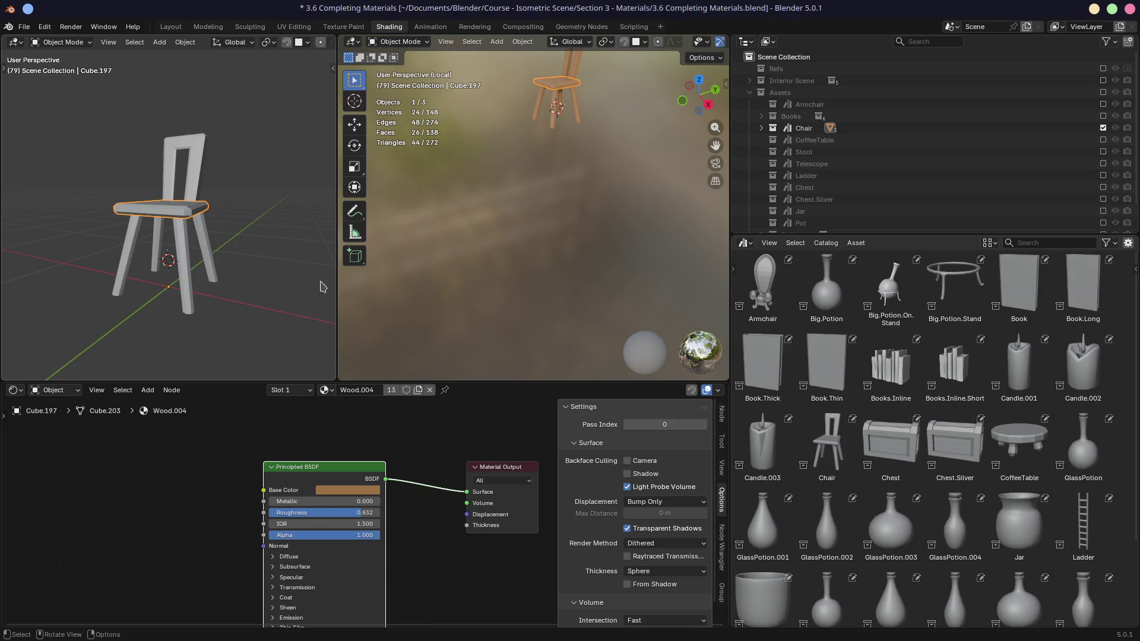
key(ctrl+space)
scroll(356, 374, down, 3)
scroll(499, 434, up, 3)
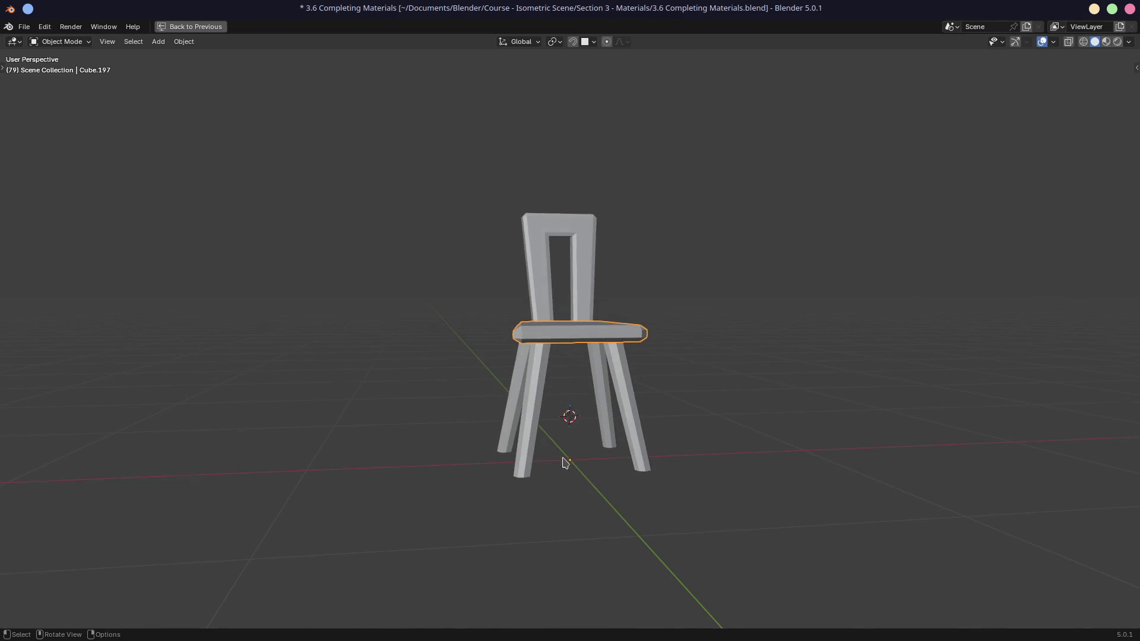
mouse_move(573, 466)
middle_down()
mouse_move(558, 407)
mouse_move(563, 460)
middle_up()
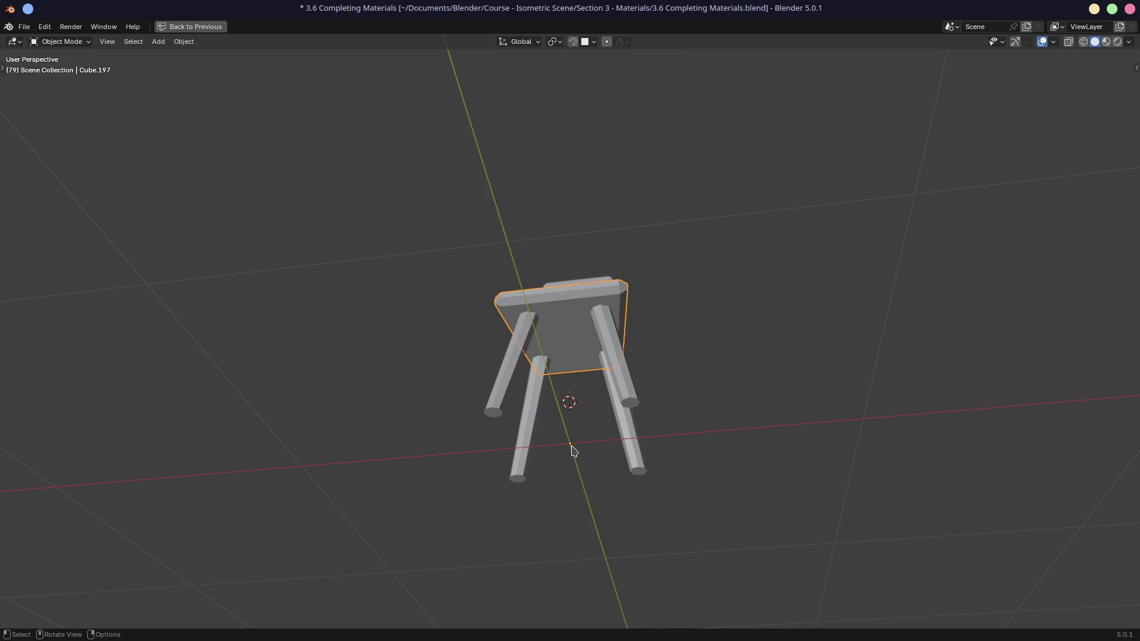
mouse_move(574, 451)
middle_down()
mouse_move(593, 508)
mouse_move(585, 503)
middle_up()
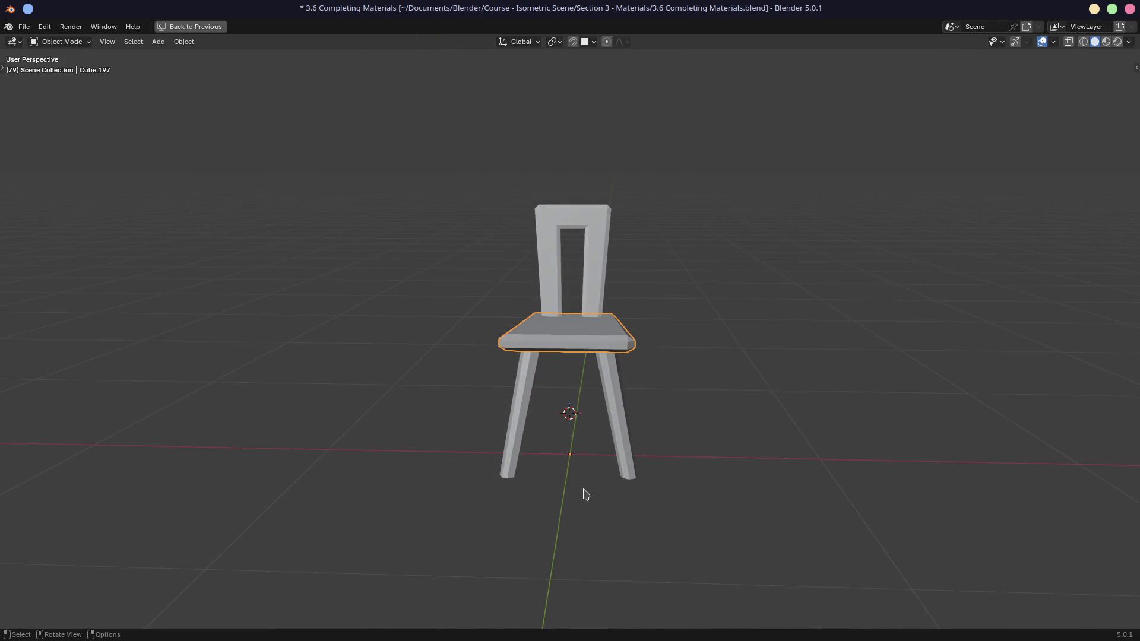
mouse_move(592, 461)
middle_down()
mouse_move(523, 460)
mouse_move(557, 475)
middle_up()
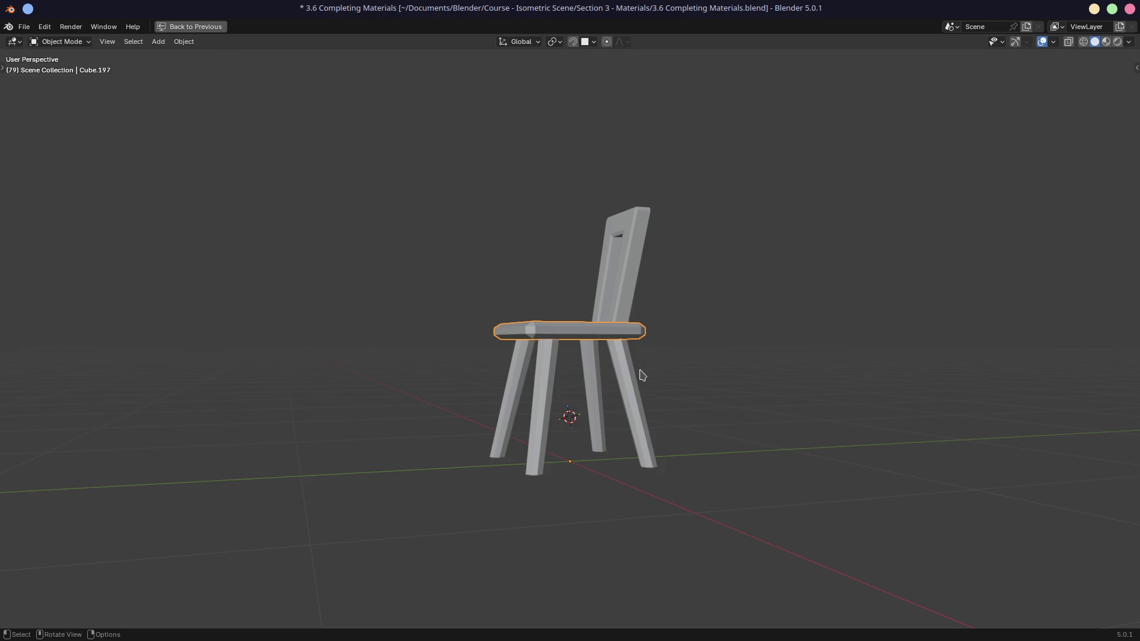
- Select the whole chair and set the pivot to the 3D Cursor, snapped to the world origin
key(a)
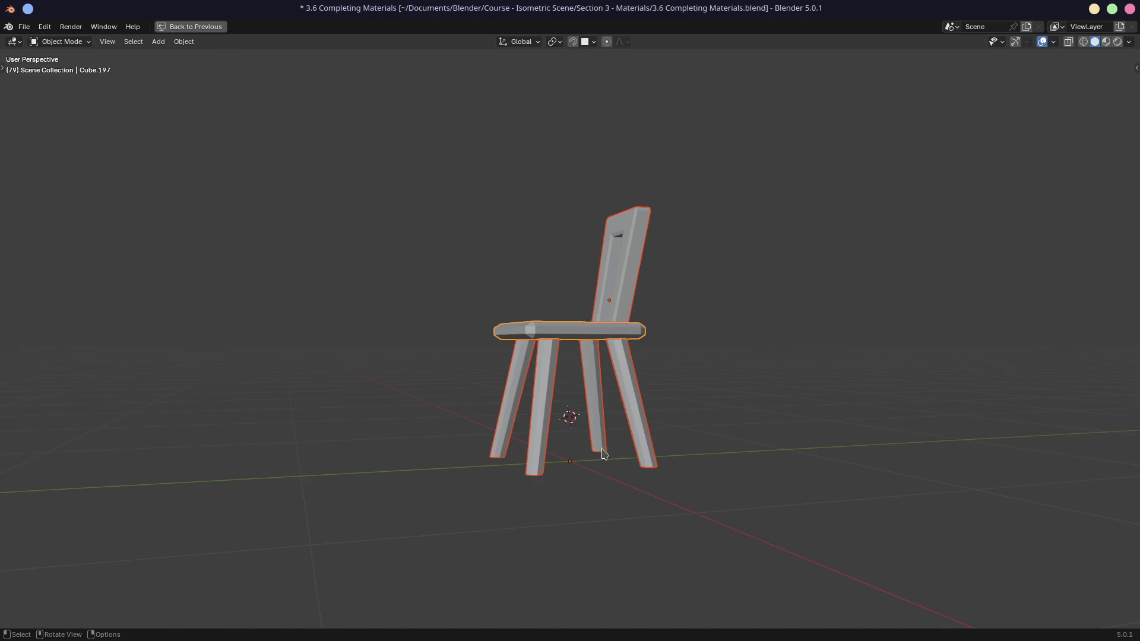
key(s)
key(Escape)
key(period)
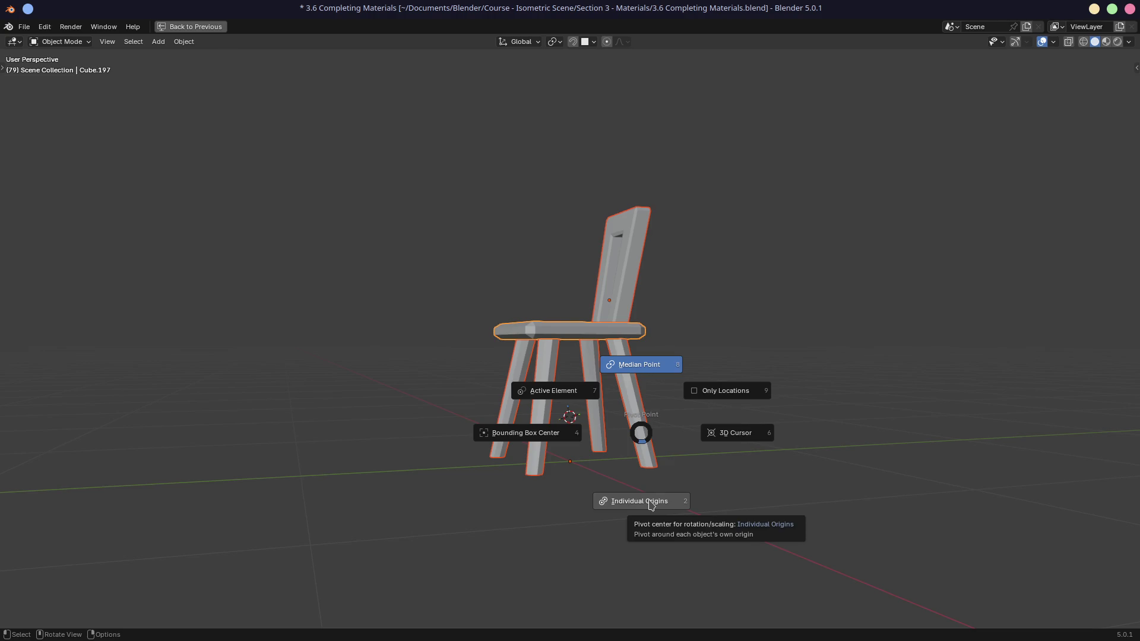
click(651, 502)
key(shift+s)
click(475, 526)
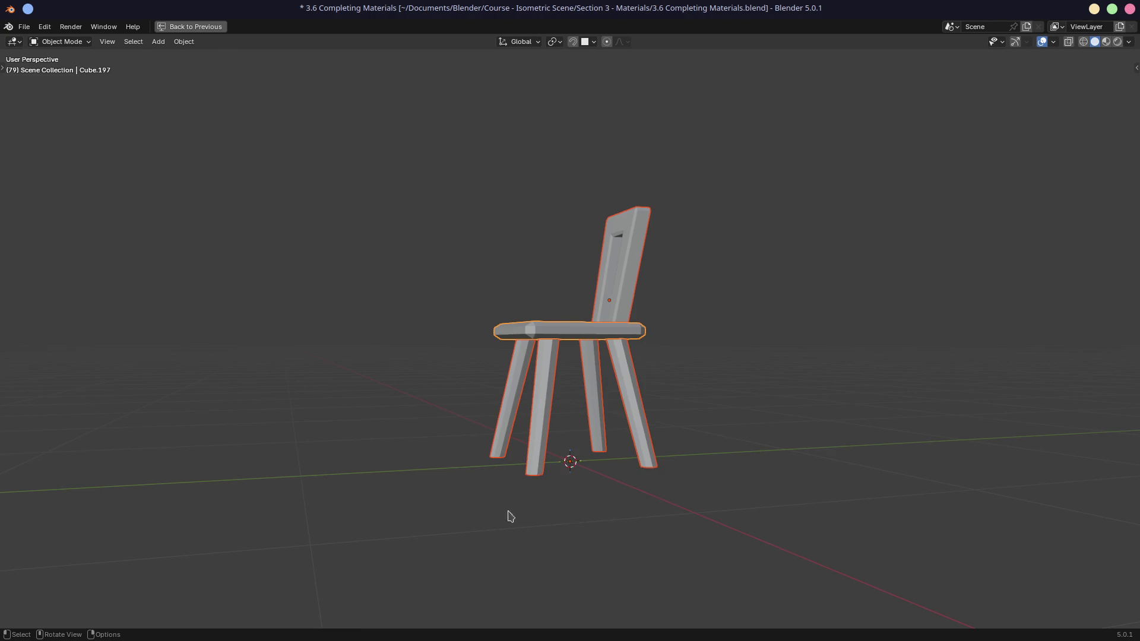
key(period)
click(603, 504)
- Test-scale the chair around the world origin, undo it, and restore the full Shading layout
key(s)
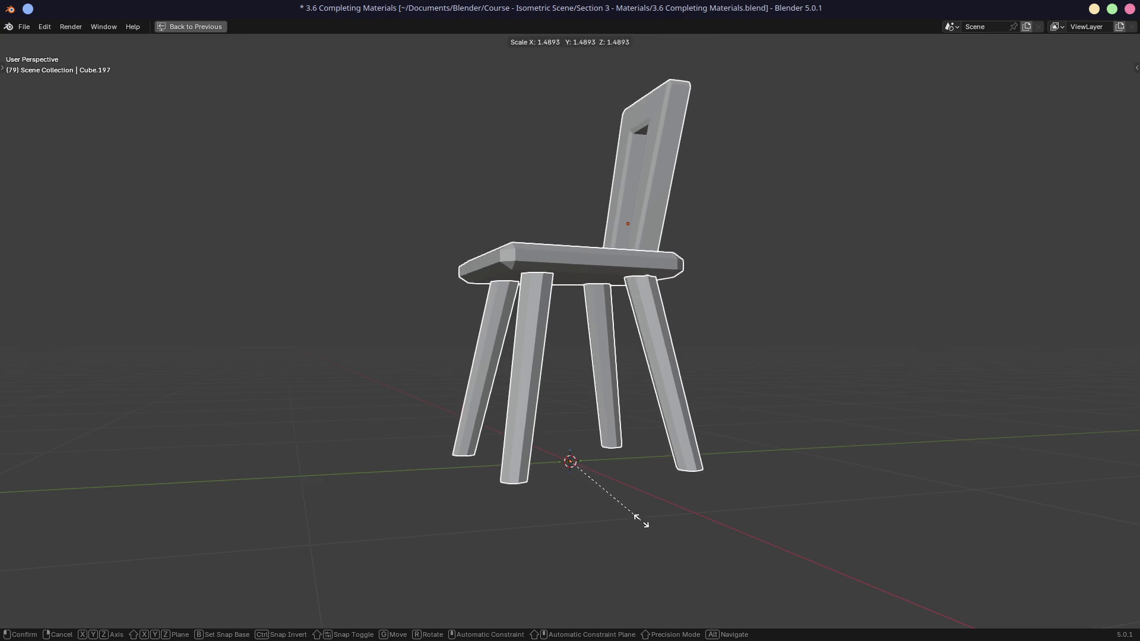
click(641, 520)
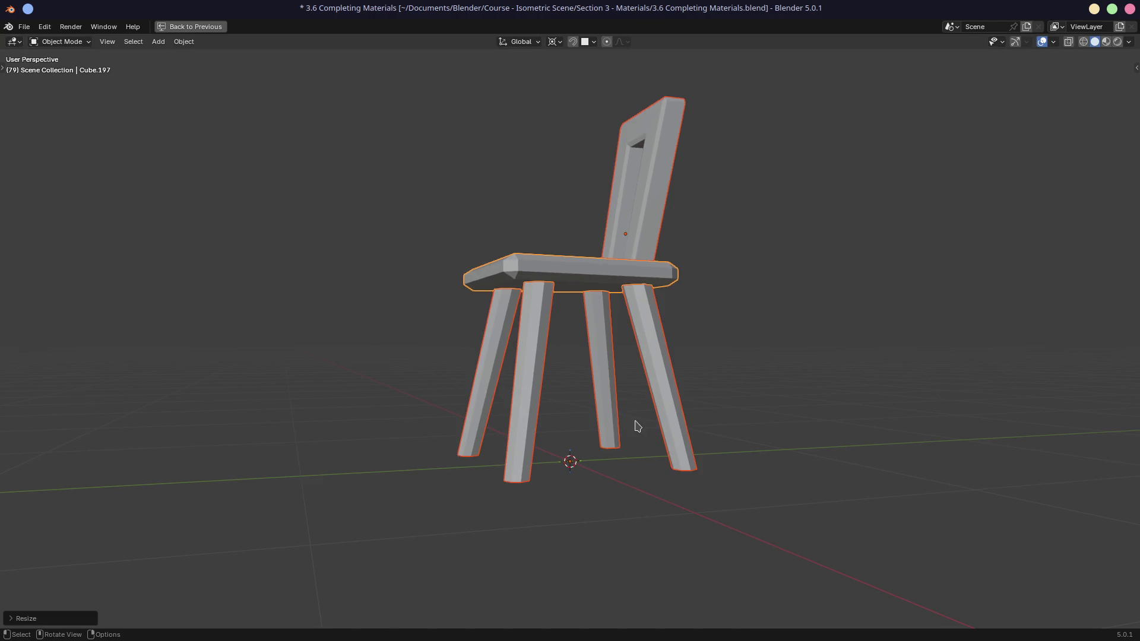
key(ctrl+z)
mouse_move(607, 494)
middle_down()
mouse_move(590, 516)
mouse_move(610, 515)
middle_up()
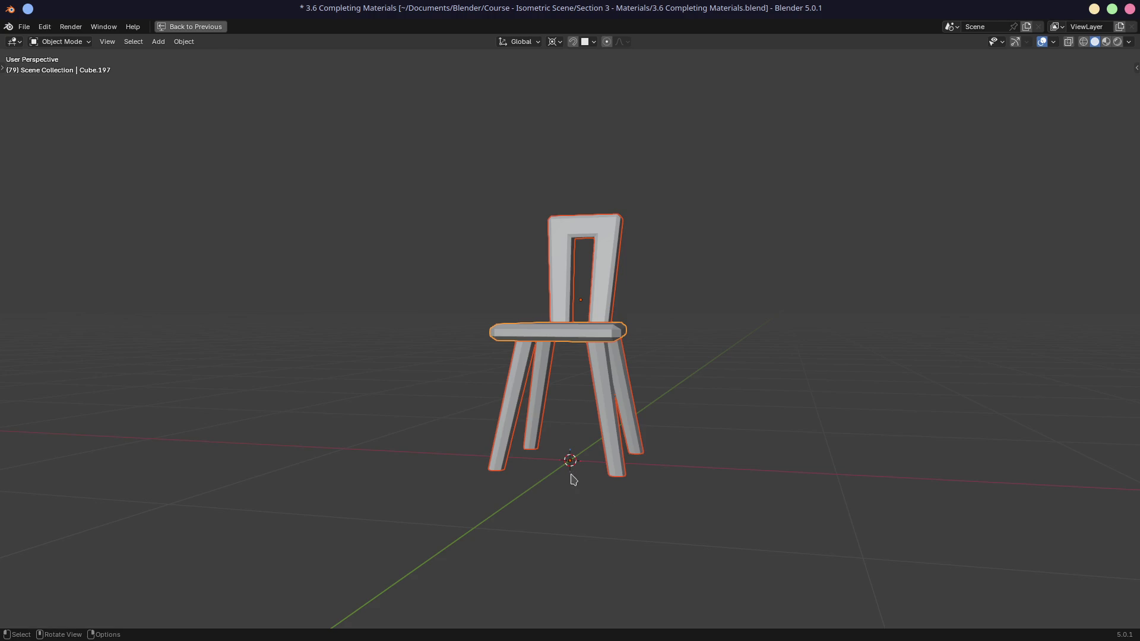
middle_drag(643, 387, 615, 398)
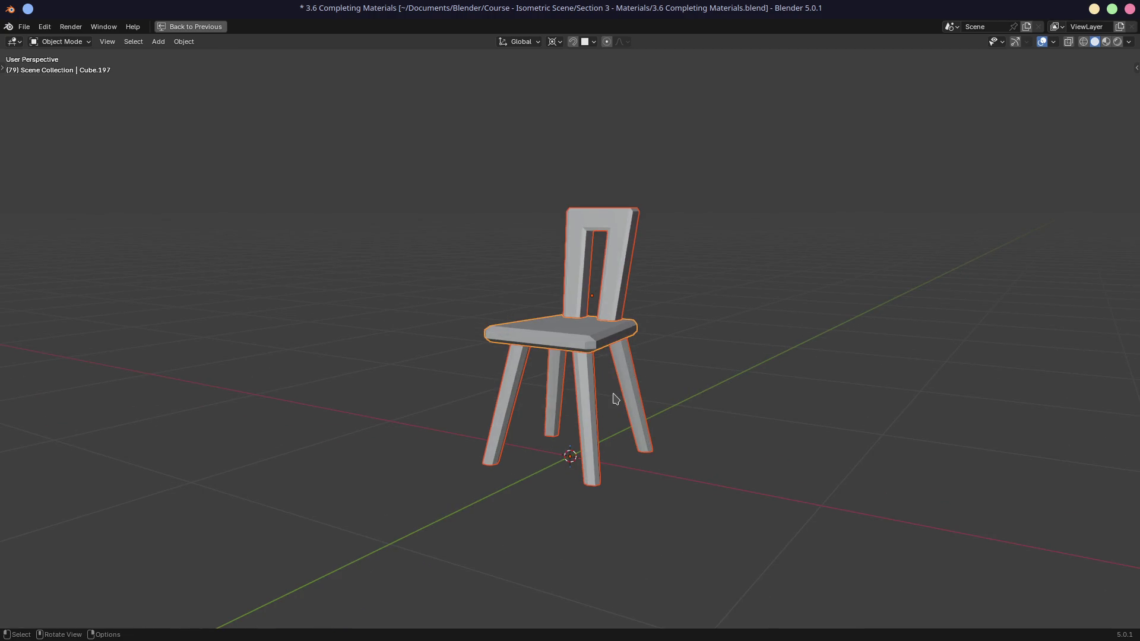
click(778, 348)
key(ctrl+space)
scroll(877, 384, down, 3)
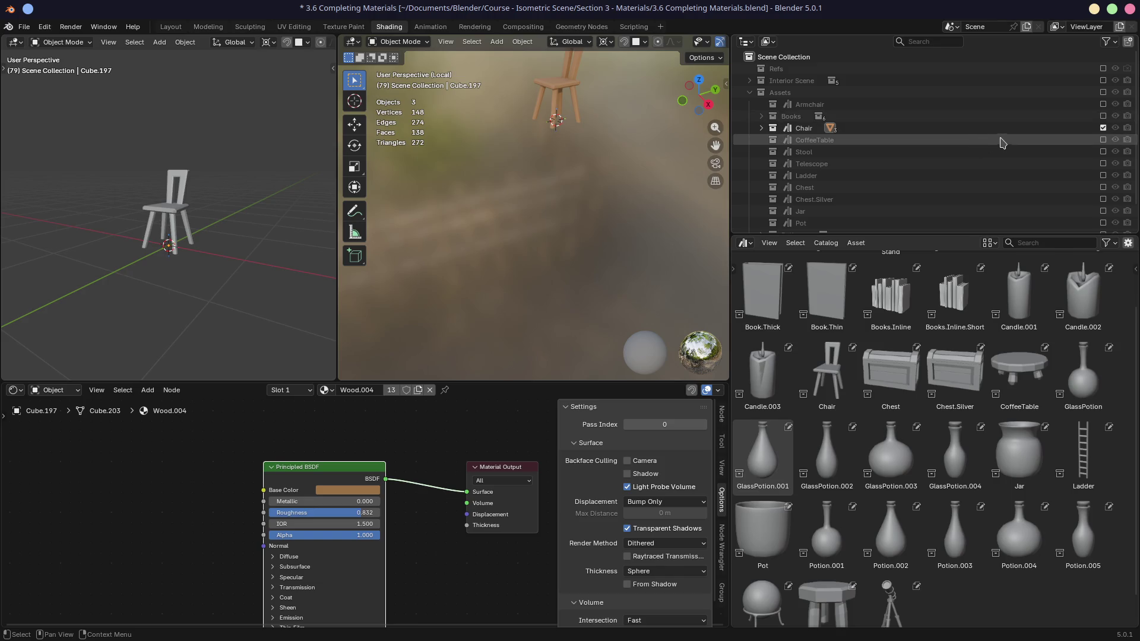
- Include the Interior Scene collection and drop a GlassPotion.002 asset onto the stool
click(1103, 82)
mouse_move(545, 255)
ctrl+middle_down()
mouse_move(526, 203)
mouse_move(549, 251)
ctrl+middle_up()
mouse_move(533, 208)
ctrl+middle_down()
mouse_move(531, 190)
mouse_move(528, 209)
mouse_move(559, 259)
ctrl+middle_up()
scroll(528, 205, down, 5)
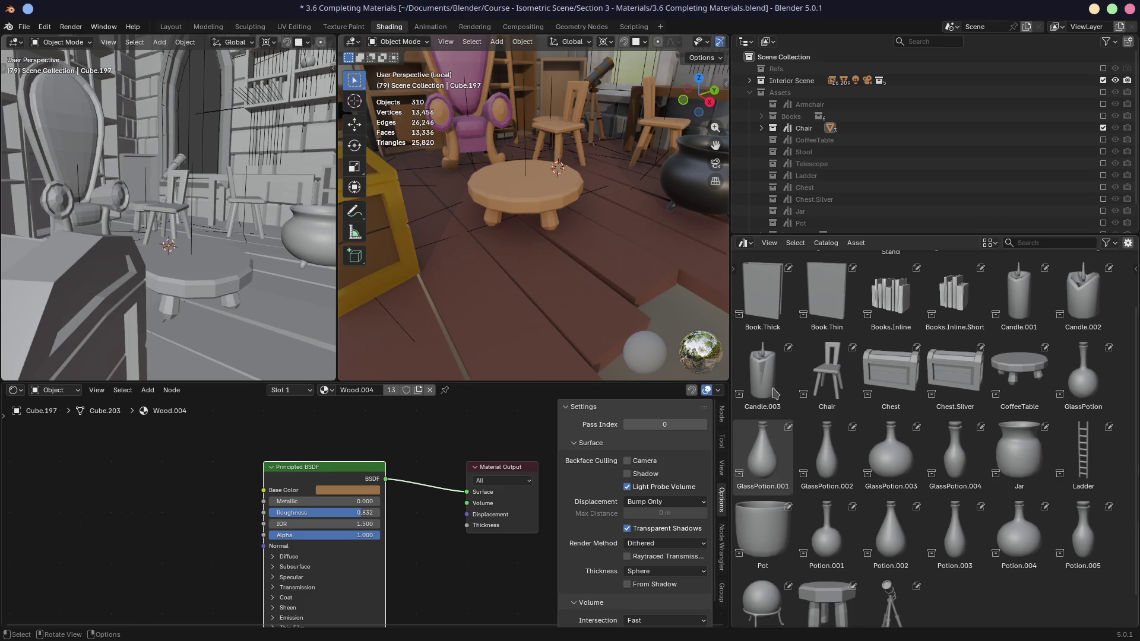
mouse_move(818, 475)
mouse_down()
mouse_move(547, 216)
mouse_move(552, 205)
mouse_move(563, 226)
mouse_up()
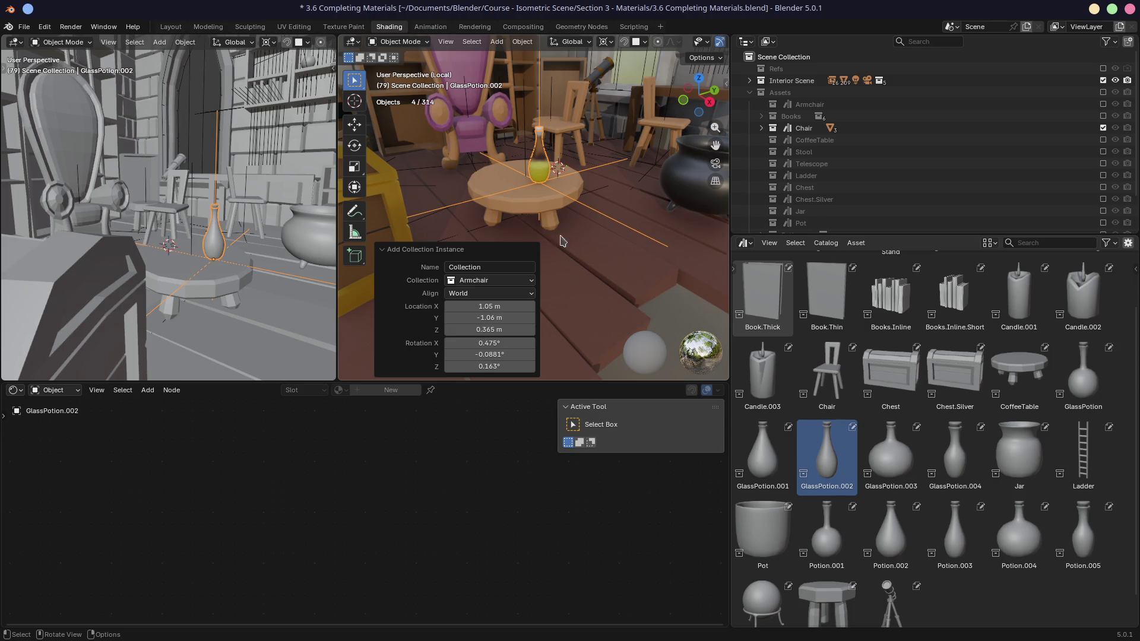
- Move the GlassPotion.002 off the stool onto a bookshelf shelf and frame it close-up
middle_drag(559, 208, 550, 181)
key(a)
click(548, 183)
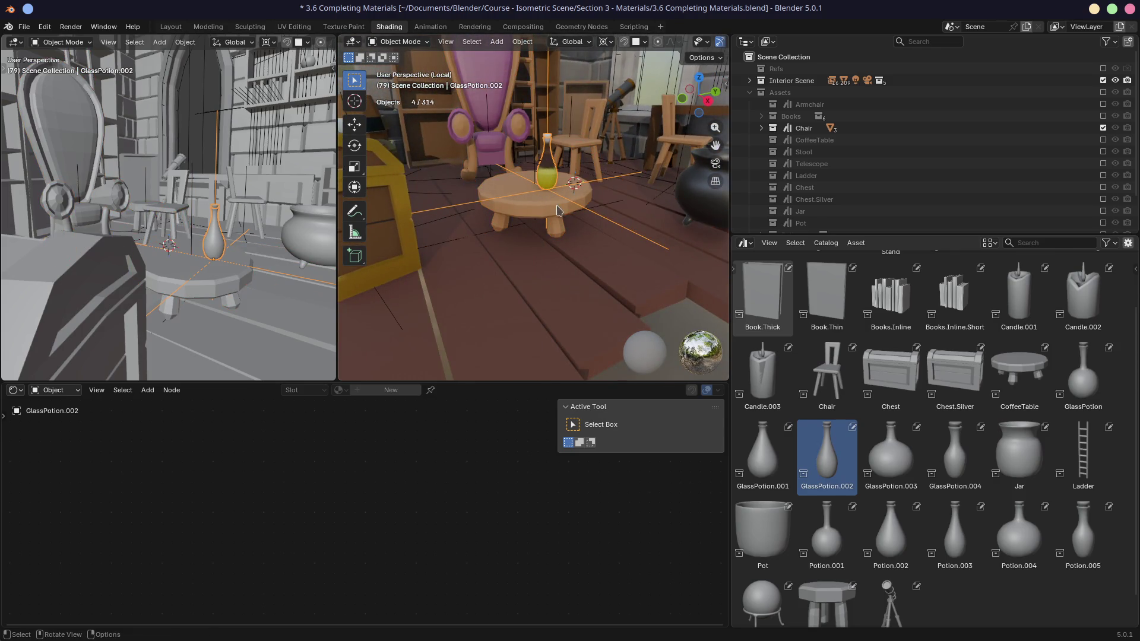
key(g)
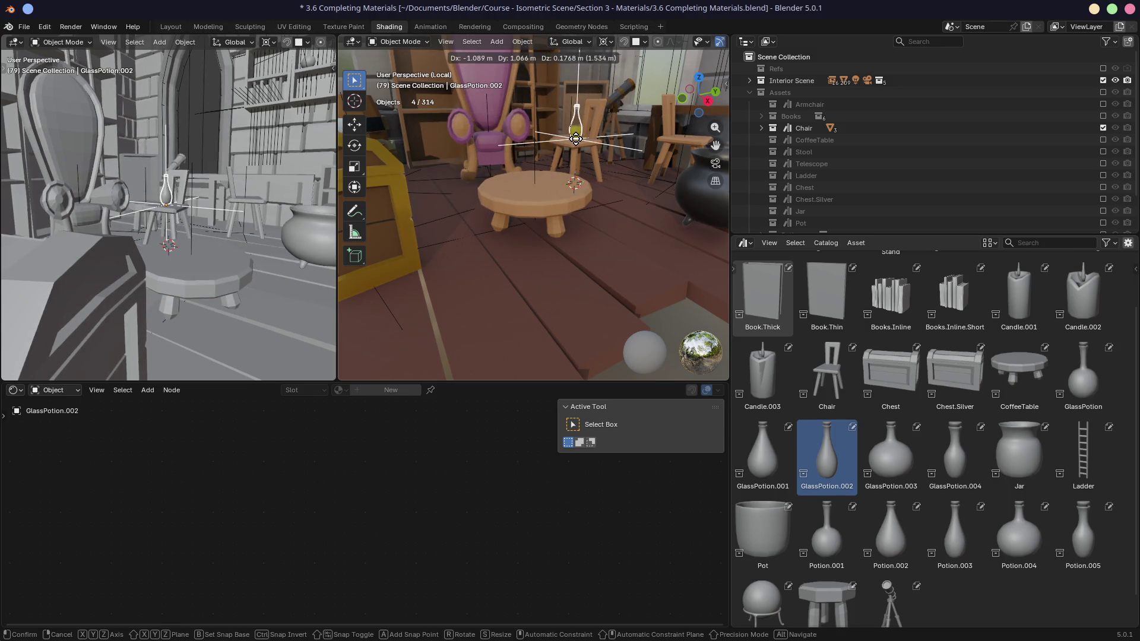
click(576, 141)
mouse_move(576, 141)
middle_down()
mouse_move(613, 205)
mouse_move(551, 156)
mouse_move(570, 164)
mouse_move(560, 171)
middle_up()
key(g)
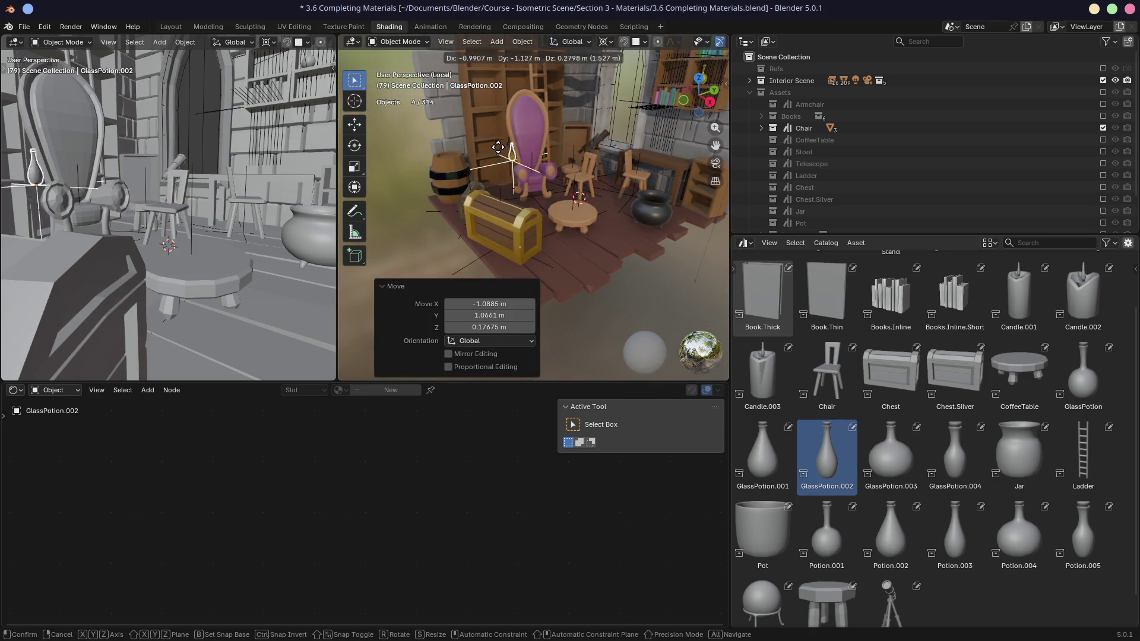
click(481, 107)
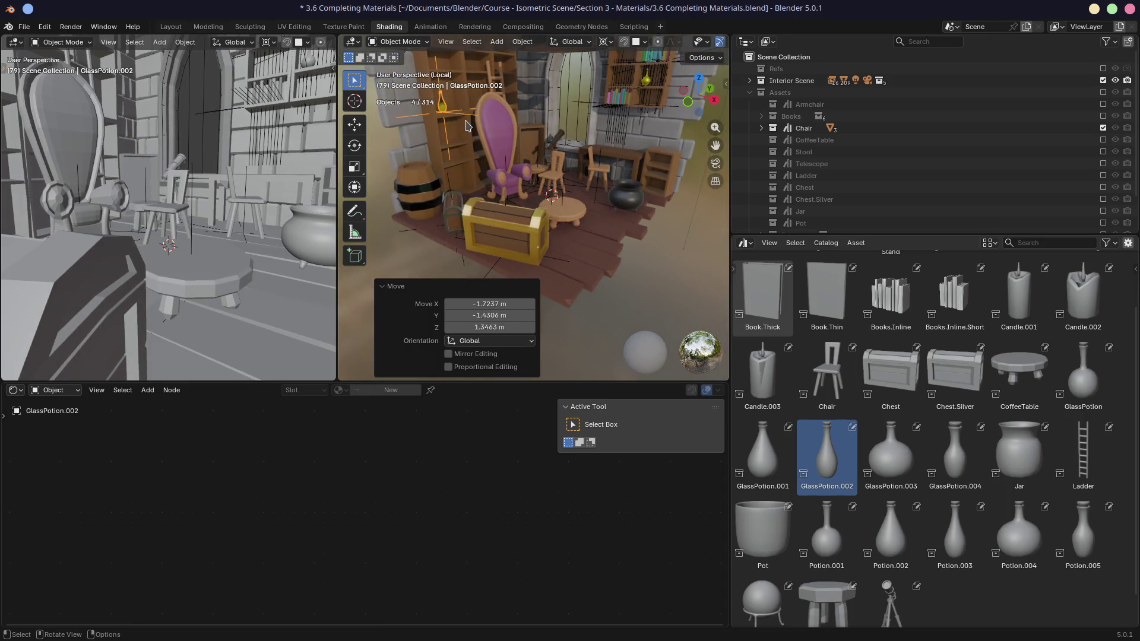
key(KP_Decimal)
scroll(629, 206, down, 8)
middle_drag(630, 206, 591, 241)
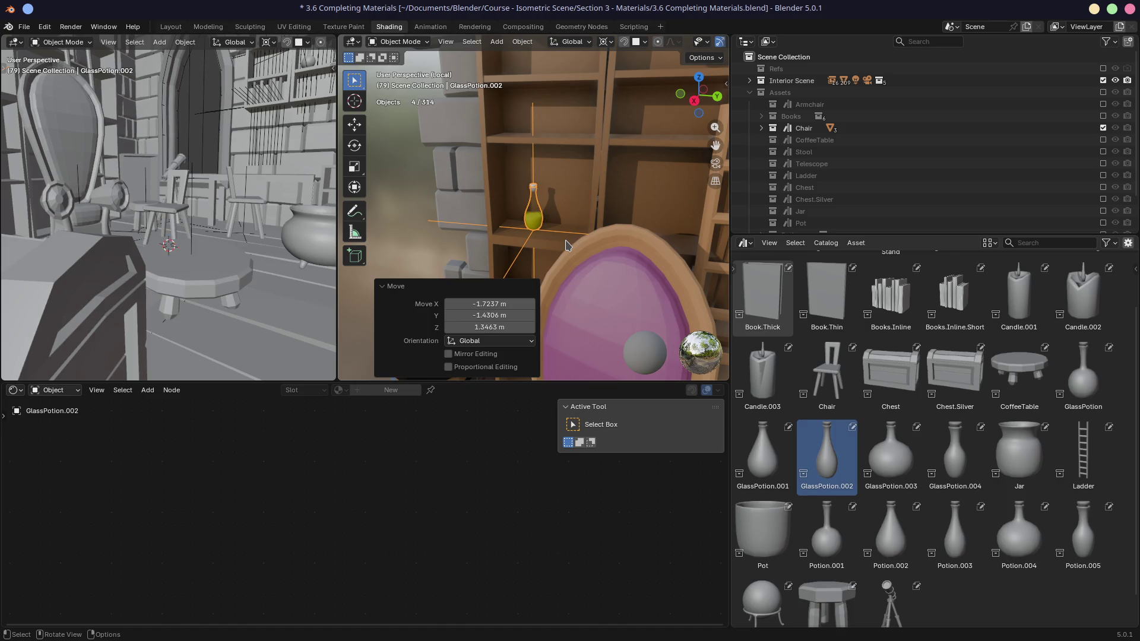
- Look around the room, then enlarge the Outliner to list Potions, Candles and GlassPotion.002
scroll(611, 229, down, 6)
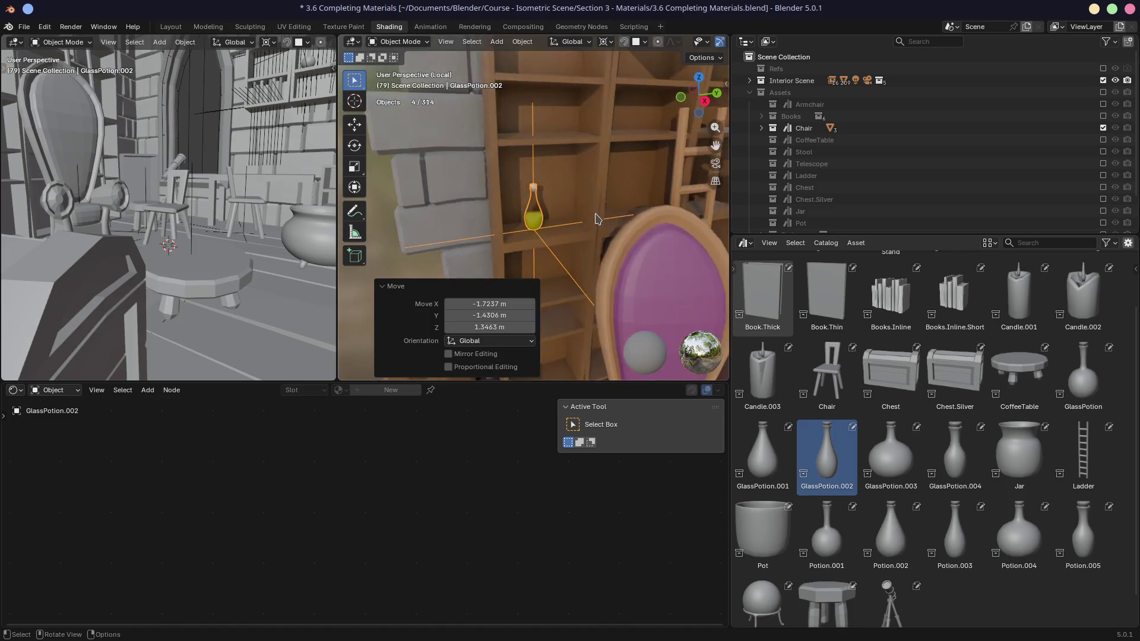
scroll(613, 244, up, 3)
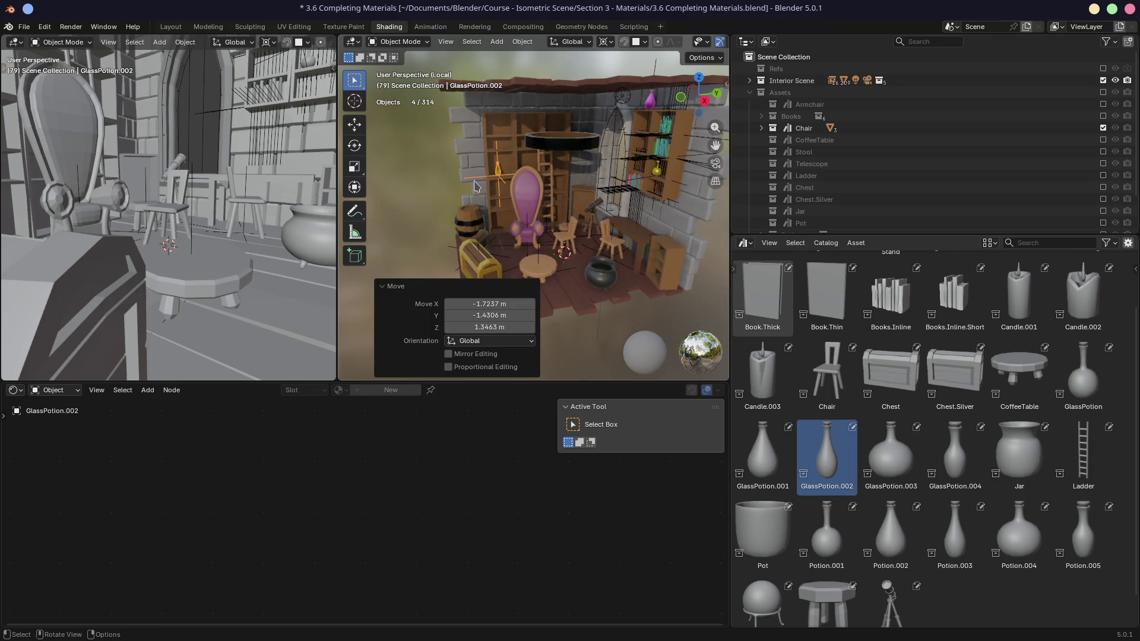
scroll(486, 185, up, 2)
click(457, 133)
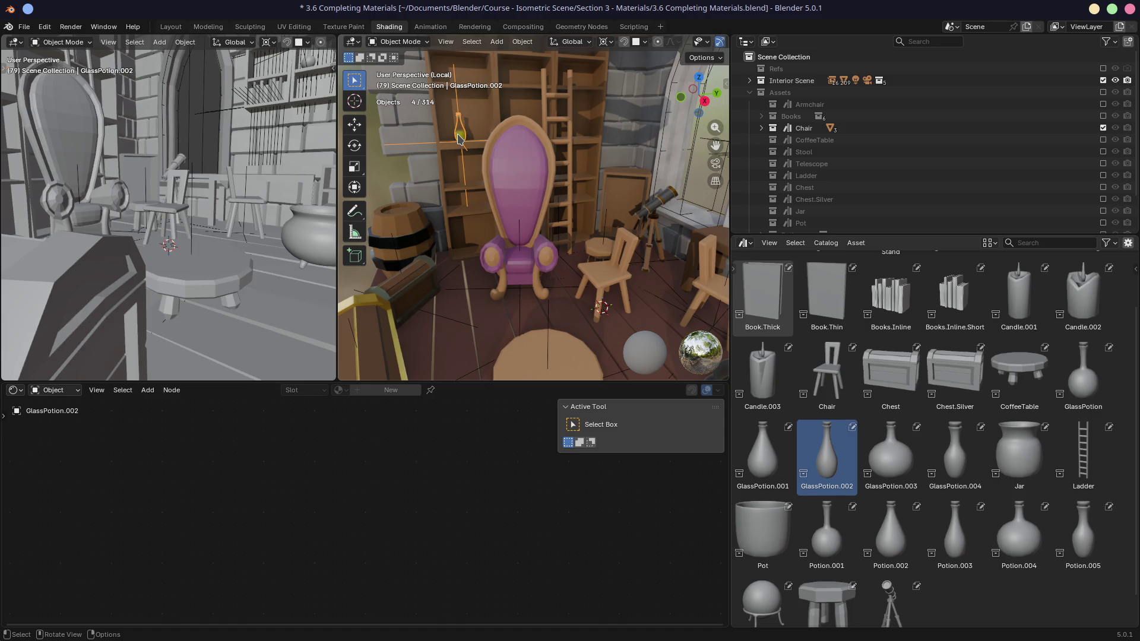
middle_drag(527, 197, 443, 148)
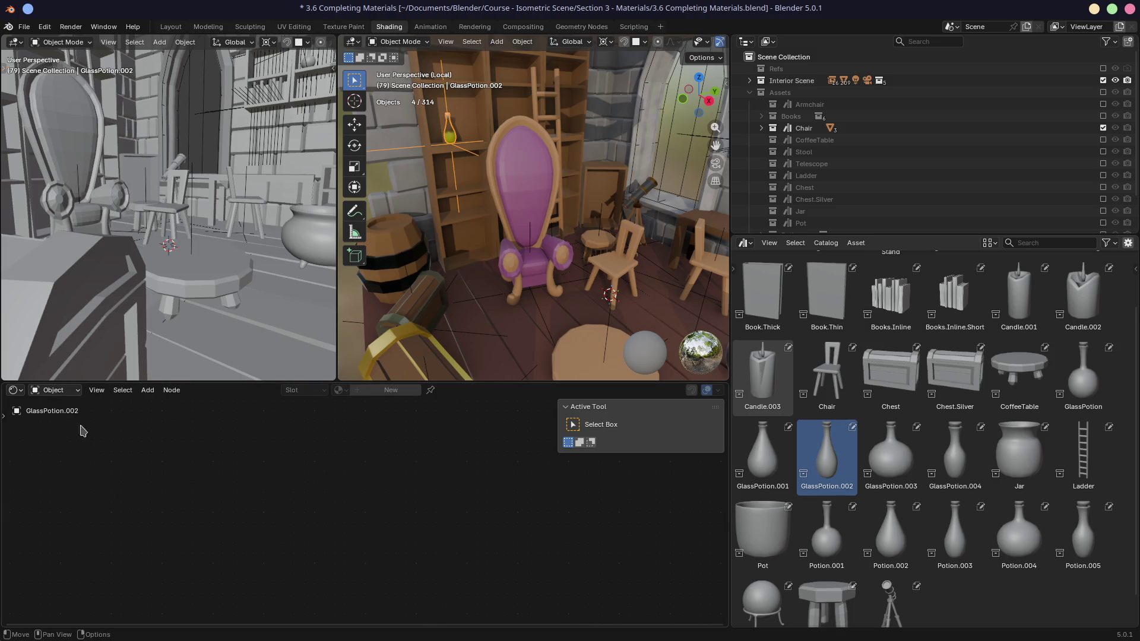
click(53, 390)
drag(917, 236, 917, 339)
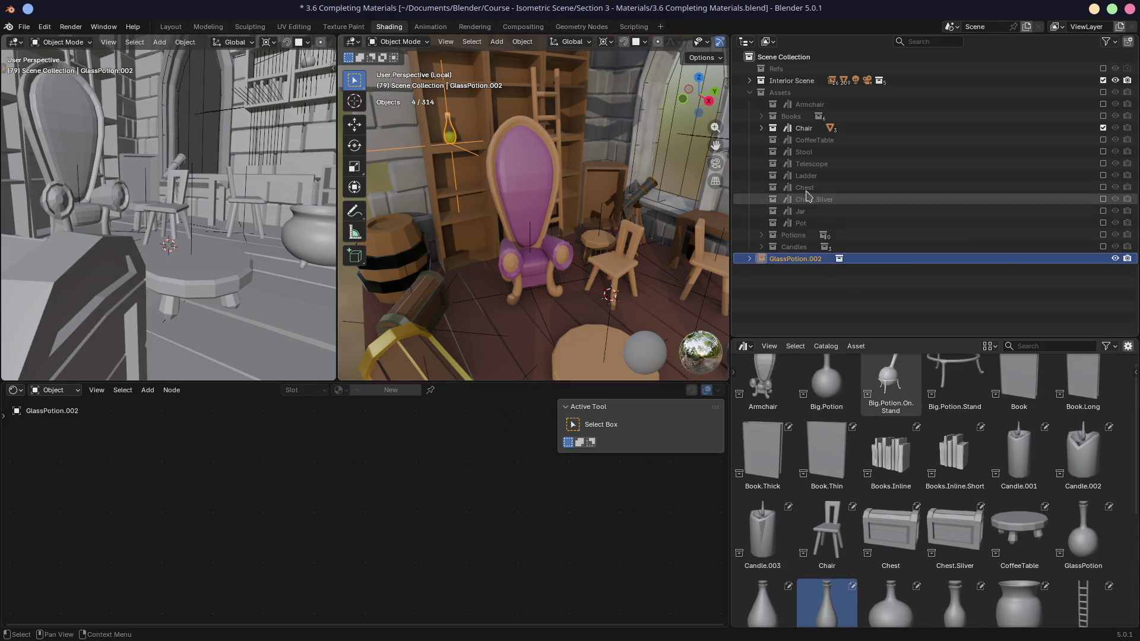
- Expand Potions and include the GlassPotion collection in the scene
click(761, 235)
scroll(777, 291, down, 1)
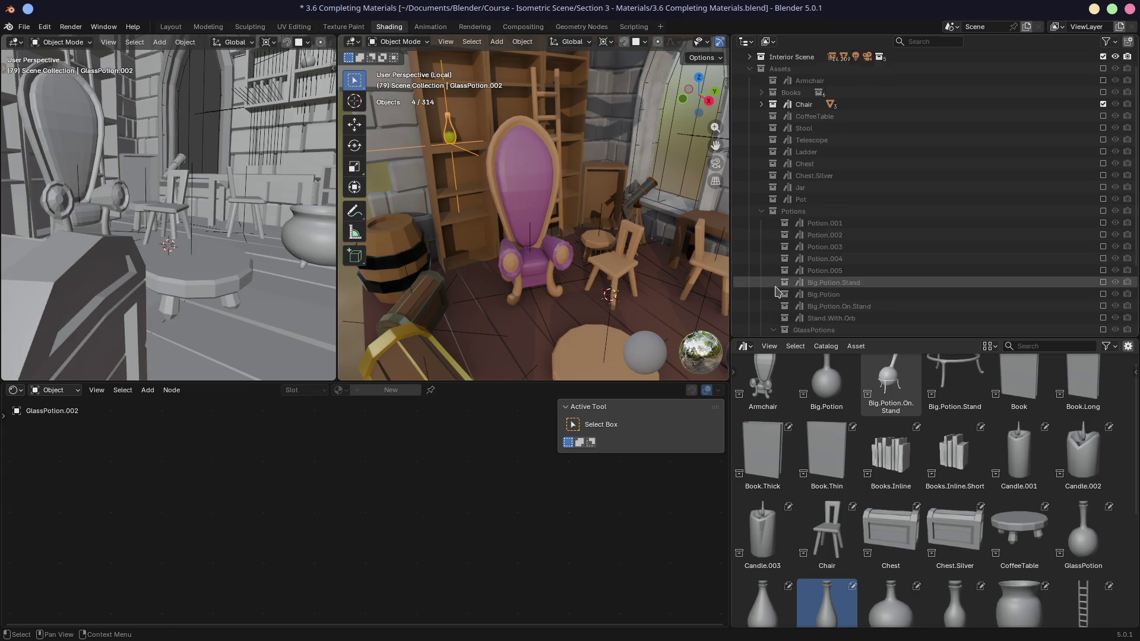
scroll(776, 290, down, 3)
click(840, 271)
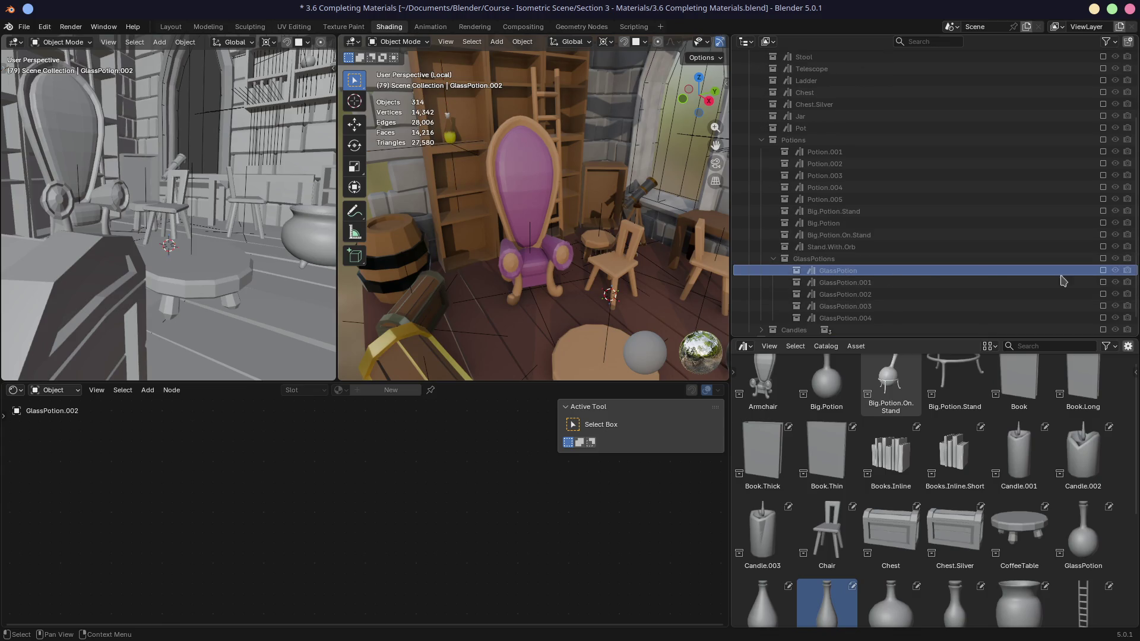
click(1102, 271)
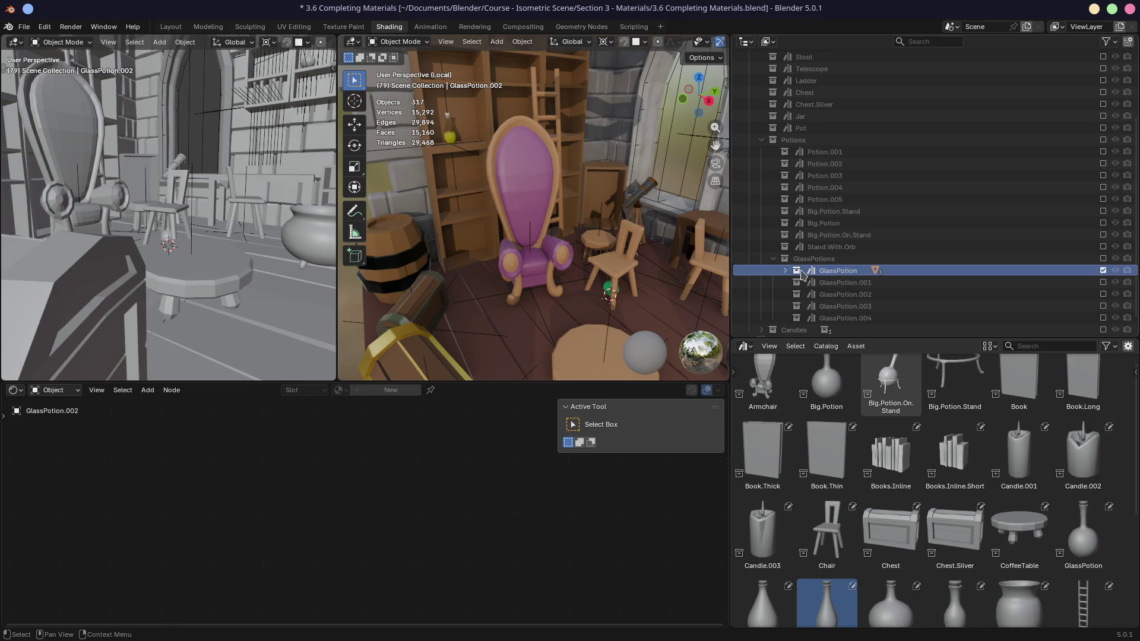
- Select the glass bottle, frame it with Numpad ., and save the file
scroll(644, 326, up, 3)
click(647, 330)
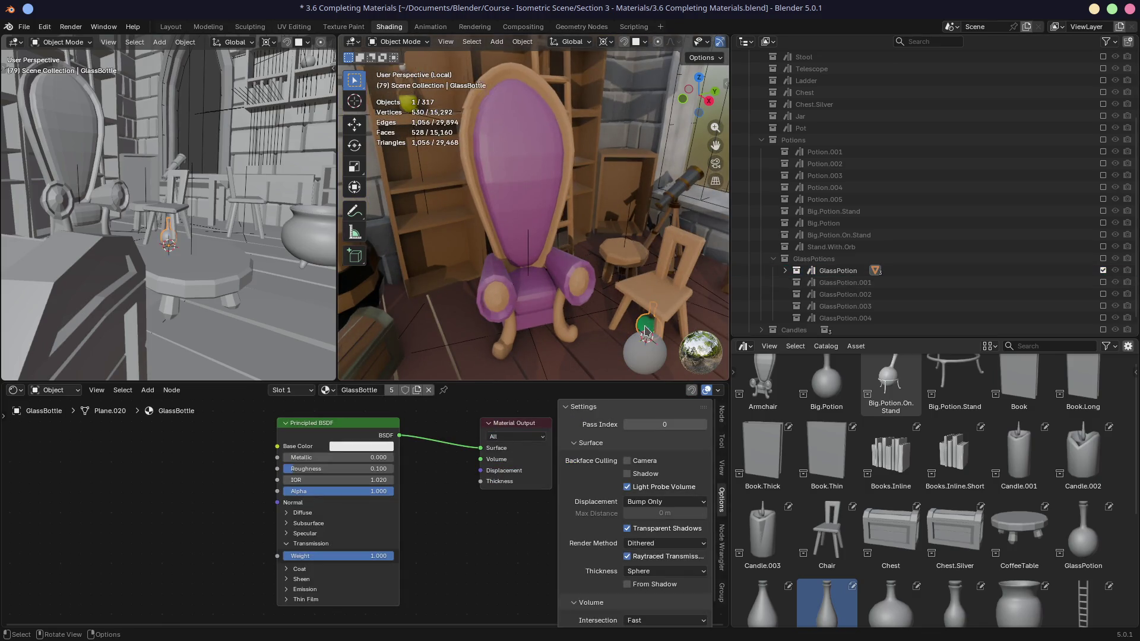
key(KP_Decimal)
scroll(646, 331, down, 3)
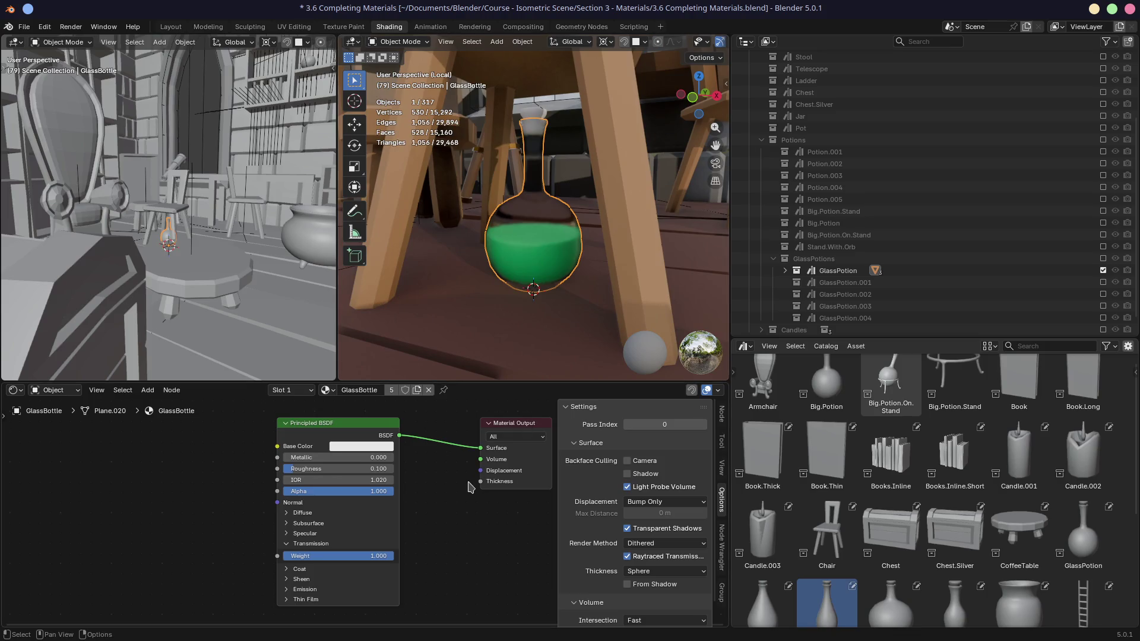
scroll(469, 487, down, 2)
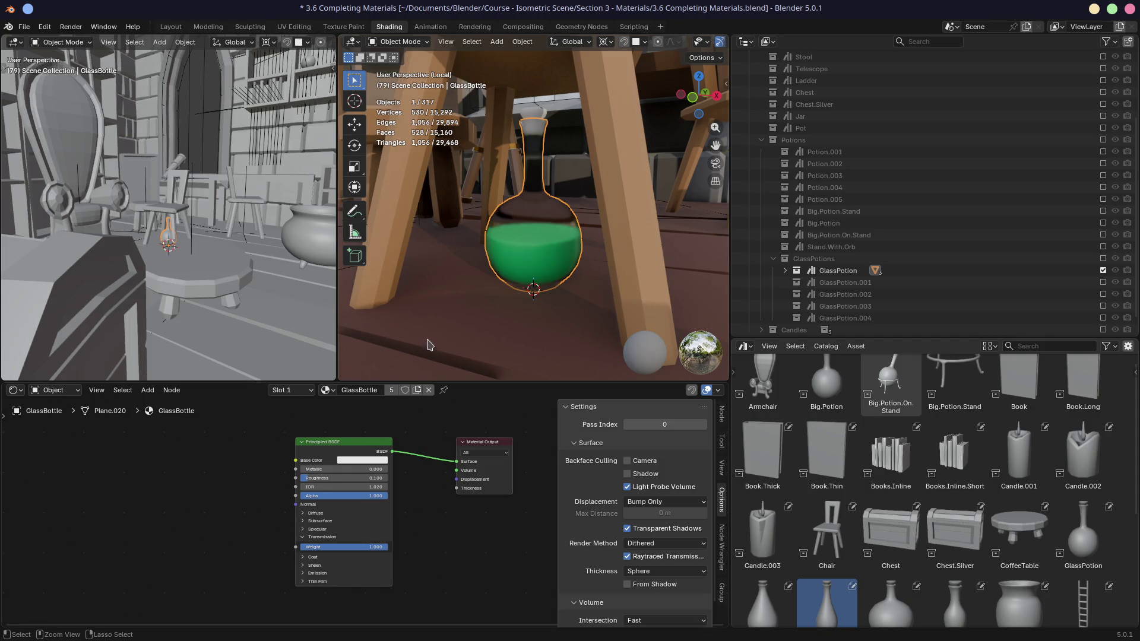
key(ctrl+s)
- Export glTF 2.0 over 3.6 Completing Materials.glb in Documents/Godot/Godot Test Lab/assets
click(23, 28)
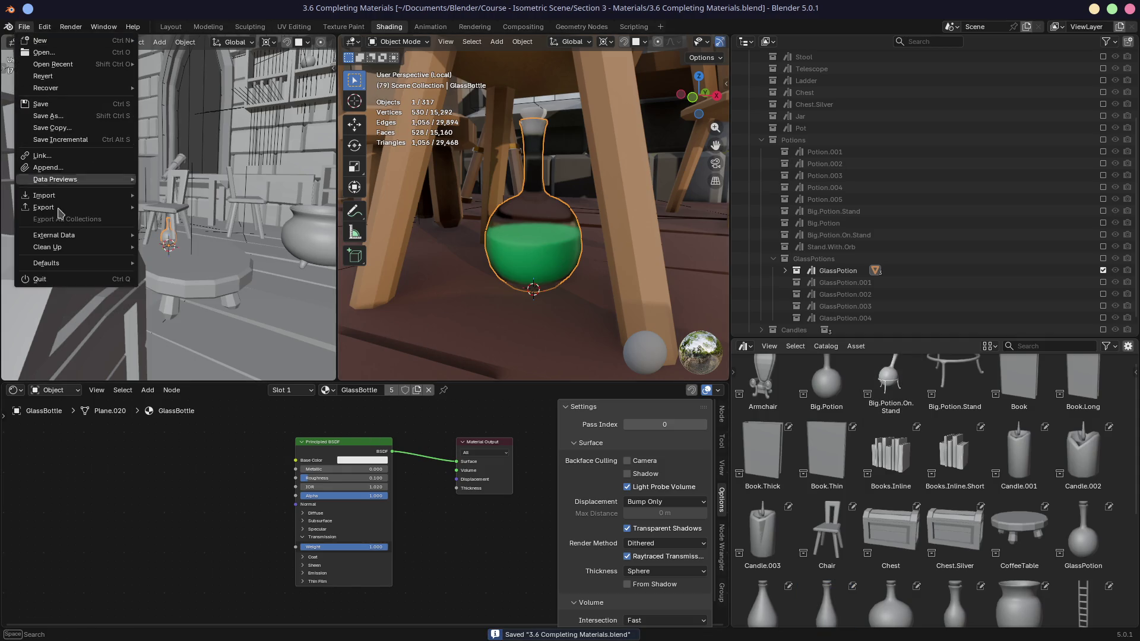
mouse_move(59, 208)
click(202, 319)
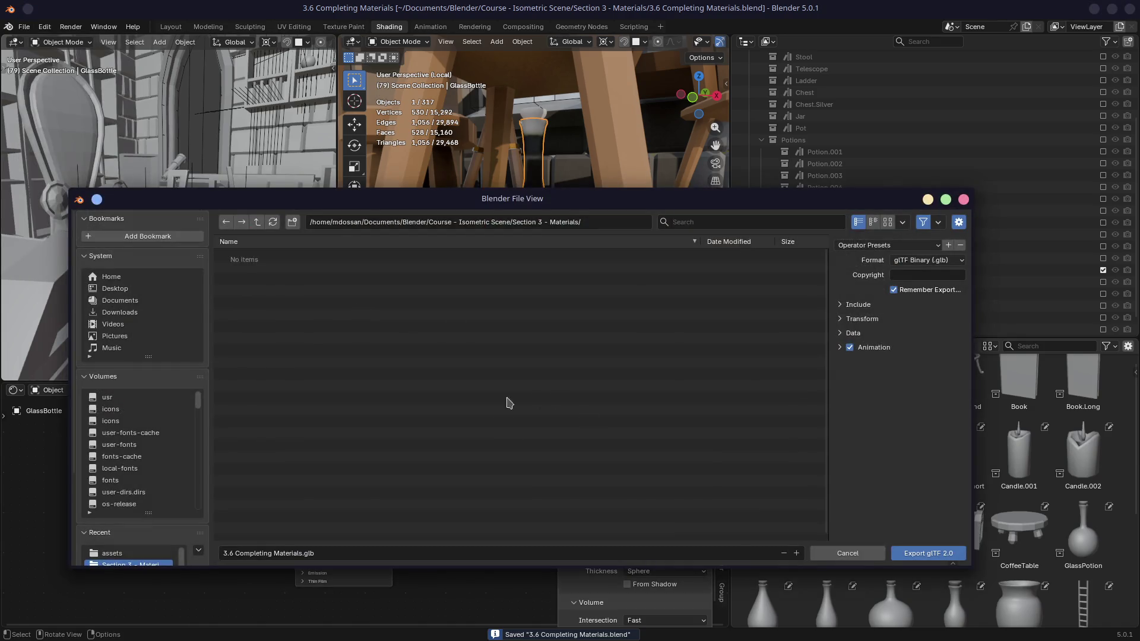
click(121, 300)
click(242, 268)
double_click(242, 267)
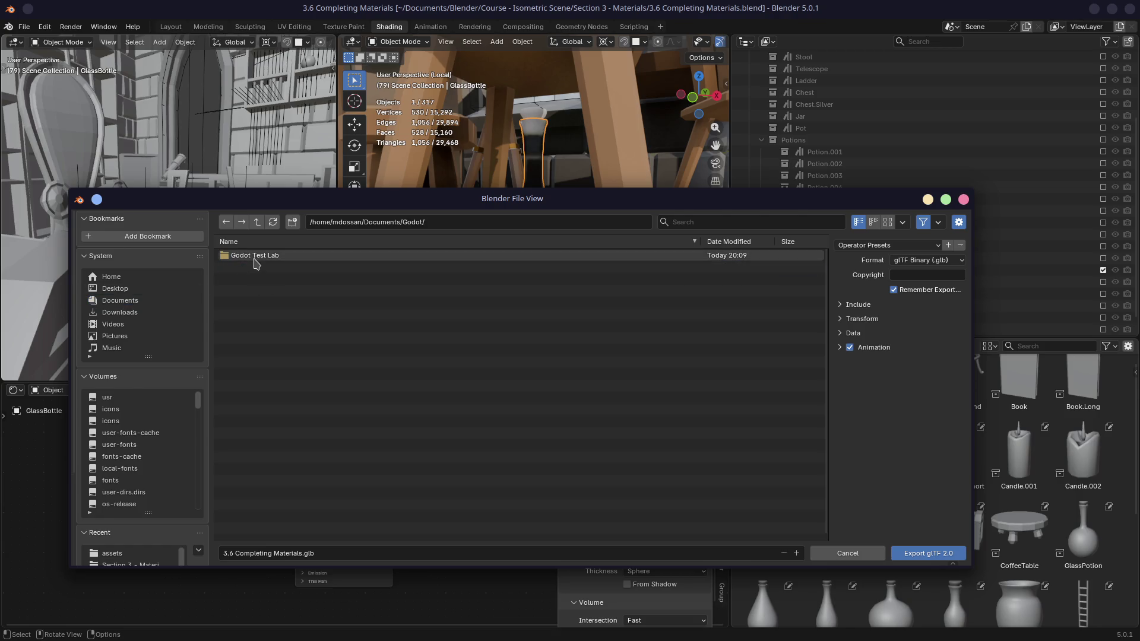
double_click(253, 255)
double_click(249, 256)
click(267, 256)
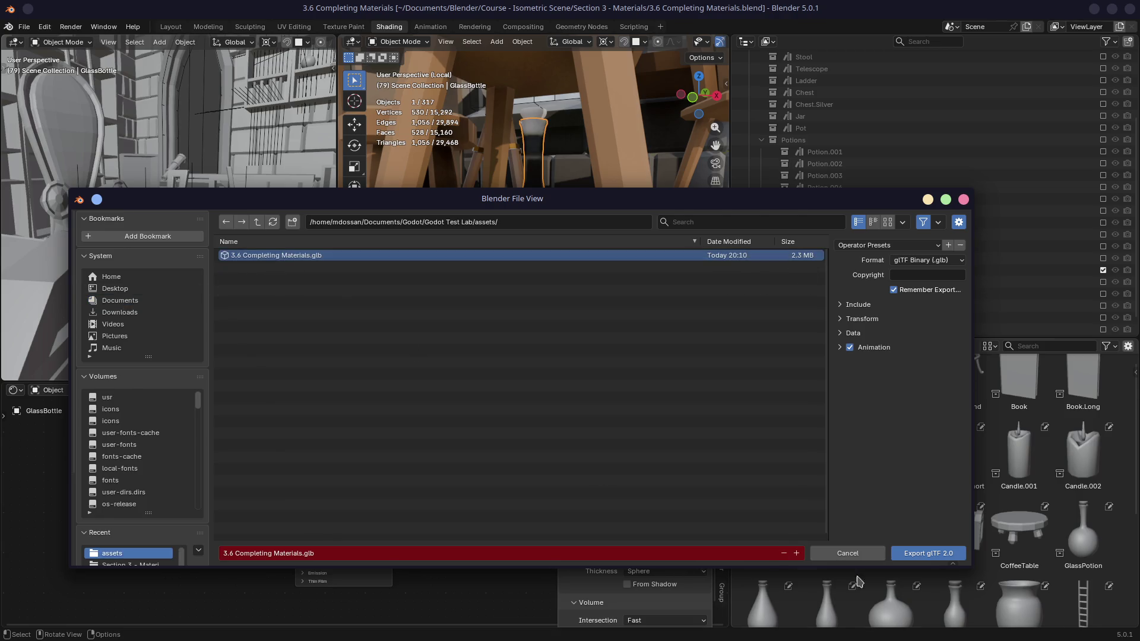
click(927, 553)
key(alt+Tab)
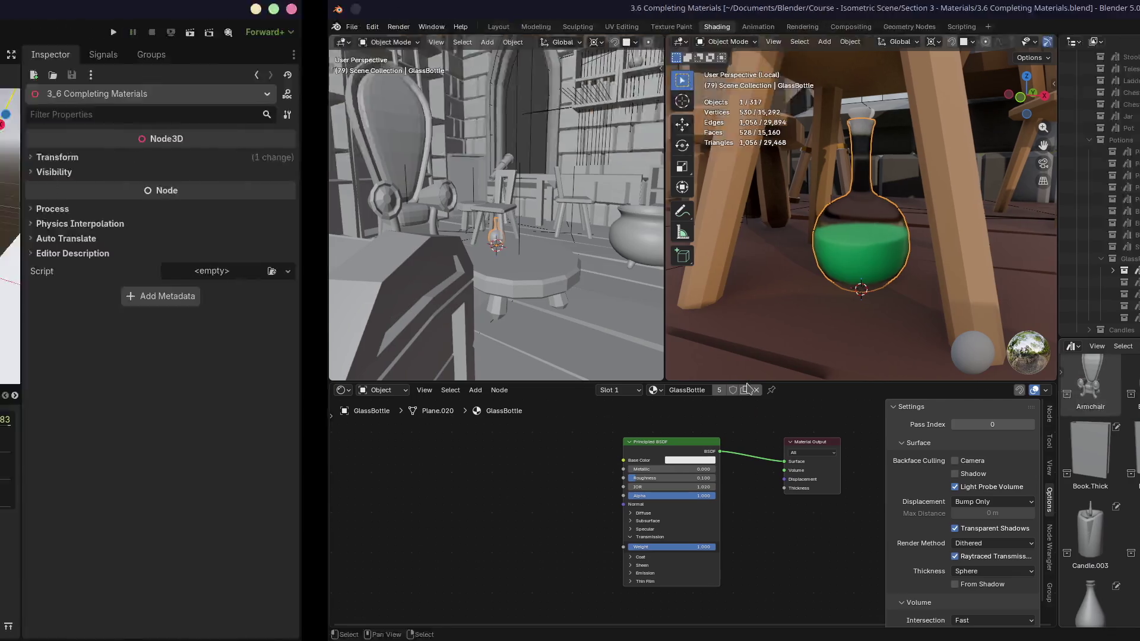
- Make the 3_6 Completing Materials node's children editable in Godot via Editable Children
middle_drag(569, 249, 522, 265)
scroll(518, 267, up, 3)
scroll(518, 267, up, 5)
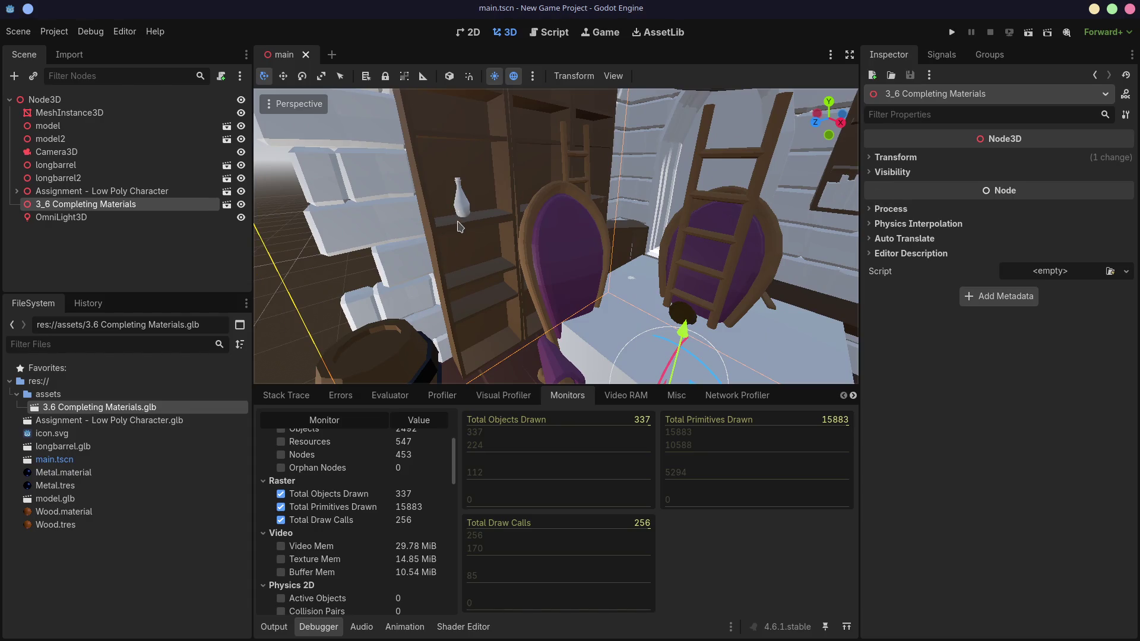
middle_drag(458, 226, 496, 241)
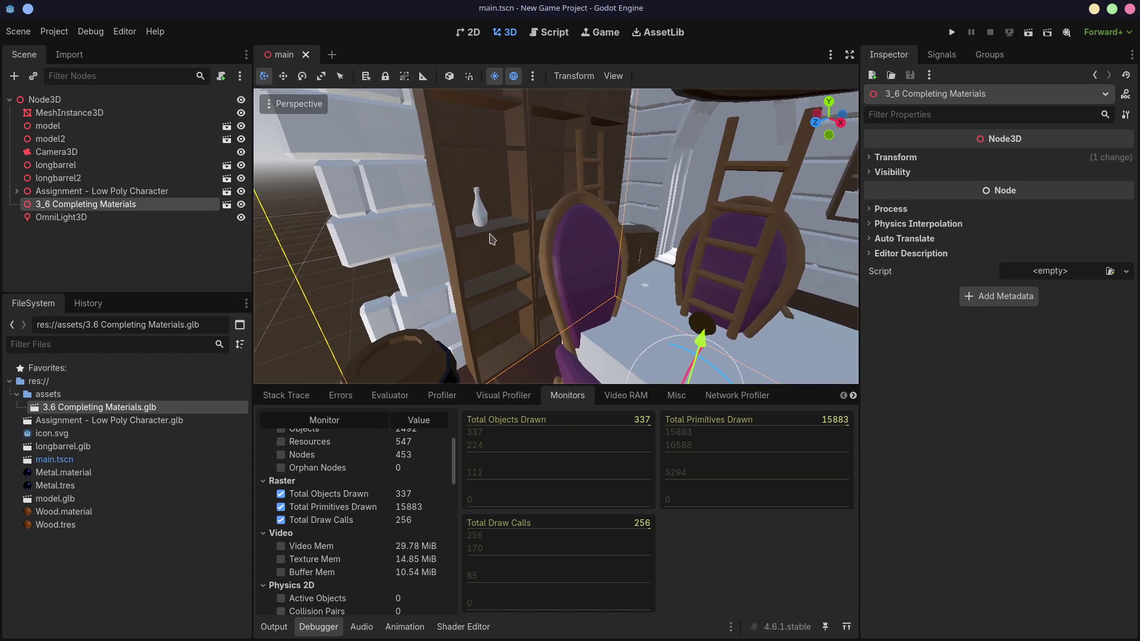
scroll(481, 242, down, 8)
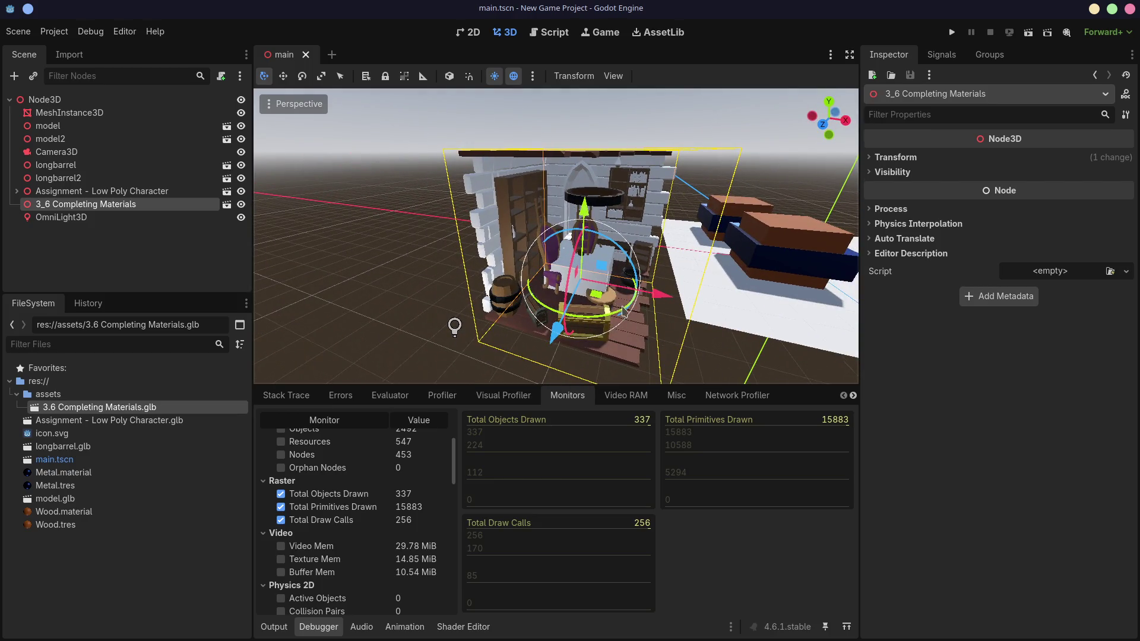
scroll(647, 299, up, 5)
shift+middle_drag(647, 299, 596, 273)
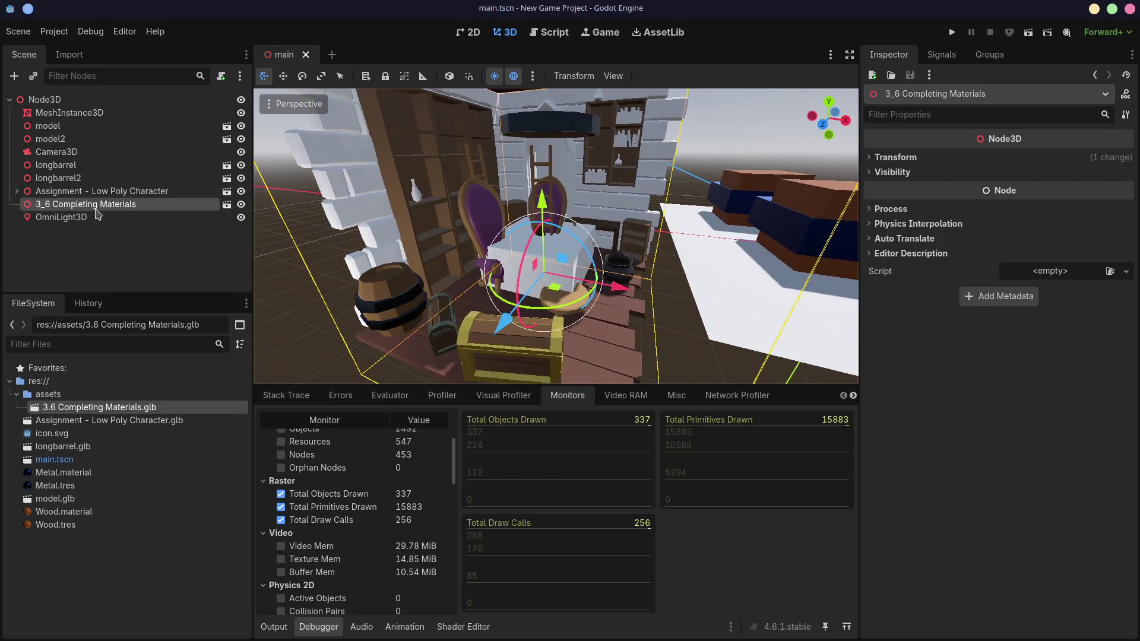
right_click(100, 204)
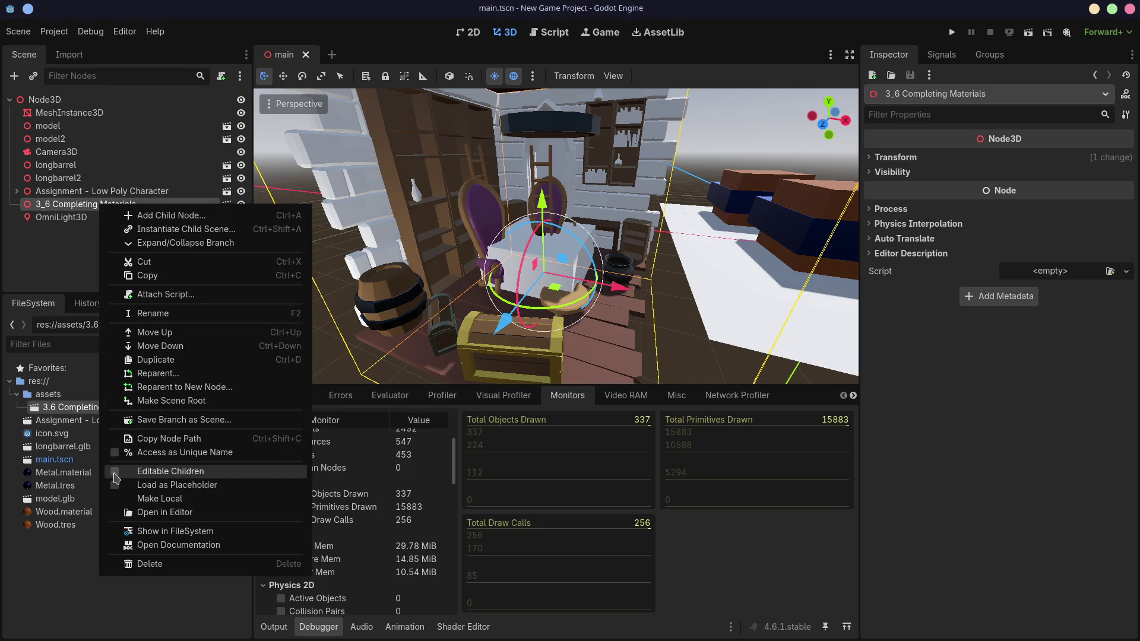
click(173, 471)
- Select the GlassBottle_002 mesh and zoom in to inspect it
click(417, 205)
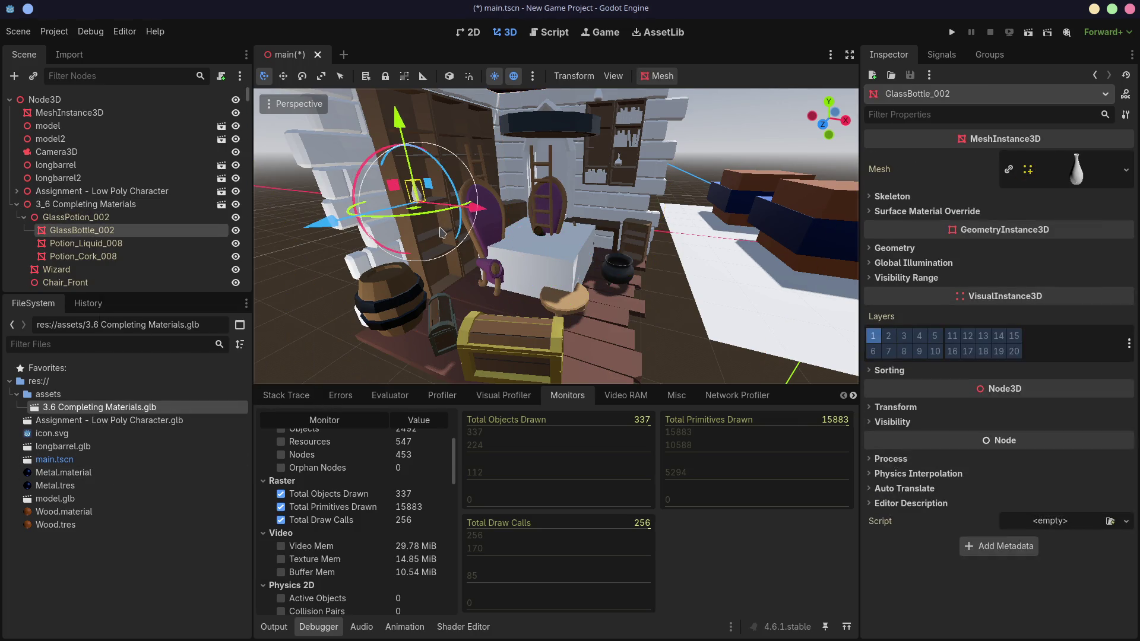
mouse_move(442, 232)
middle_down()
mouse_move(332, 275)
mouse_move(475, 255)
middle_up()
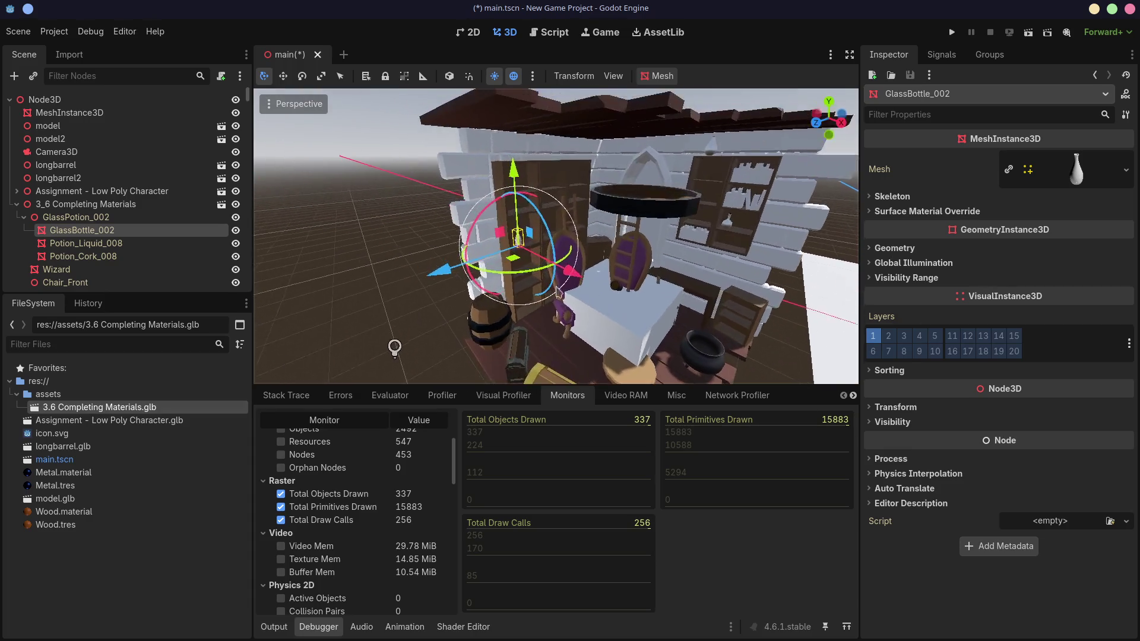
scroll(531, 249, up, 3)
scroll(531, 250, up, 5)
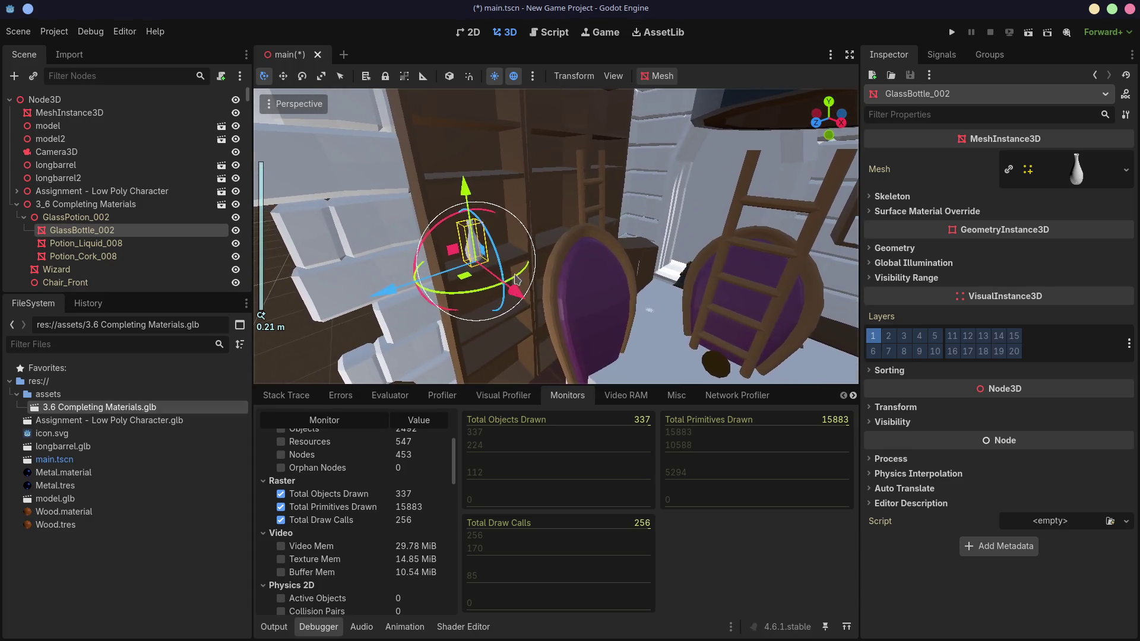
scroll(685, 253, down, 4)
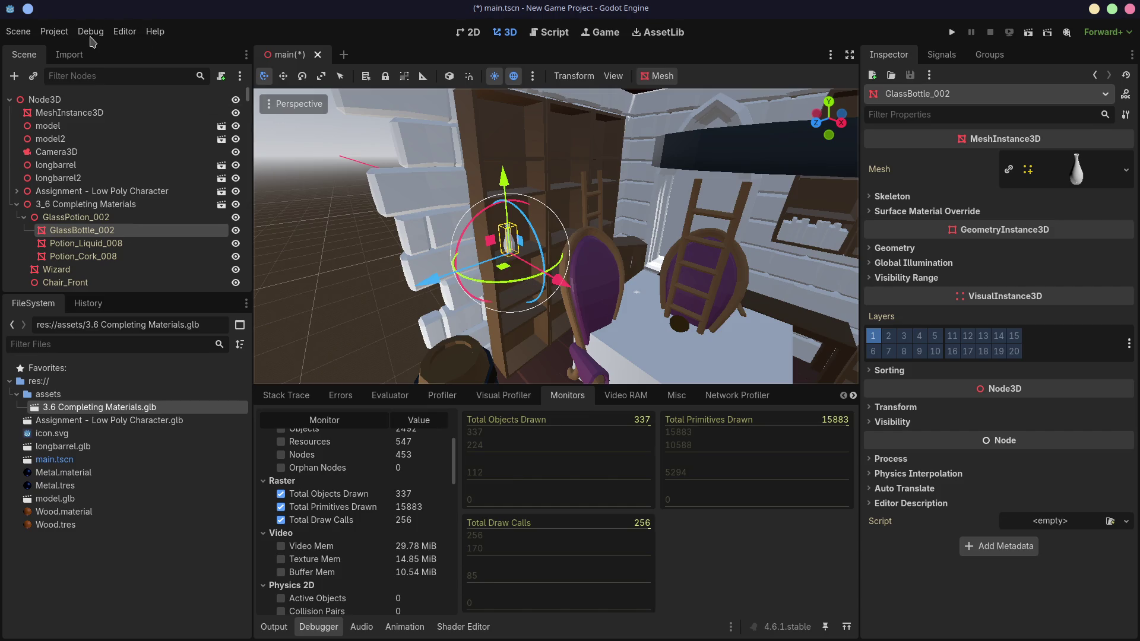
- Filter Project Settings by 'blender' and review the Pointing and Blender import settings
click(95, 32)
mouse_move(59, 38)
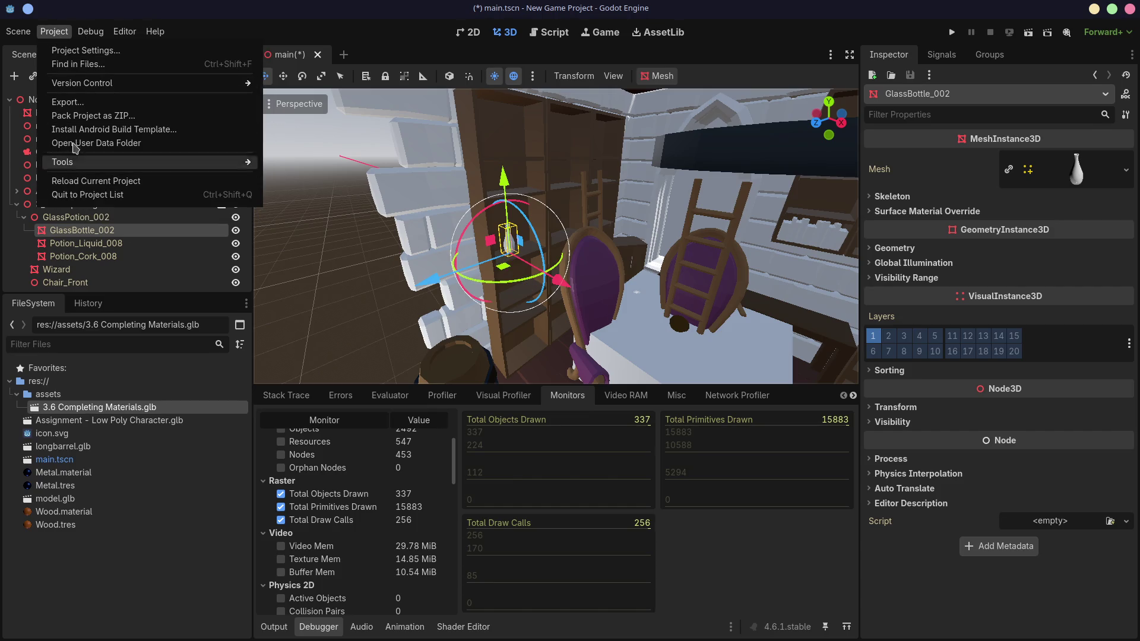
text(blender)
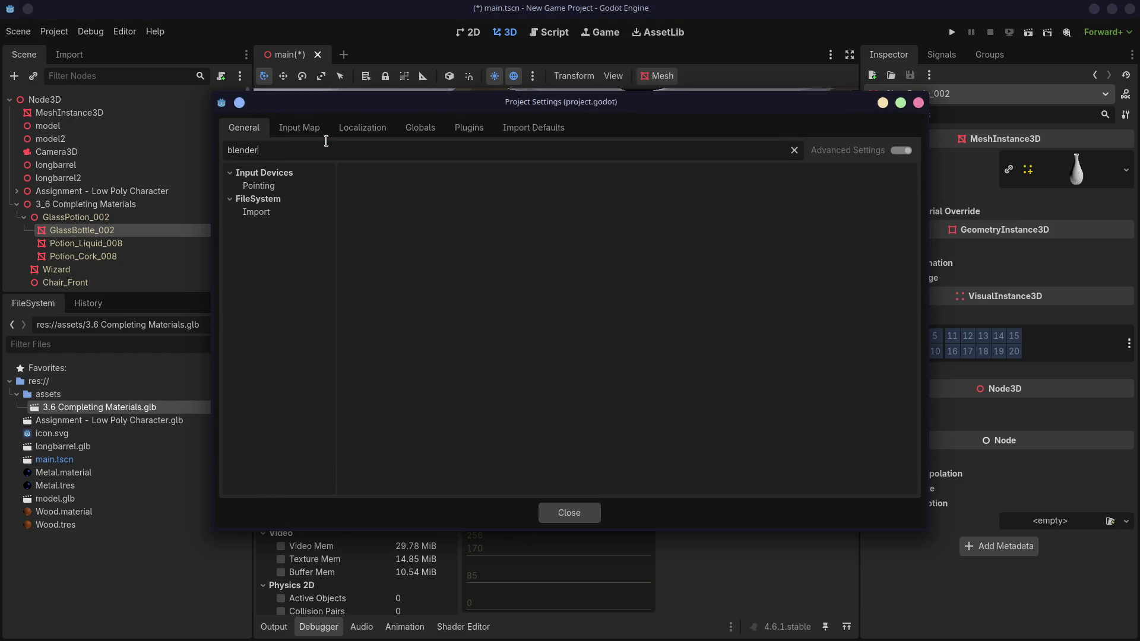
click(286, 189)
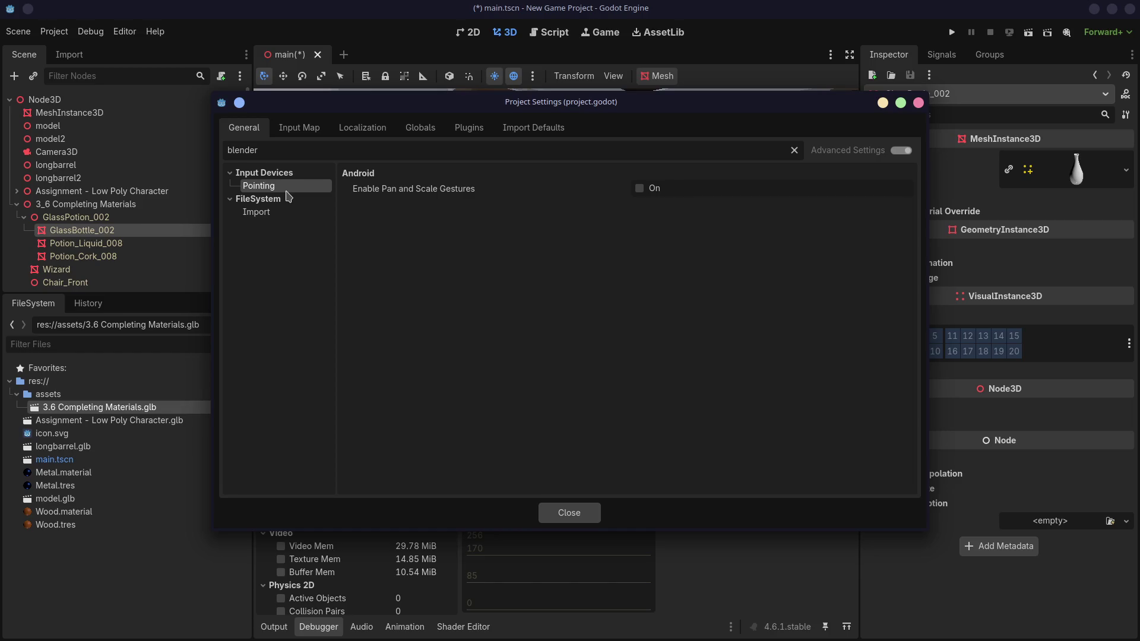
click(281, 212)
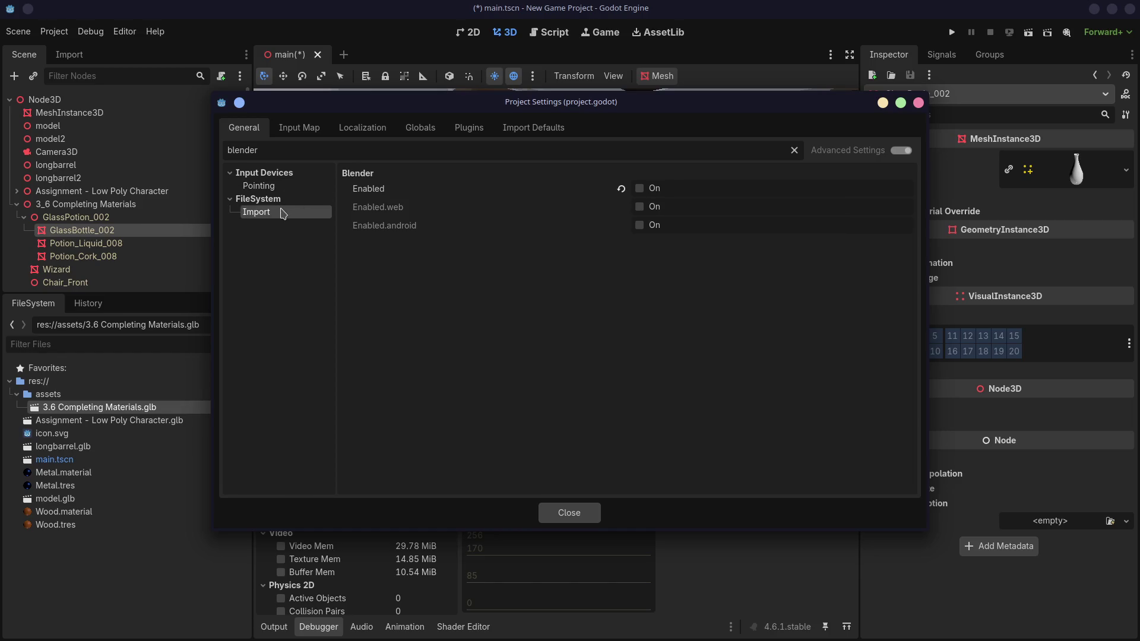
click(283, 185)
- Clear the 'blender' settings filter, then open a blank new Firefox tab
click(286, 144)
double_click(287, 145)
key(BackSpace)
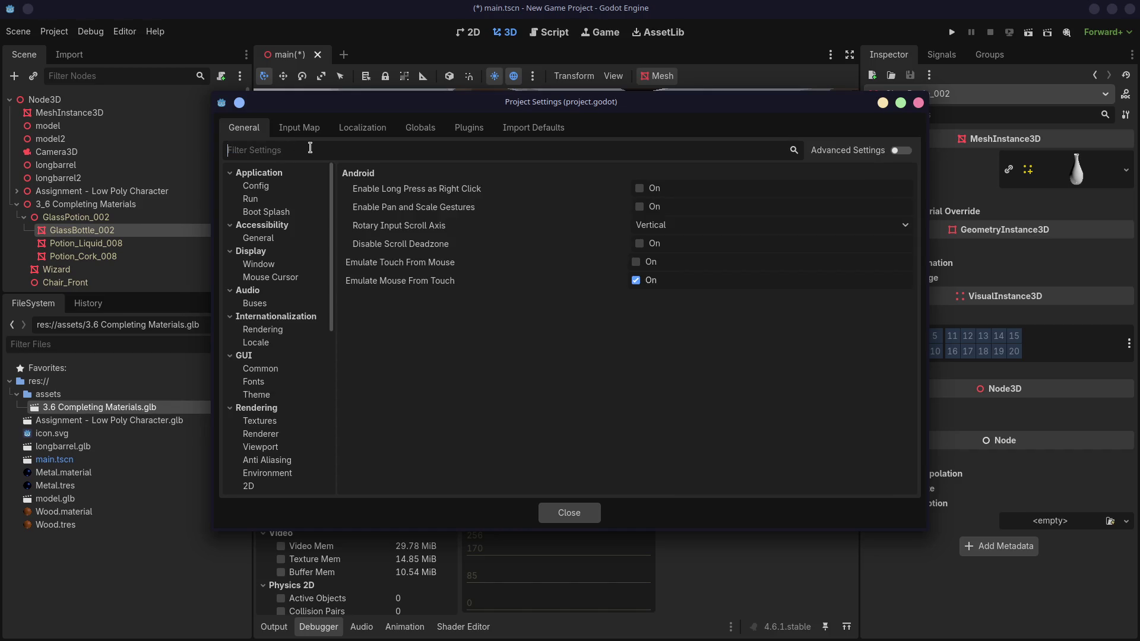
key(super+ctrl+Left)
click(747, 28)
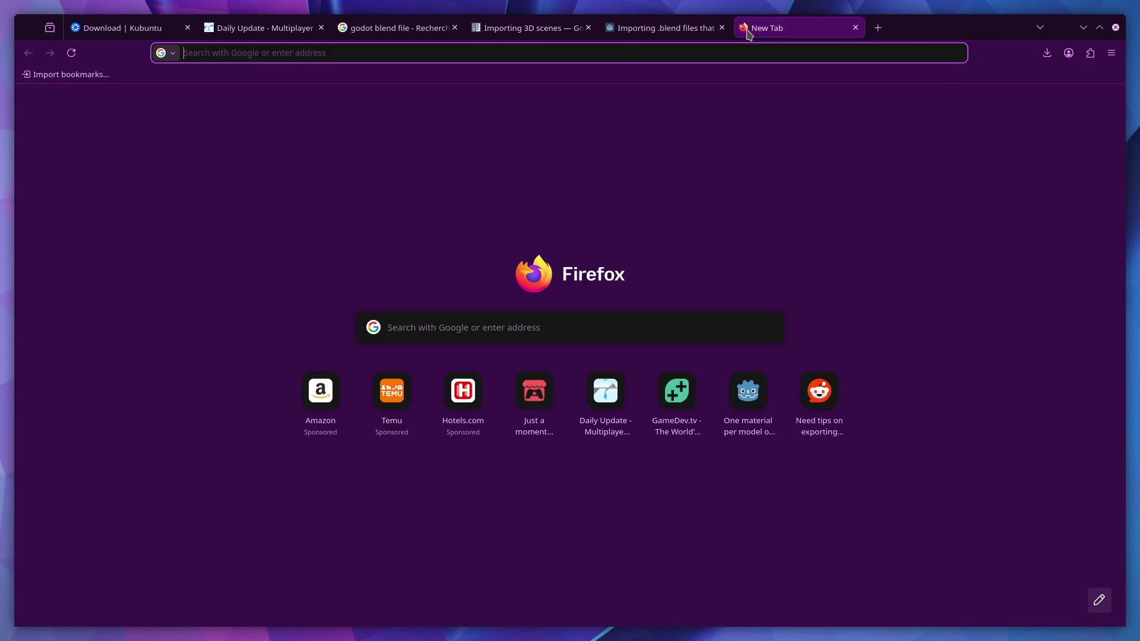
- Search 'godot blender shortcuts' and read the Blender 3D Shortcuts 0.3.2 asset page
text(godot blender shor)
key(Down)
key(Return)
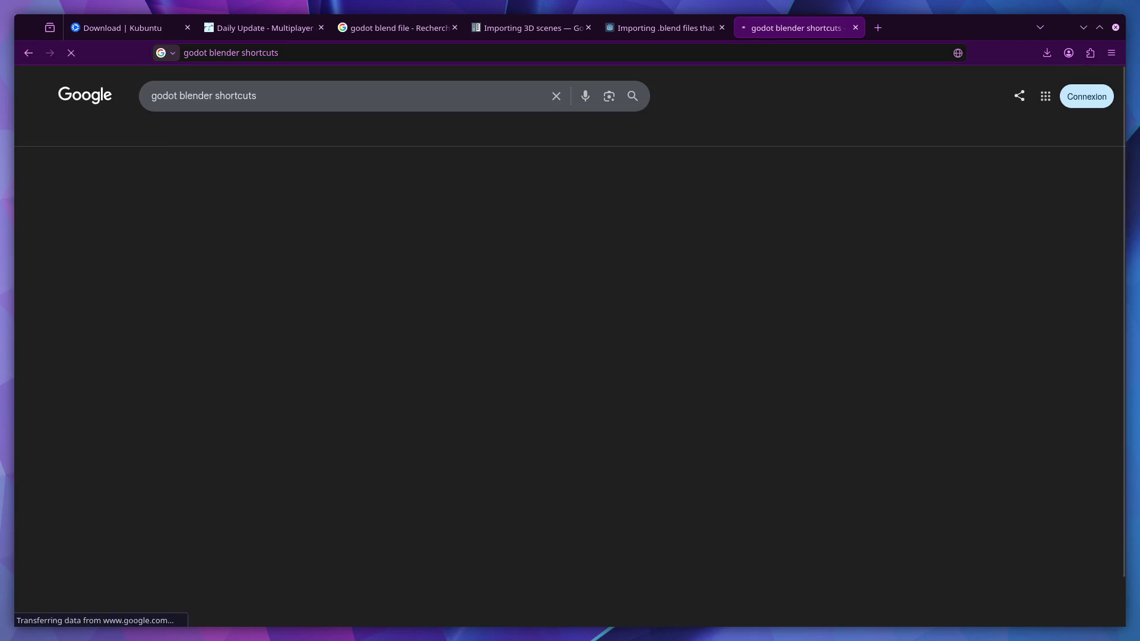
click(247, 208)
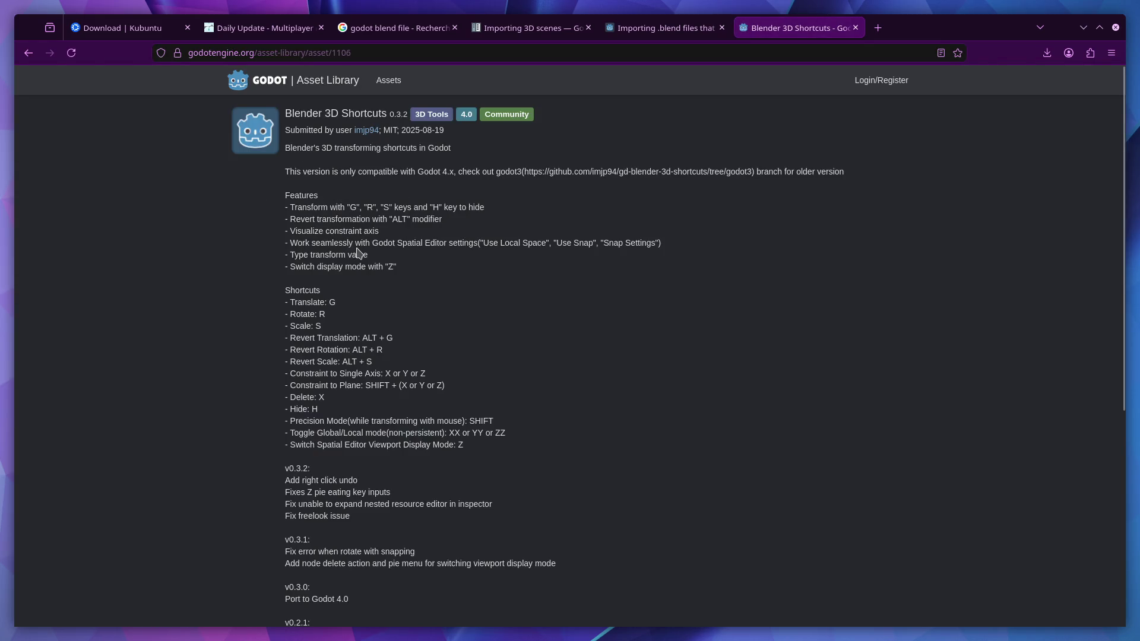
scroll(361, 248, down, 5)
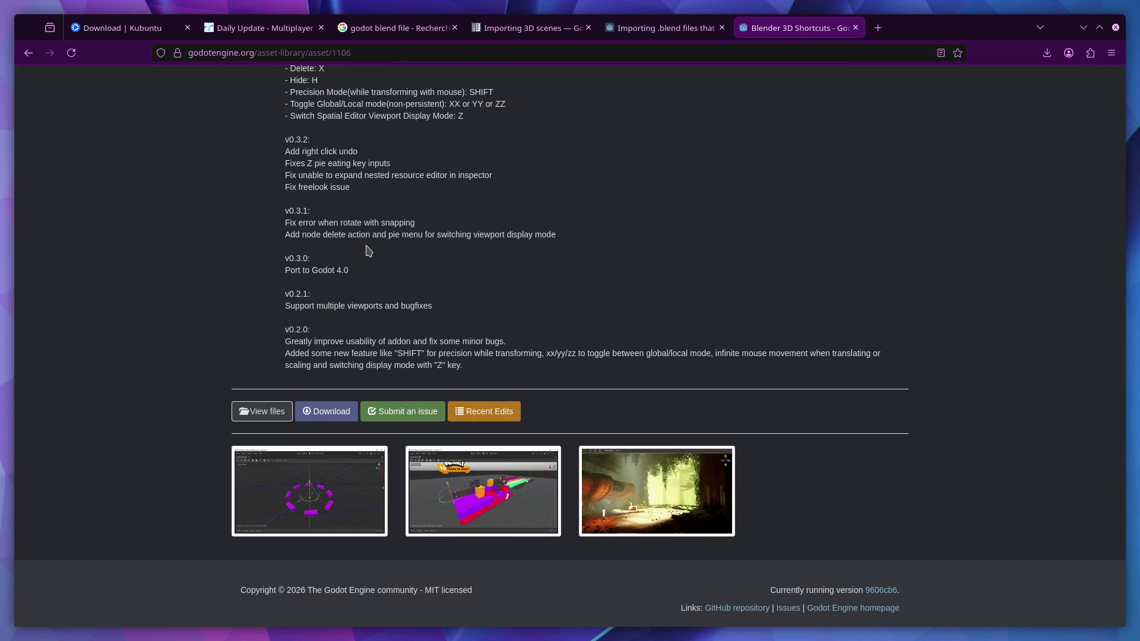
scroll(368, 247, up, 5)
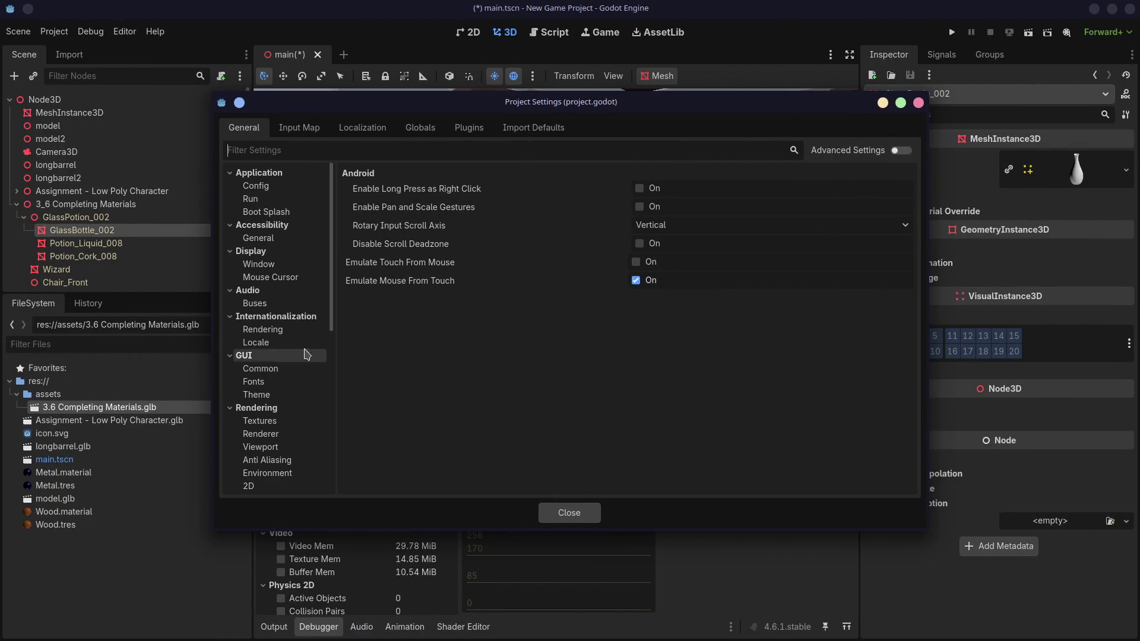
- Close Project Settings and orbit the Godot view around the room scene
scroll(279, 354, down, 1)
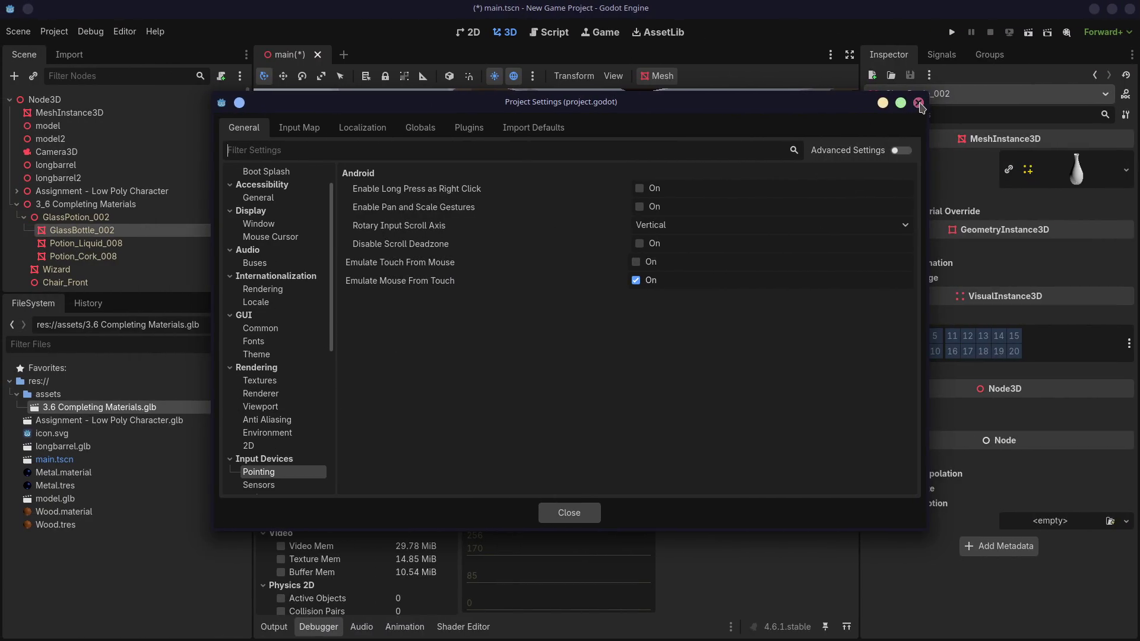
click(919, 104)
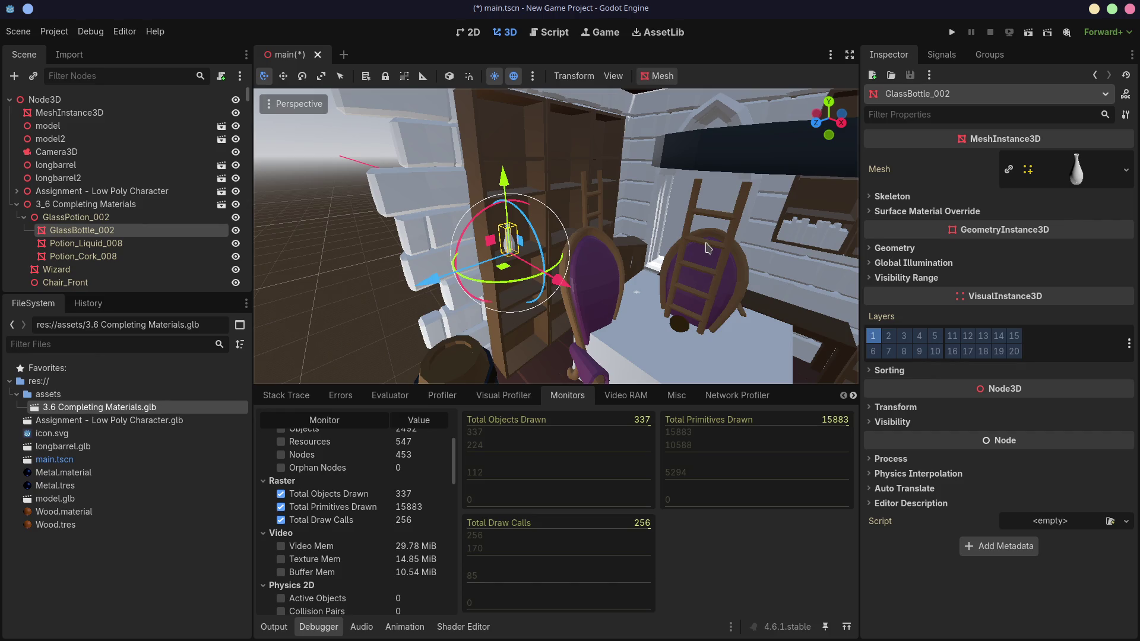
scroll(618, 261, up, 1)
scroll(617, 261, down, 12)
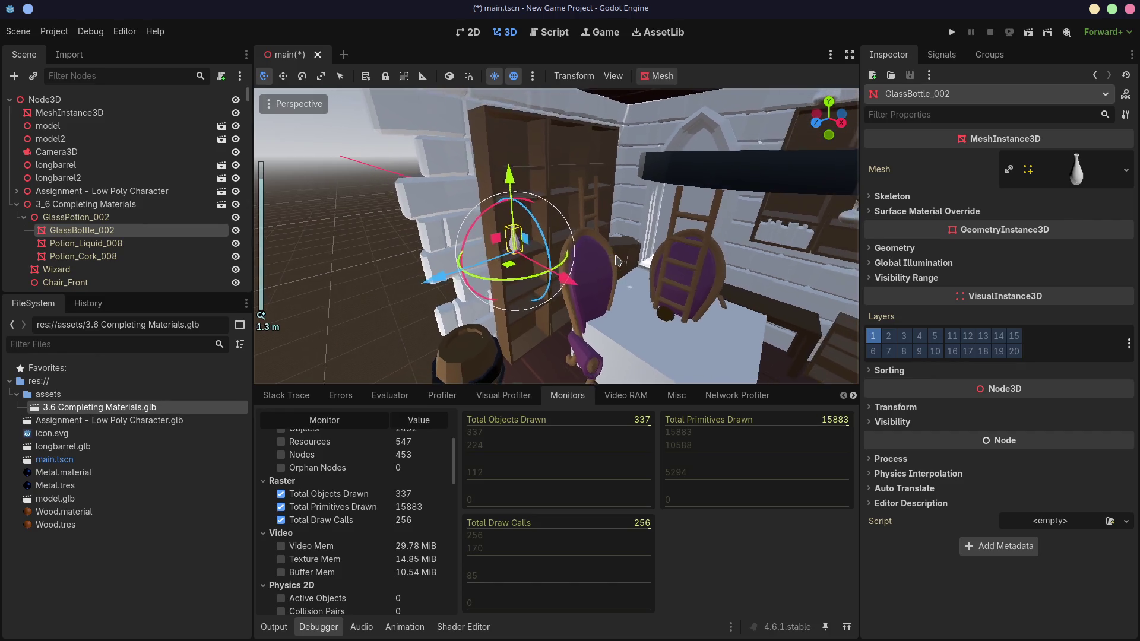
mouse_move(675, 288)
middle_down()
mouse_move(551, 237)
mouse_move(505, 246)
mouse_move(525, 237)
middle_up()
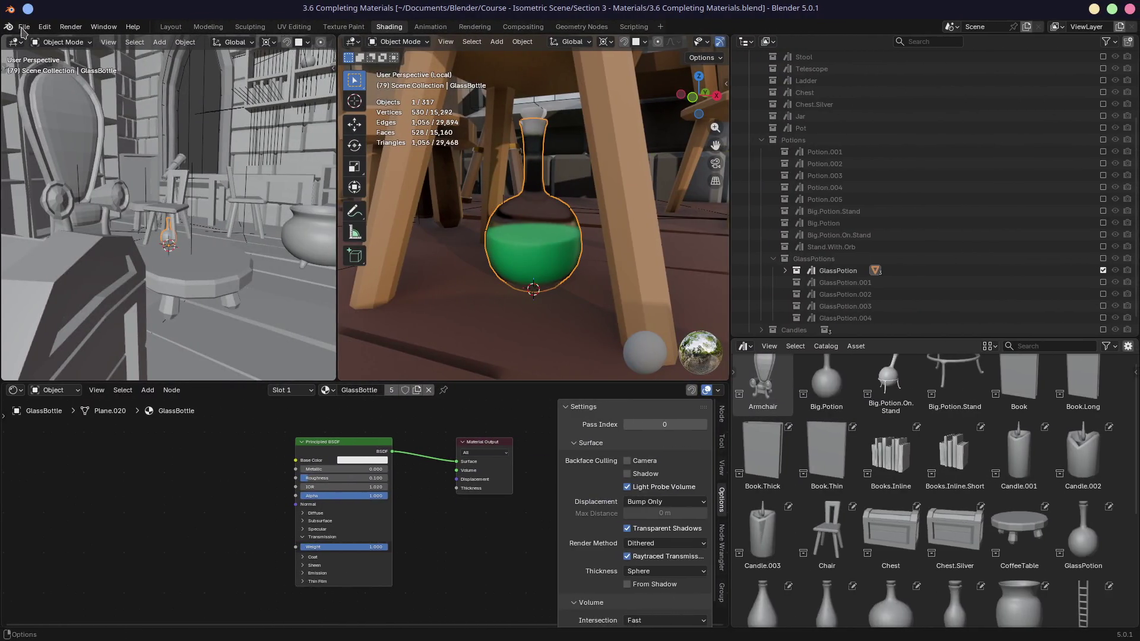
click(24, 28)
- Review the glTF 2.0 export Operator Presets, then cancel the export
click(23, 28)
click(24, 29)
mouse_move(84, 209)
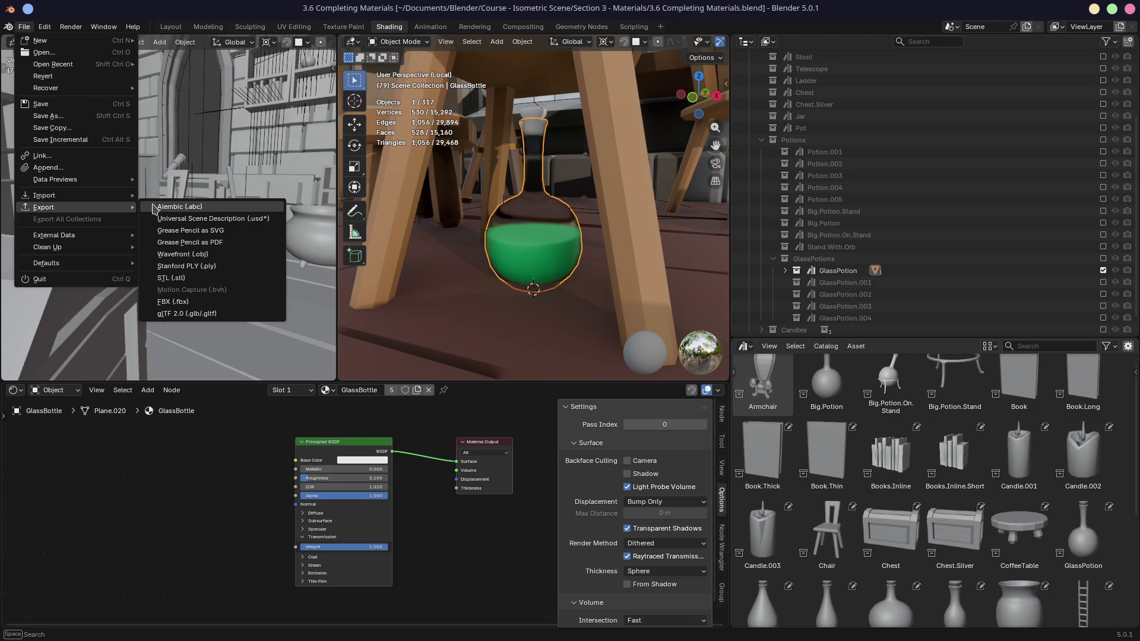
click(178, 313)
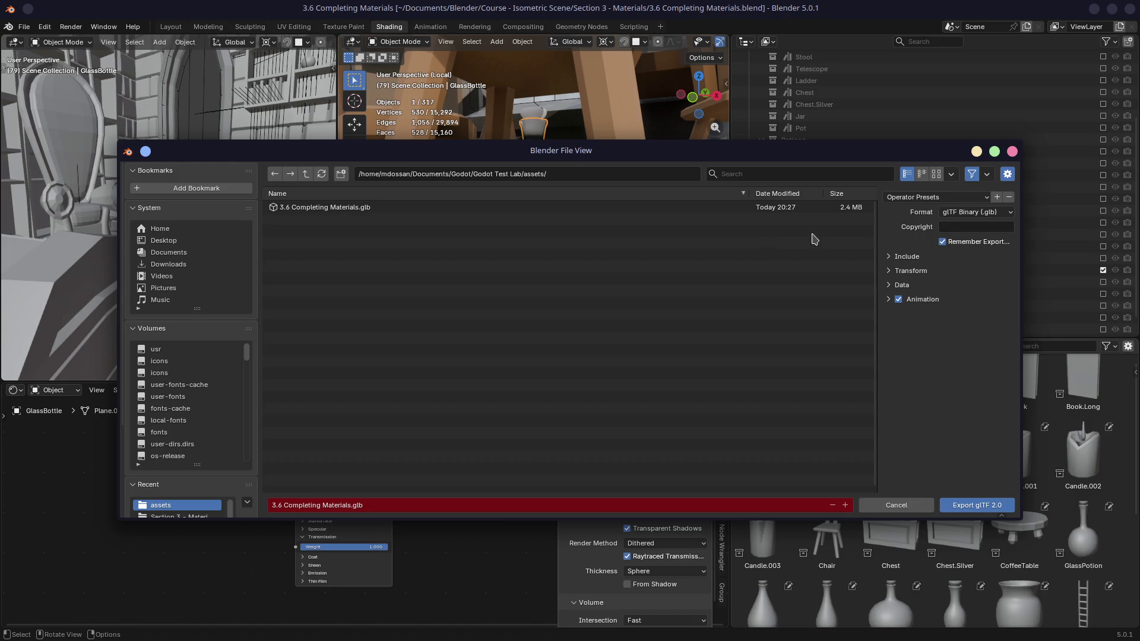
drag(877, 241, 688, 255)
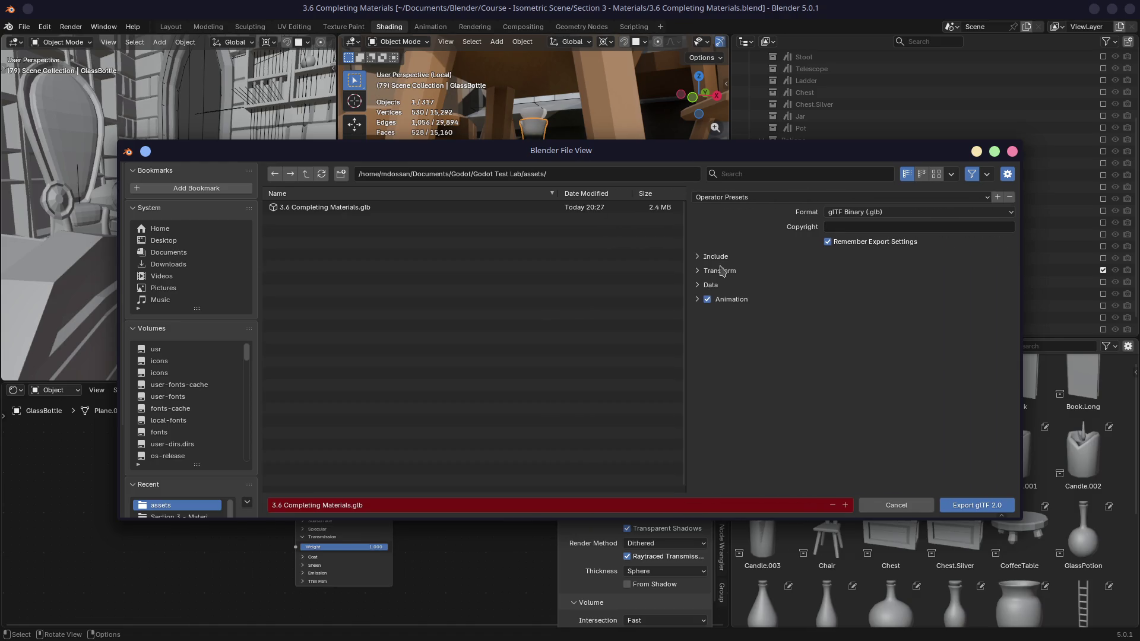
click(761, 200)
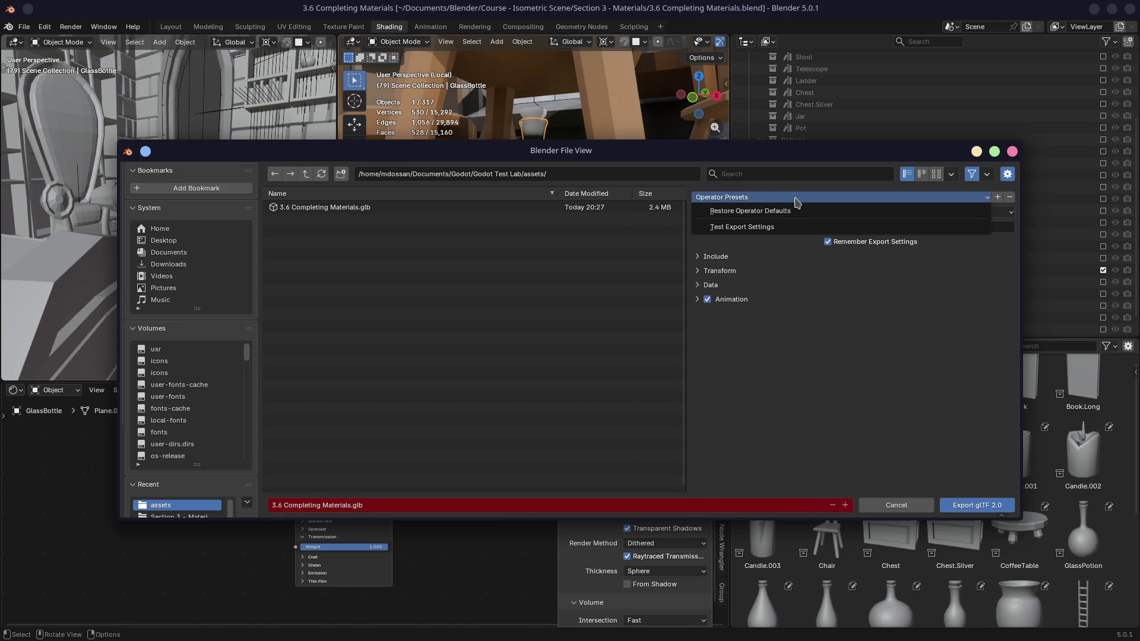
click(790, 208)
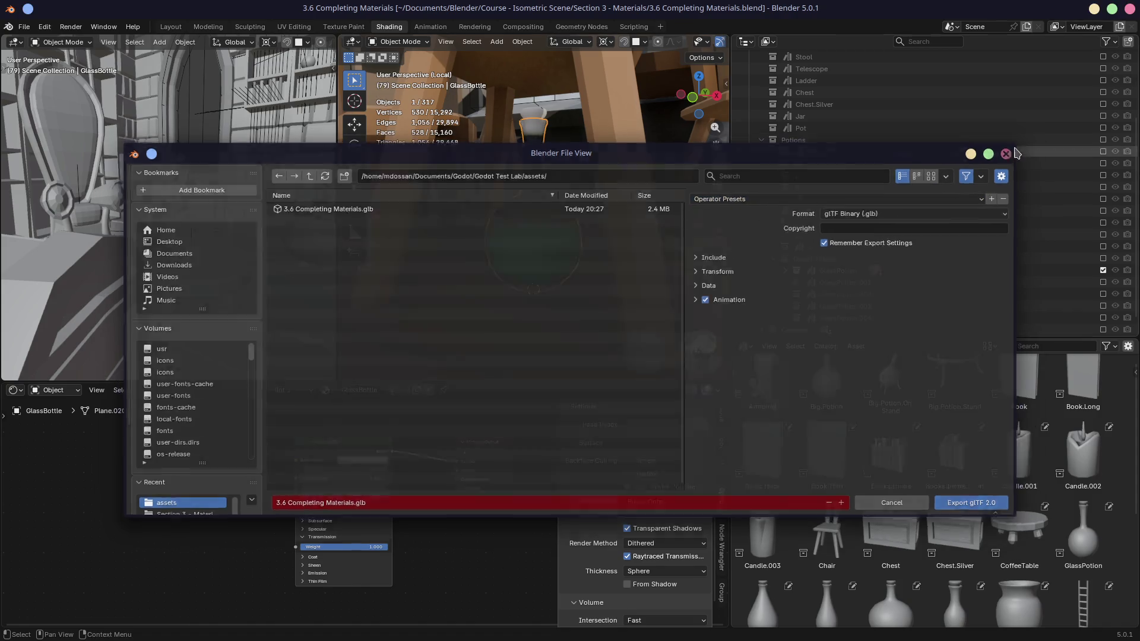
click(1012, 151)
- Check File > Export All Collections, then exclude the Chair collection from the view layer
click(23, 27)
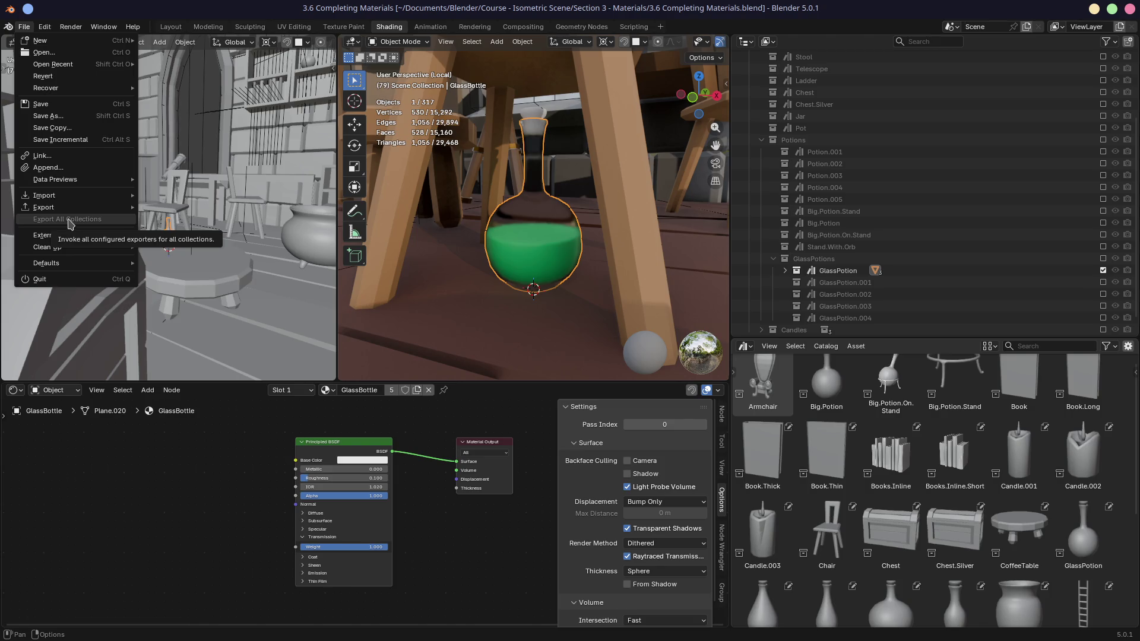
click(853, 184)
scroll(853, 184, up, 5)
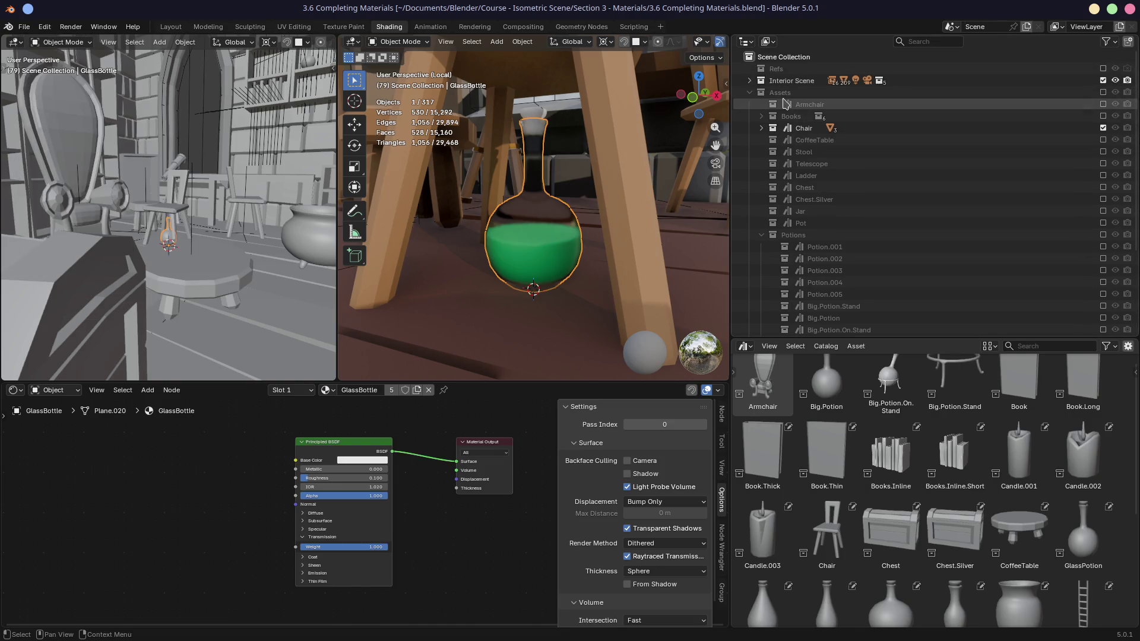
click(1102, 127)
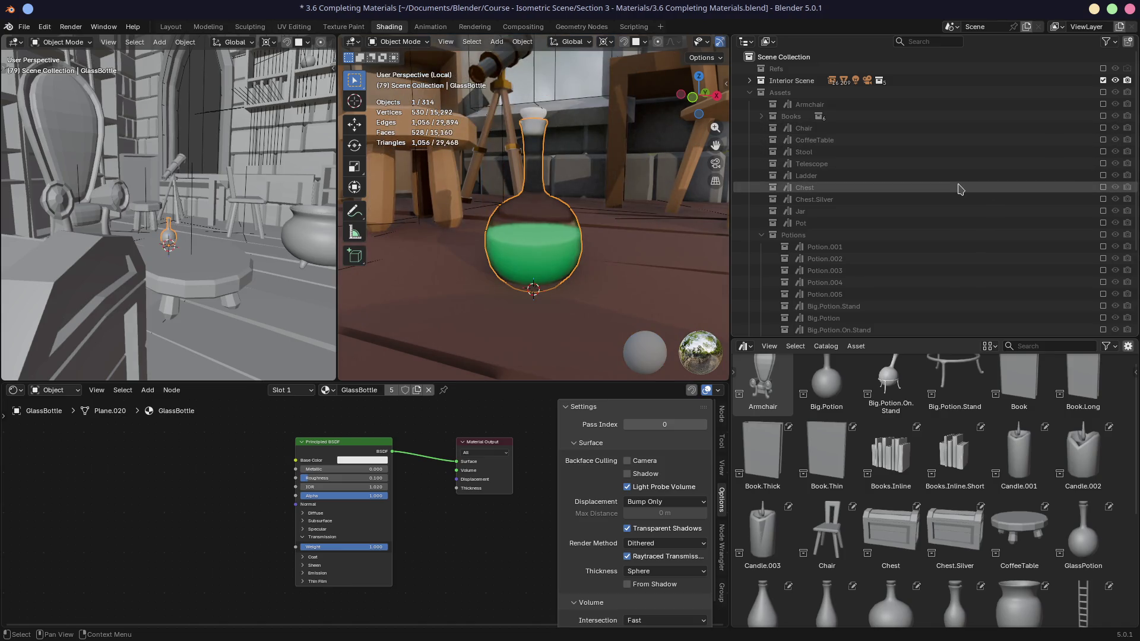
- Open glTF 2.0 export targeting 3.6 Completing Materials.glb, keep glTF Binary, and widen the sidebar
click(24, 27)
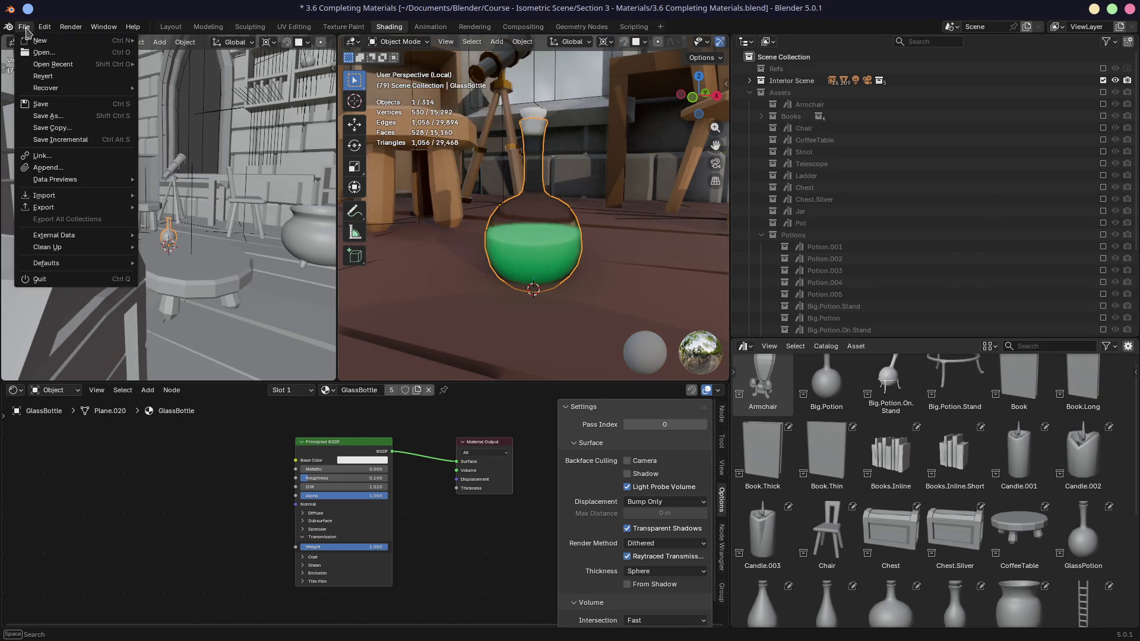
mouse_move(58, 207)
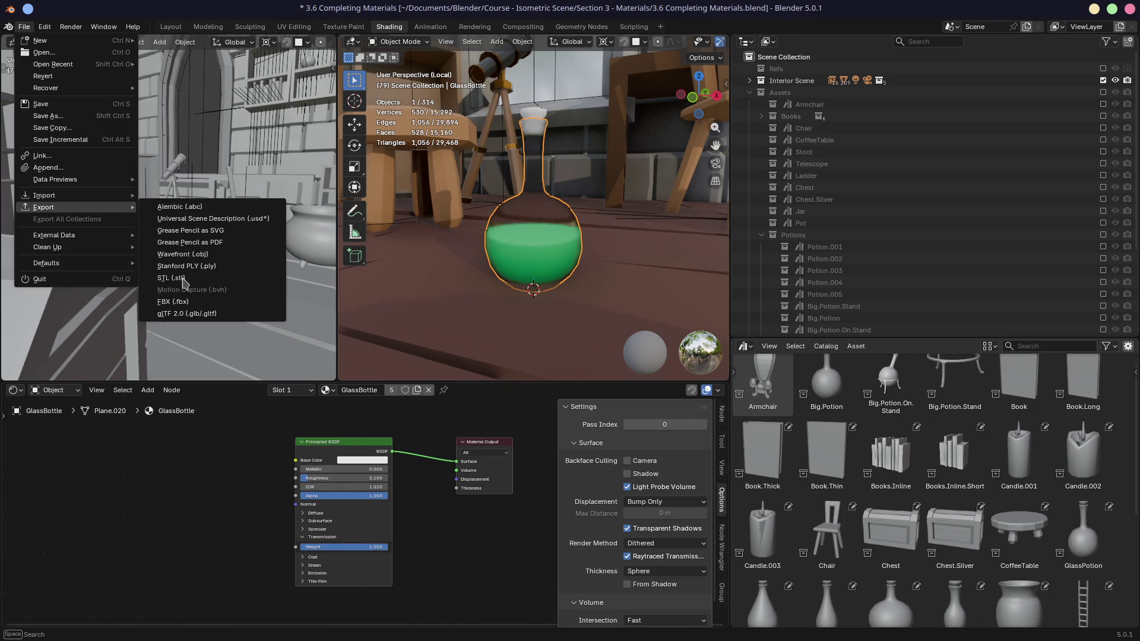
click(177, 315)
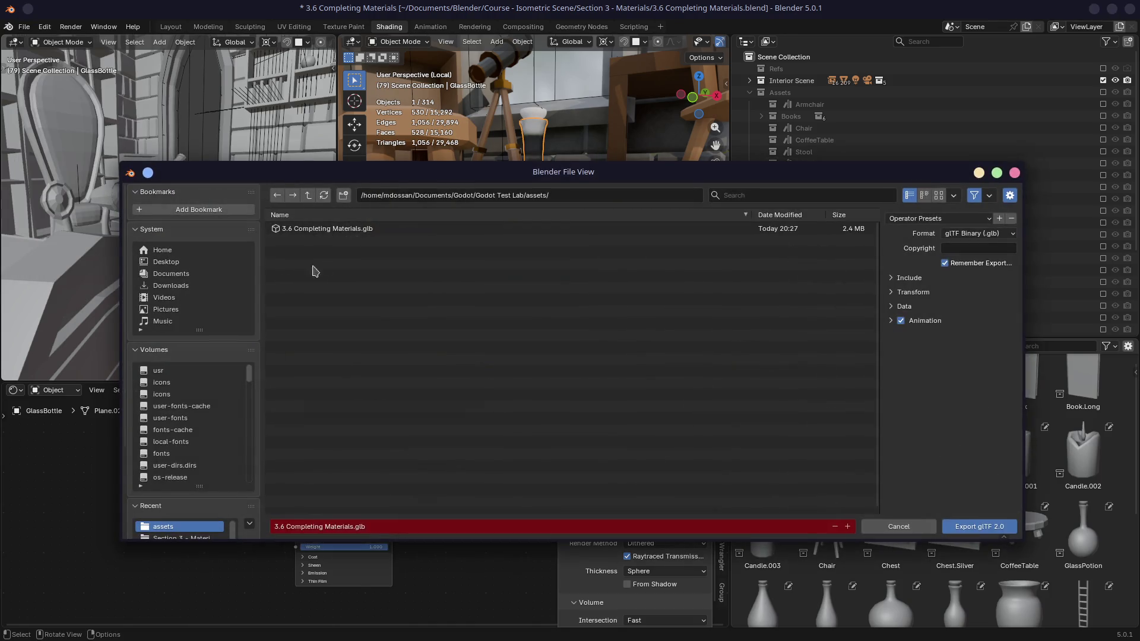
click(963, 234)
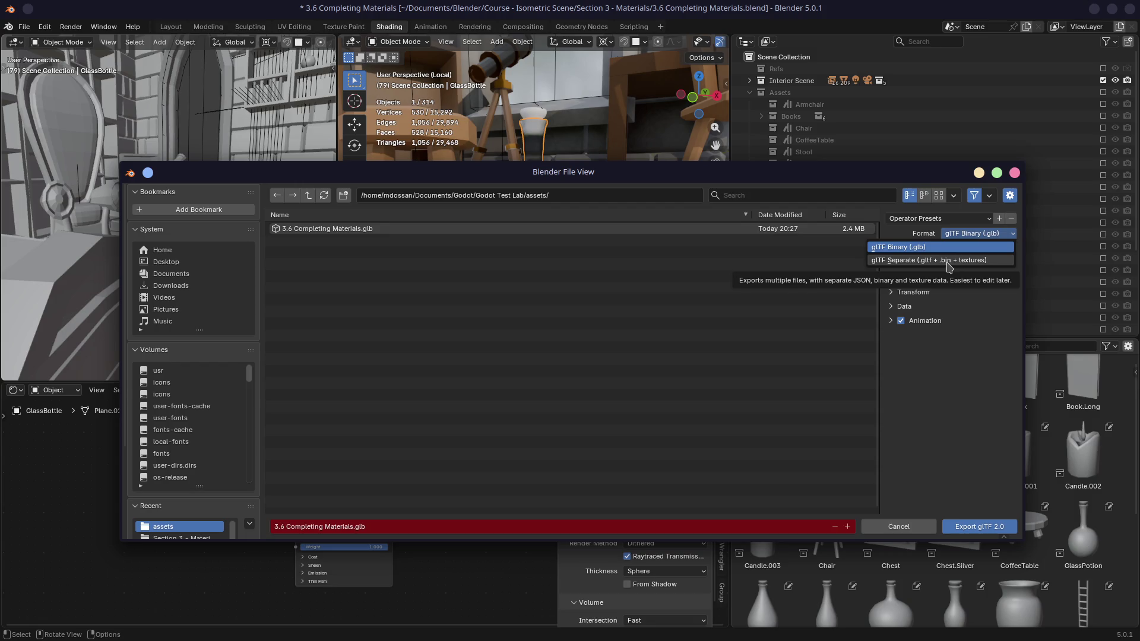
click(957, 247)
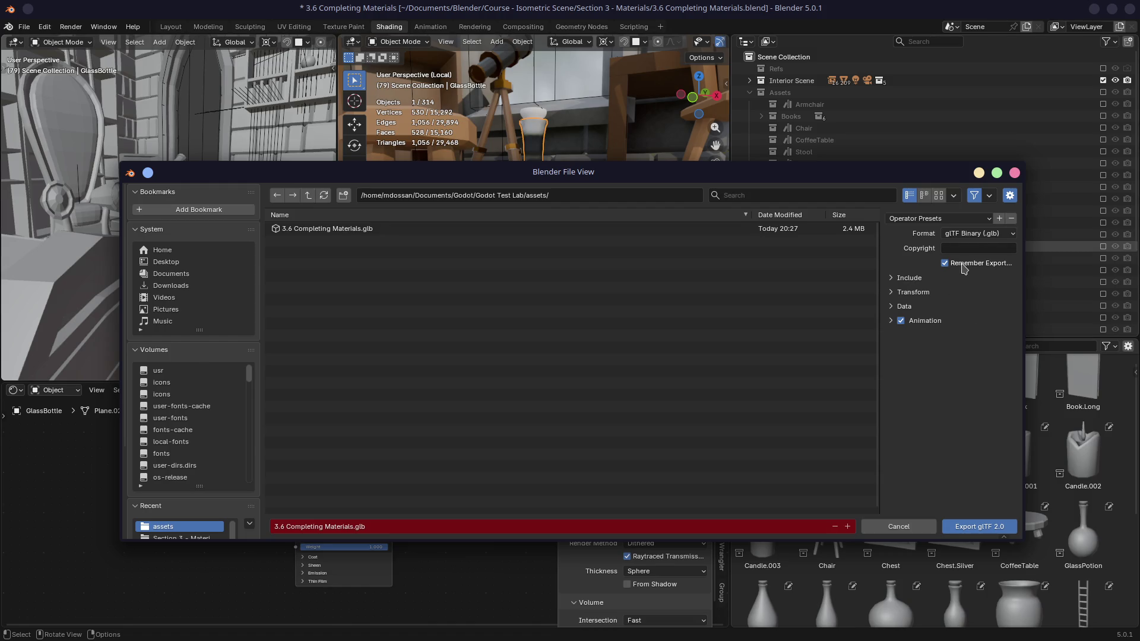
drag(878, 269, 677, 297)
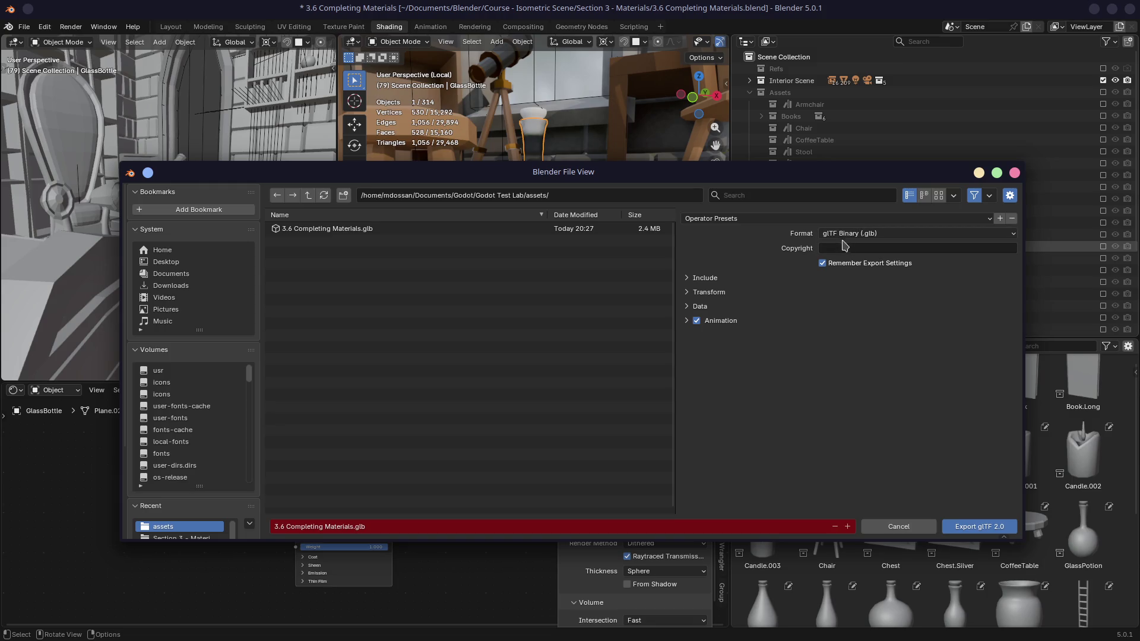
- Expand the Data, Transform and Include options, leaving Custom Properties off
click(689, 324)
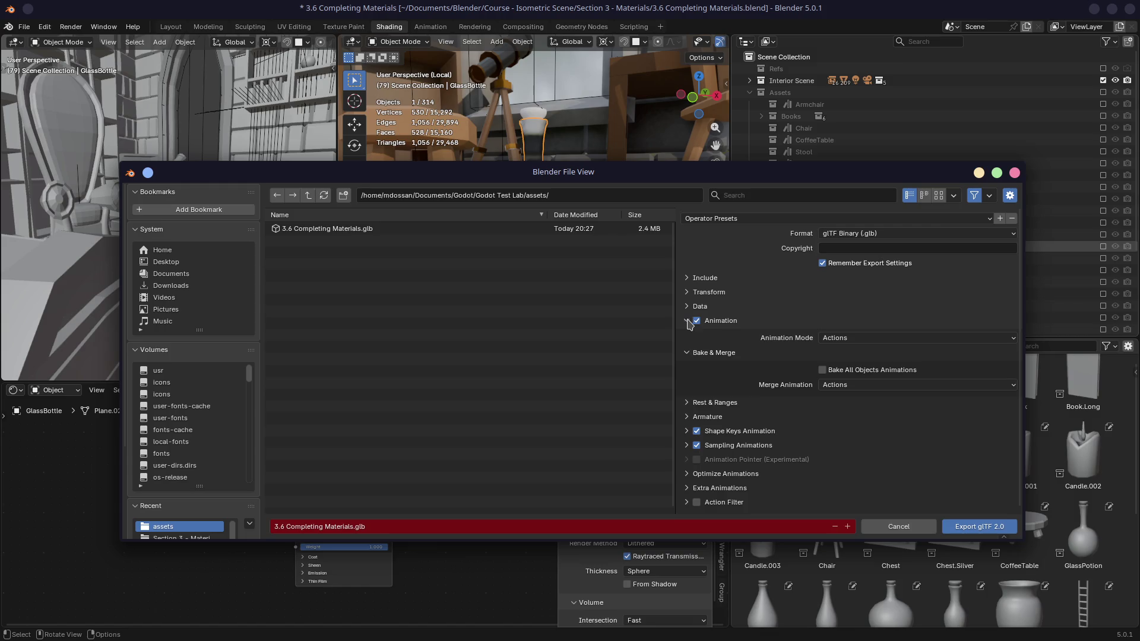
click(688, 323)
click(686, 308)
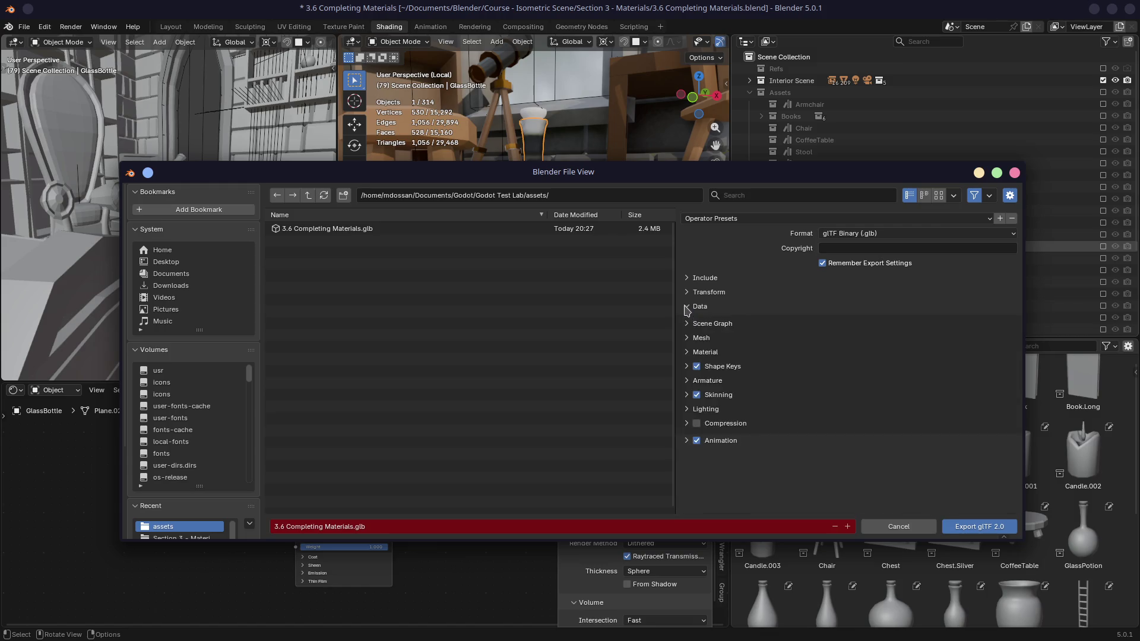
click(685, 293)
click(686, 283)
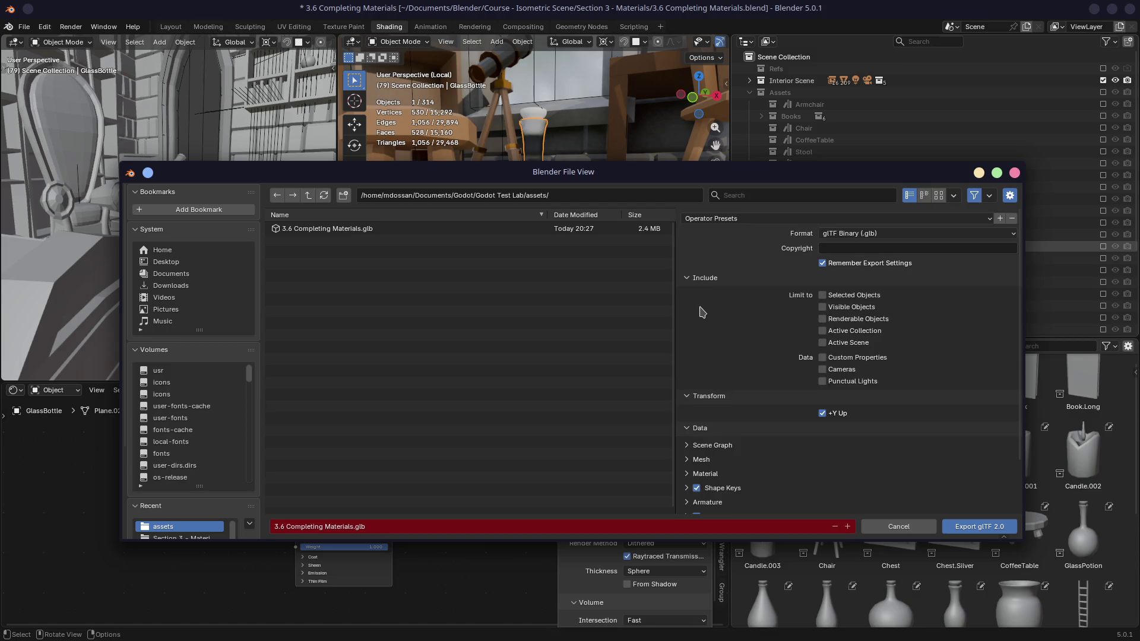
scroll(703, 321, down, 3)
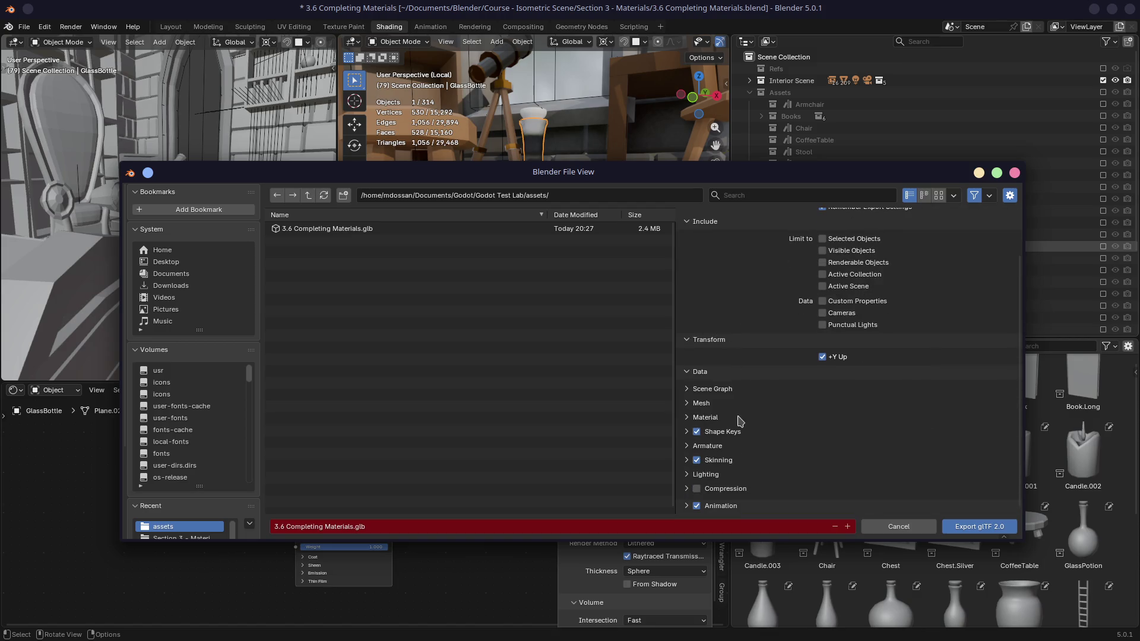
scroll(739, 420, up, 3)
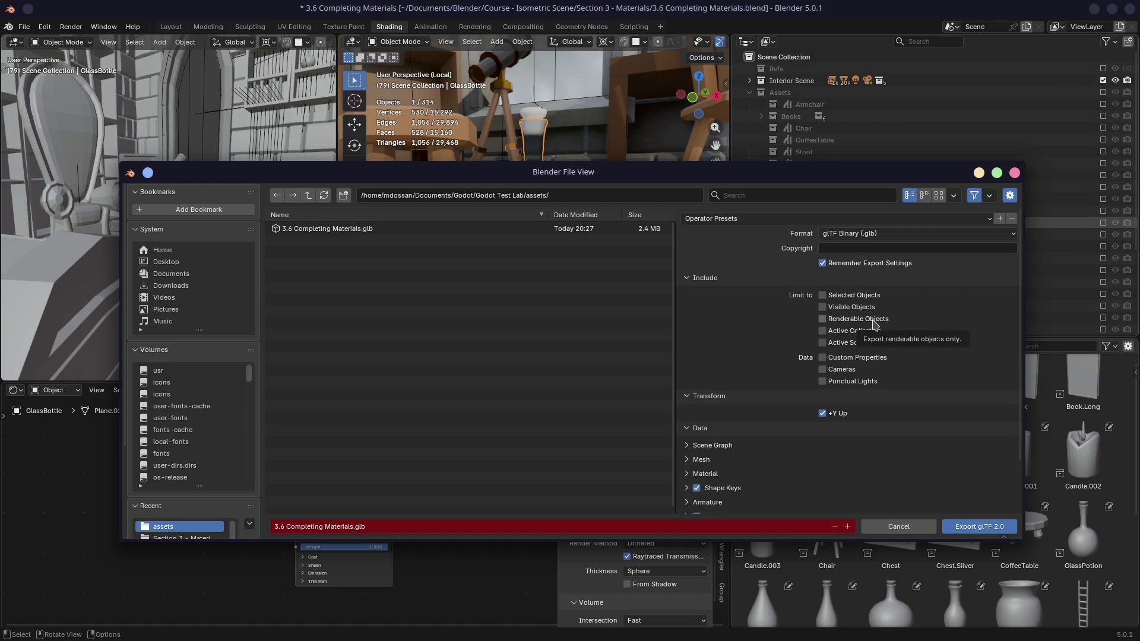
click(821, 359)
click(821, 359)
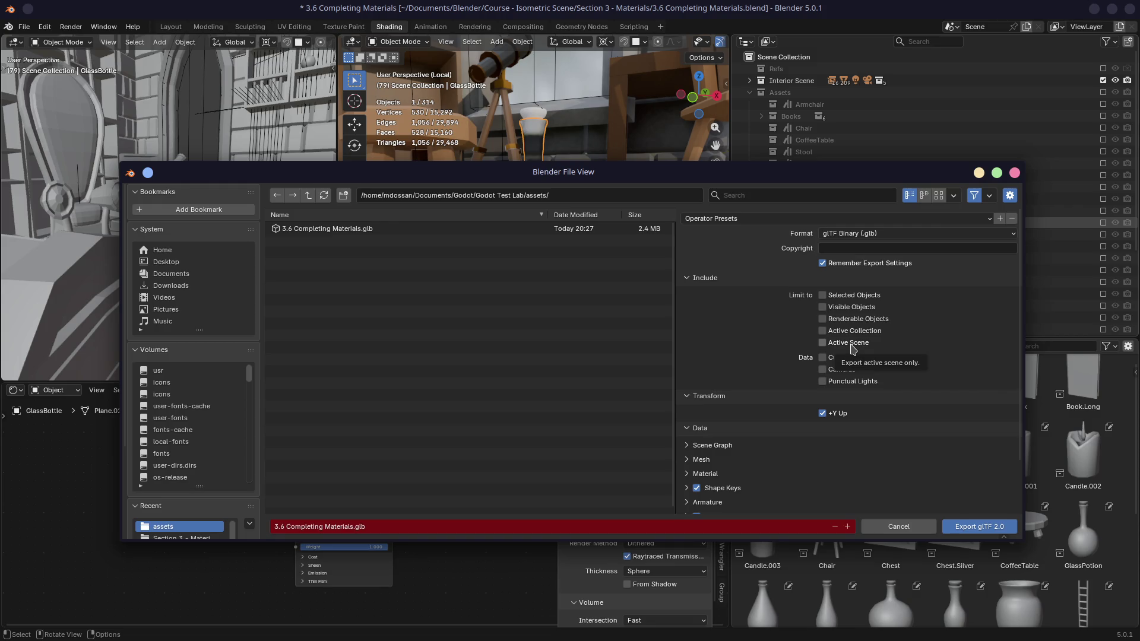
- Expand the Mesh options, check Scene Graph, and try then clear an 'as' file filter
scroll(754, 343, down, 3)
click(691, 379)
scroll(726, 378, down, 3)
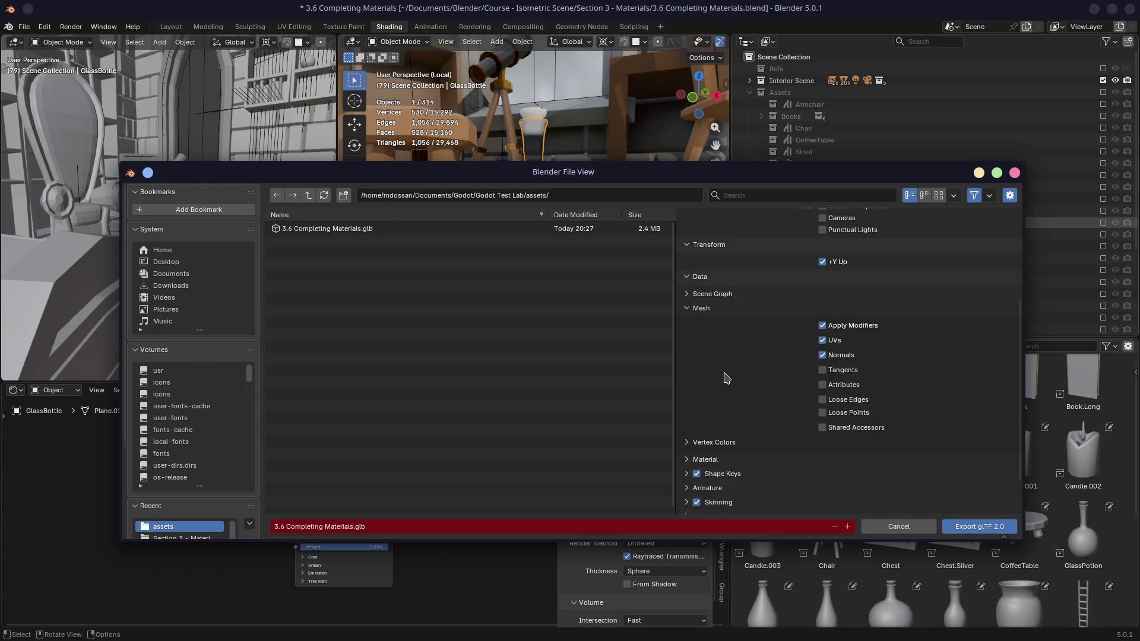
click(688, 295)
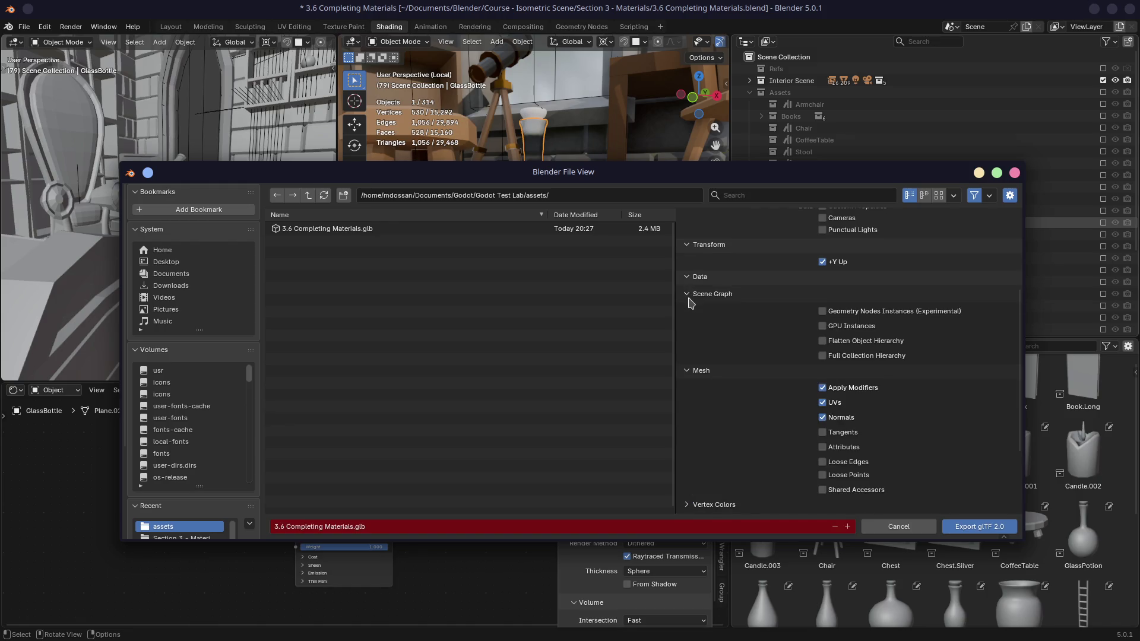
click(689, 297)
click(768, 195)
text(as)
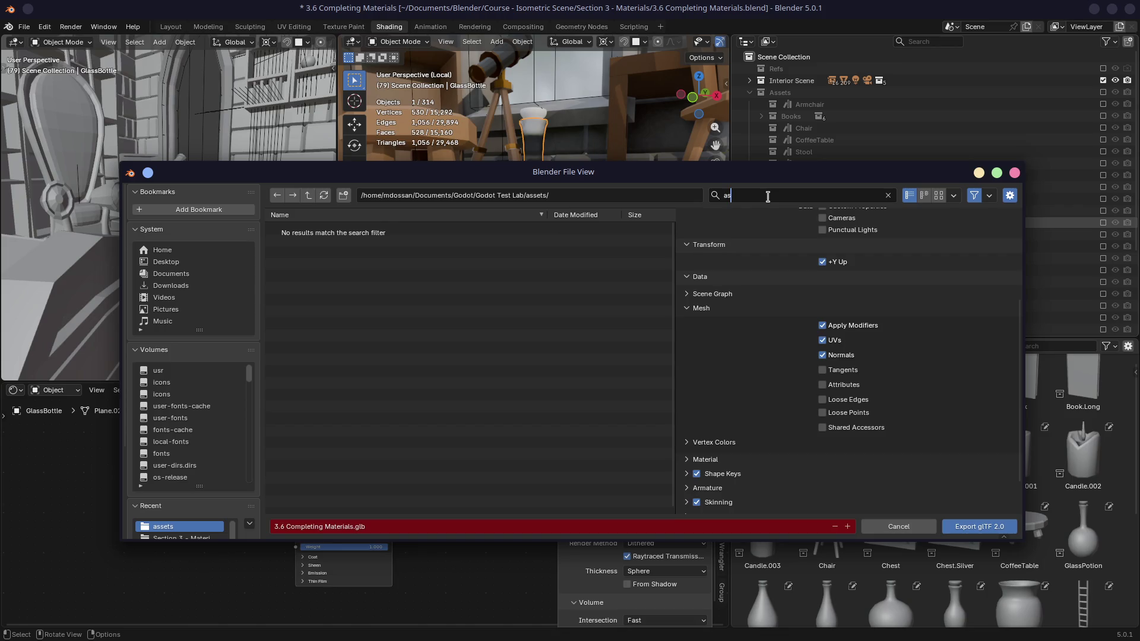
key(BackSpace)
key(BackSpace)
key(BackSpace)
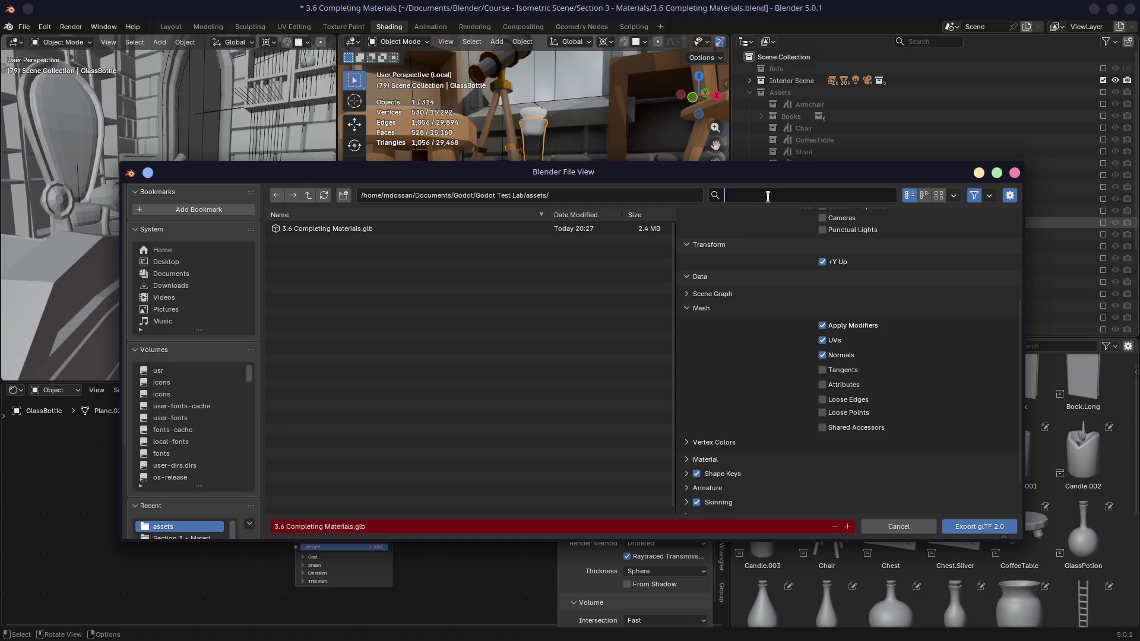
click(688, 310)
- Collapse the Mesh export panel and expand the Lighting, Animation and Compression panels
click(689, 309)
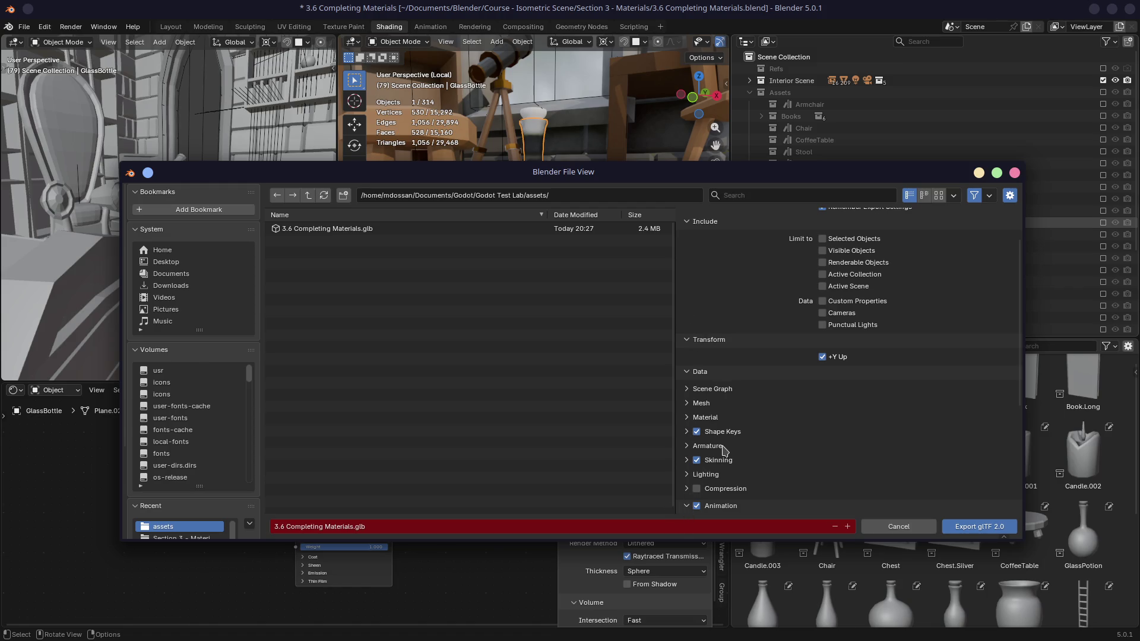
click(686, 506)
scroll(687, 451, down, 4)
click(687, 387)
click(687, 411)
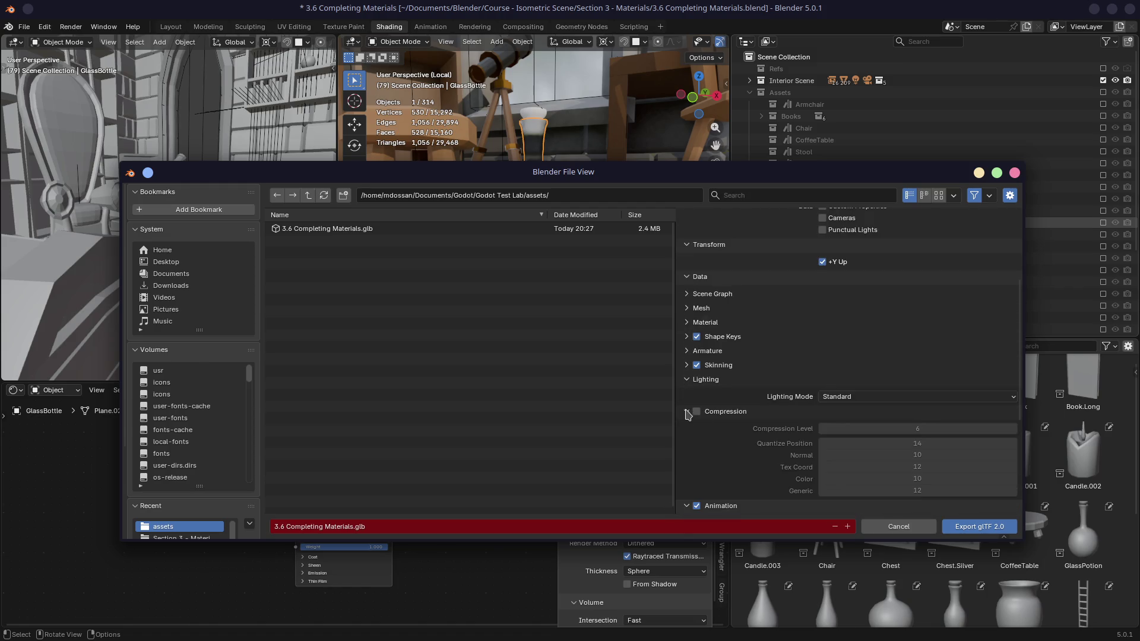
scroll(718, 414, down, 4)
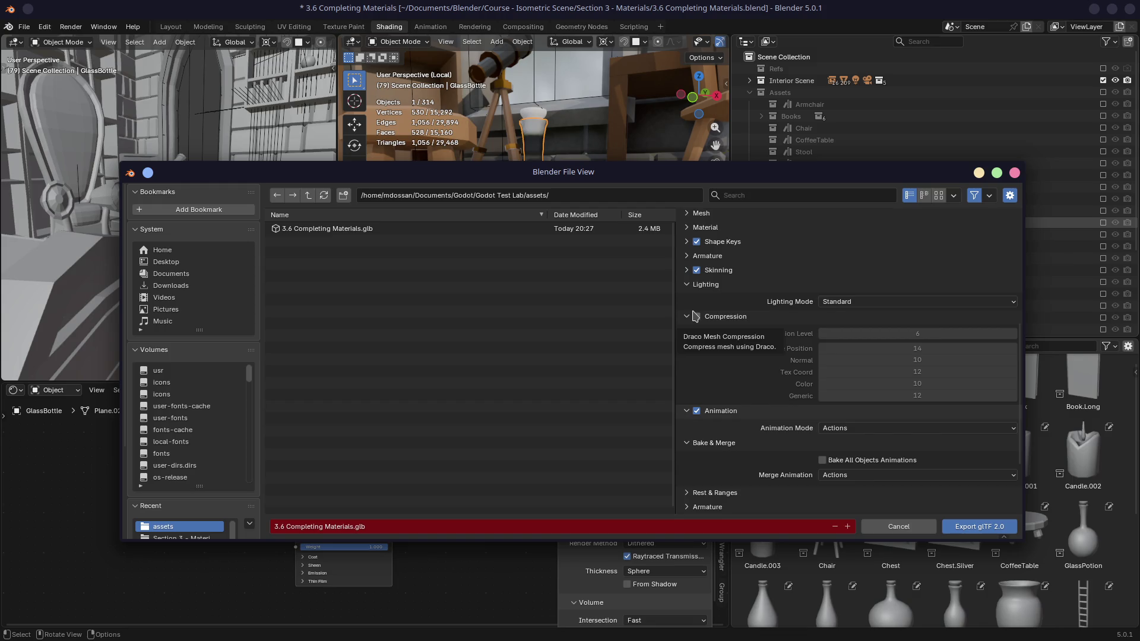
- Browse the Skinning, Armature, Shape Keys, Material, Mesh, Vertex Colors and Scene Graph export panels
click(687, 273)
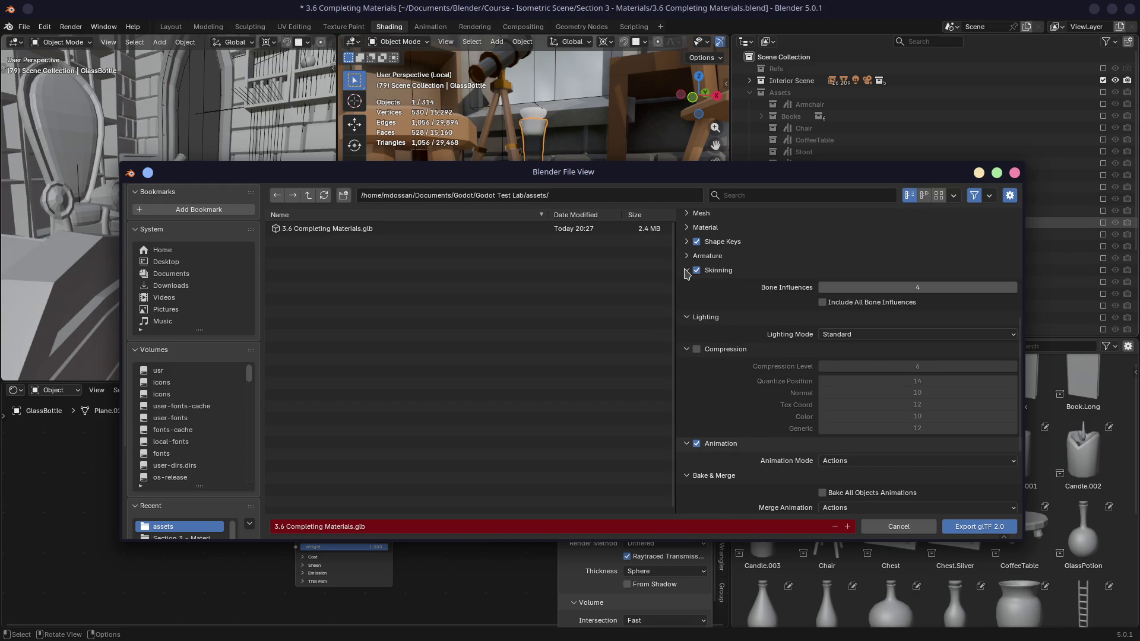
click(687, 270)
click(687, 256)
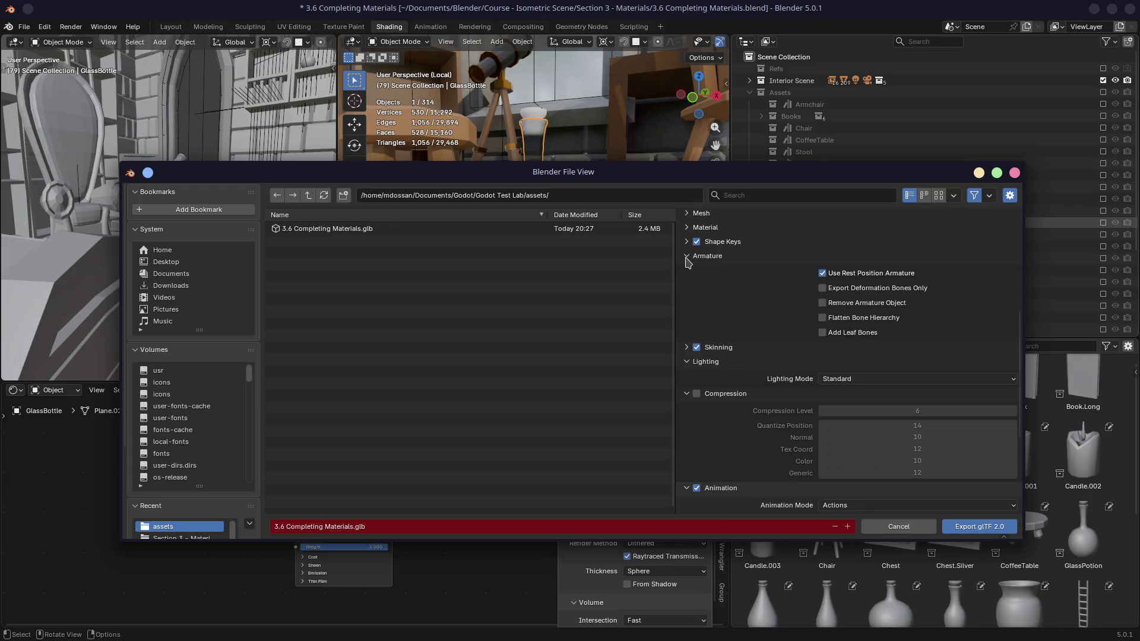
scroll(697, 313, up, 3)
click(686, 314)
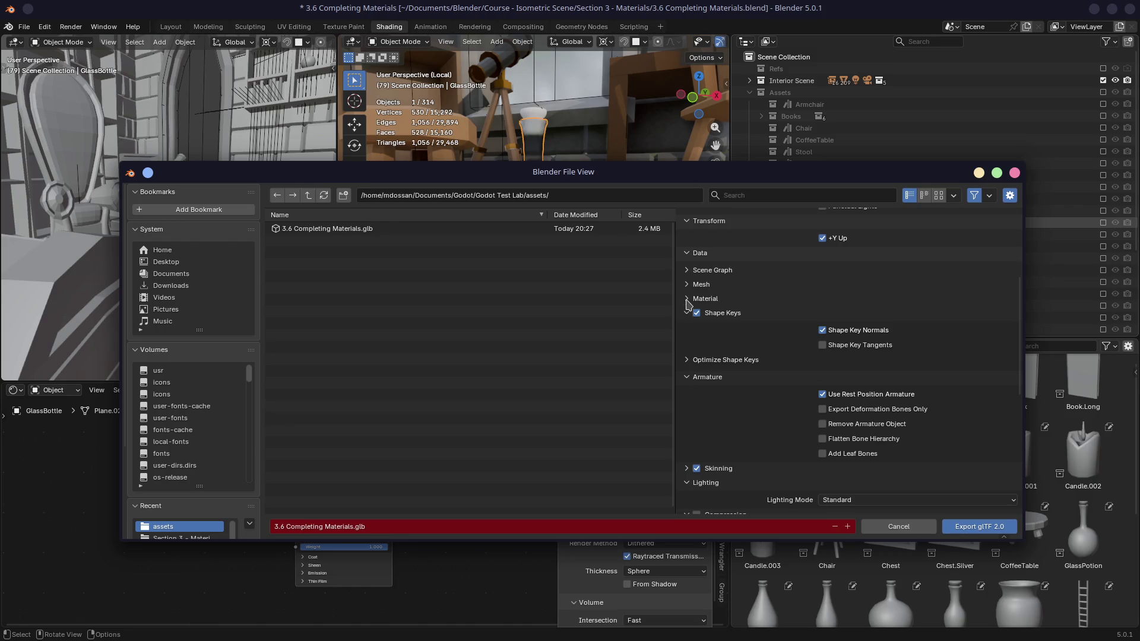
click(687, 298)
click(688, 285)
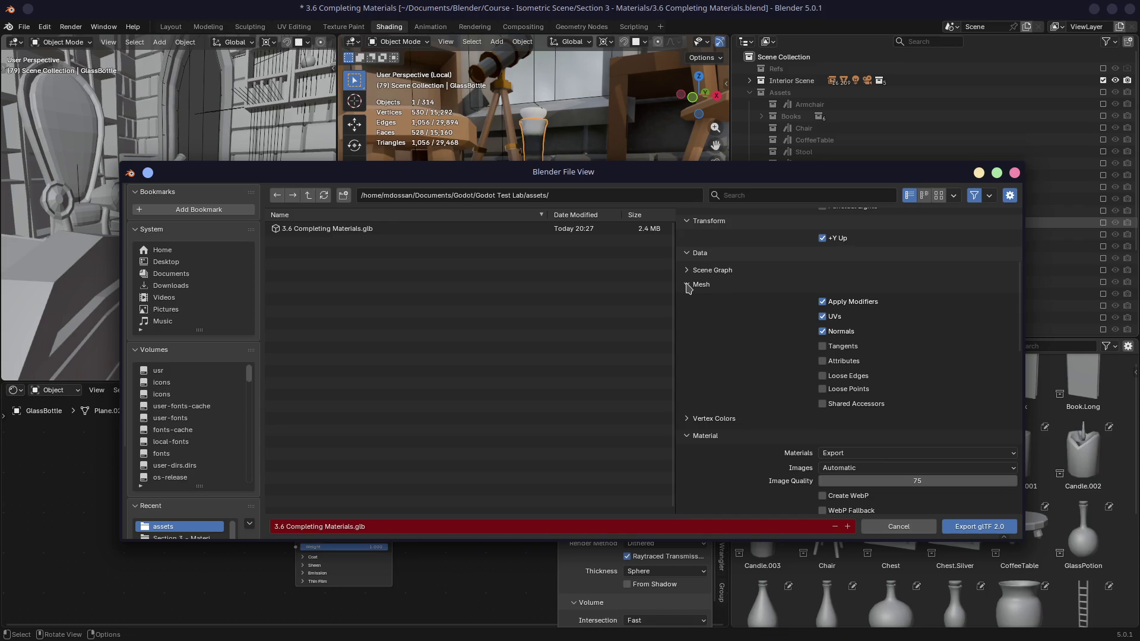
click(687, 419)
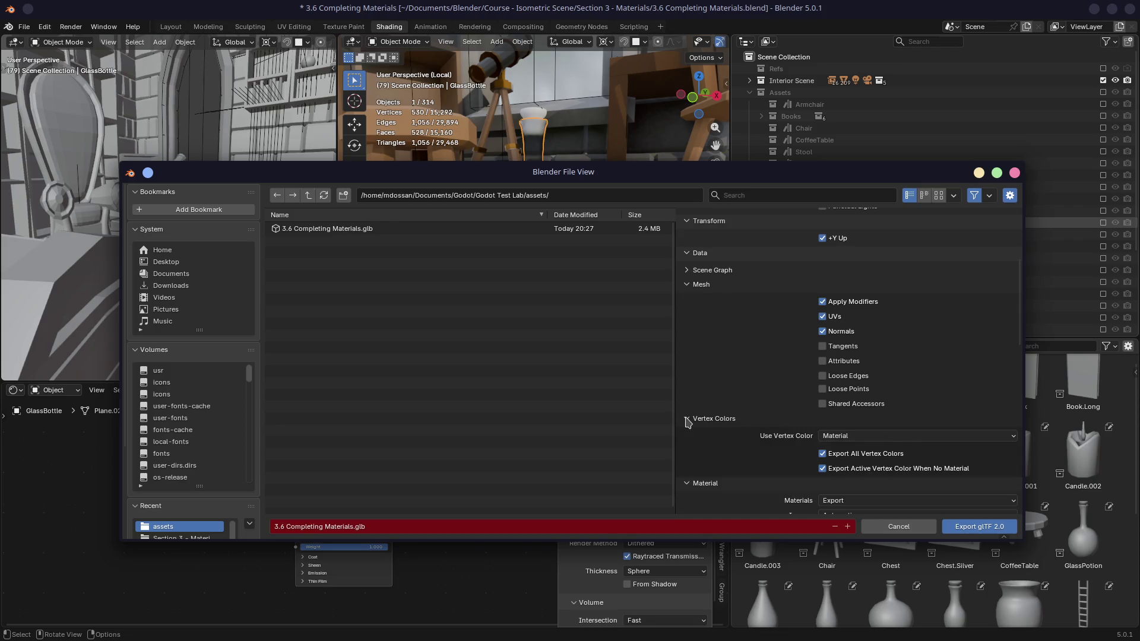
click(686, 419)
click(687, 271)
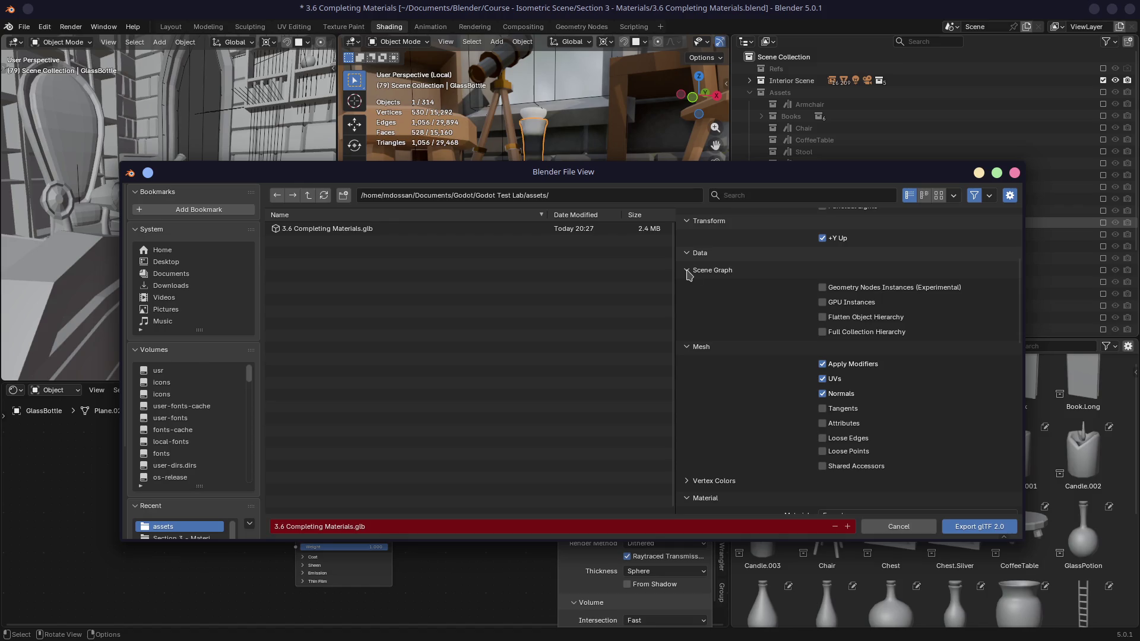
- Cancel the glTF export and re-include Armchair, raising the object count to 320
click(1014, 172)
click(810, 105)
click(1103, 104)
shift+middle_drag(602, 185, 602, 143)
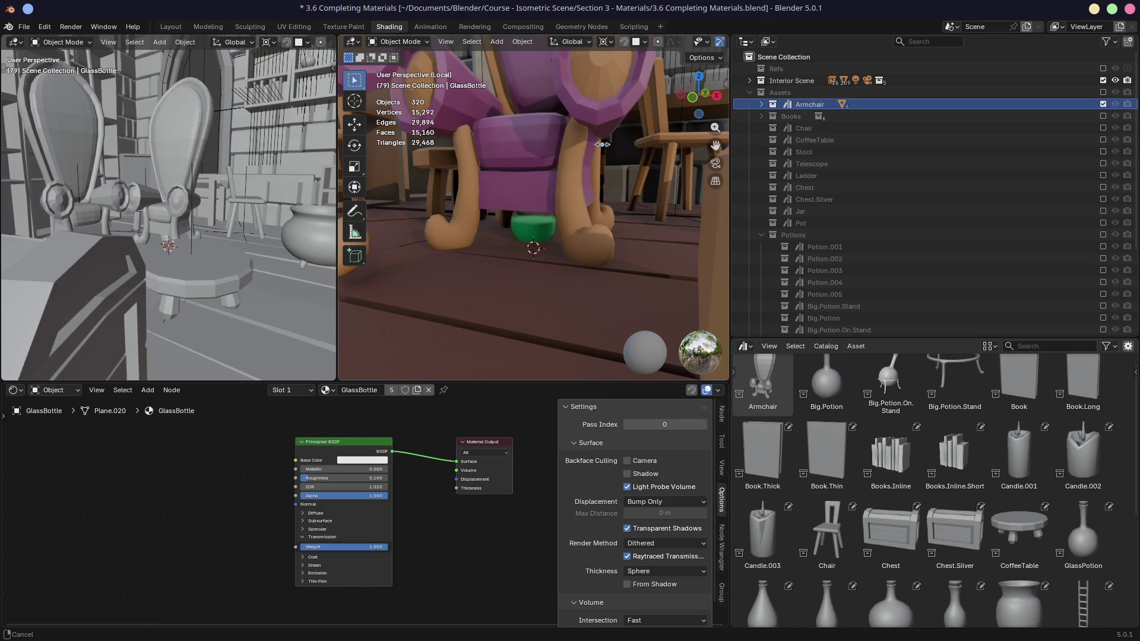
- Exclude the Interior Scene and GlassPotions collections so only the armchair remains
scroll(603, 143, down, 5)
click(1103, 80)
scroll(541, 214, down, 3)
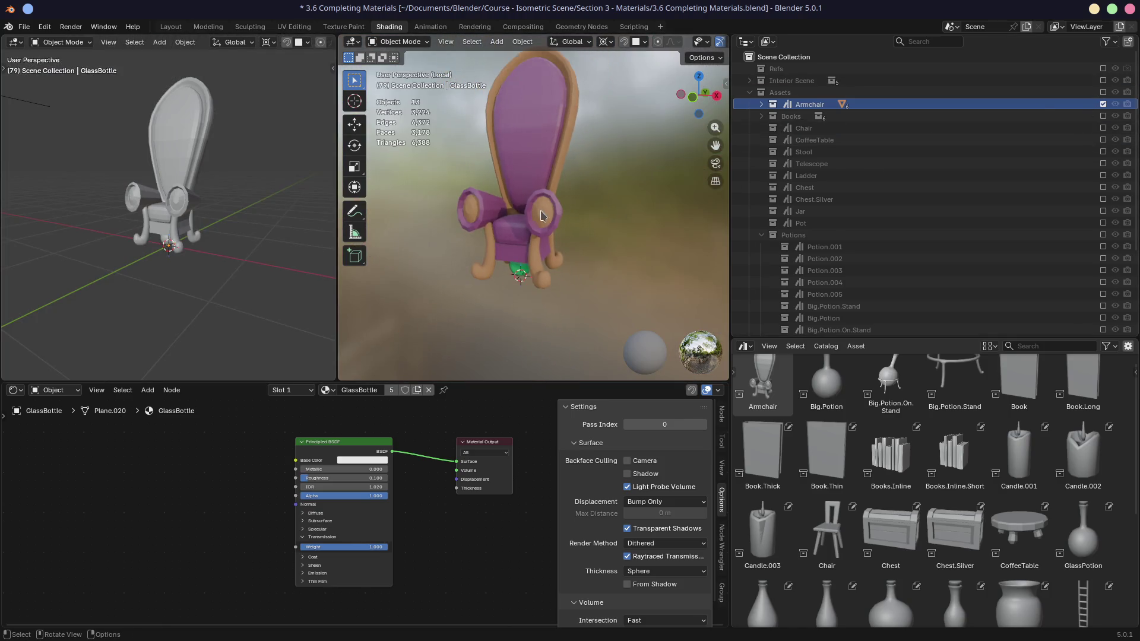
click(521, 269)
scroll(961, 190, down, 5)
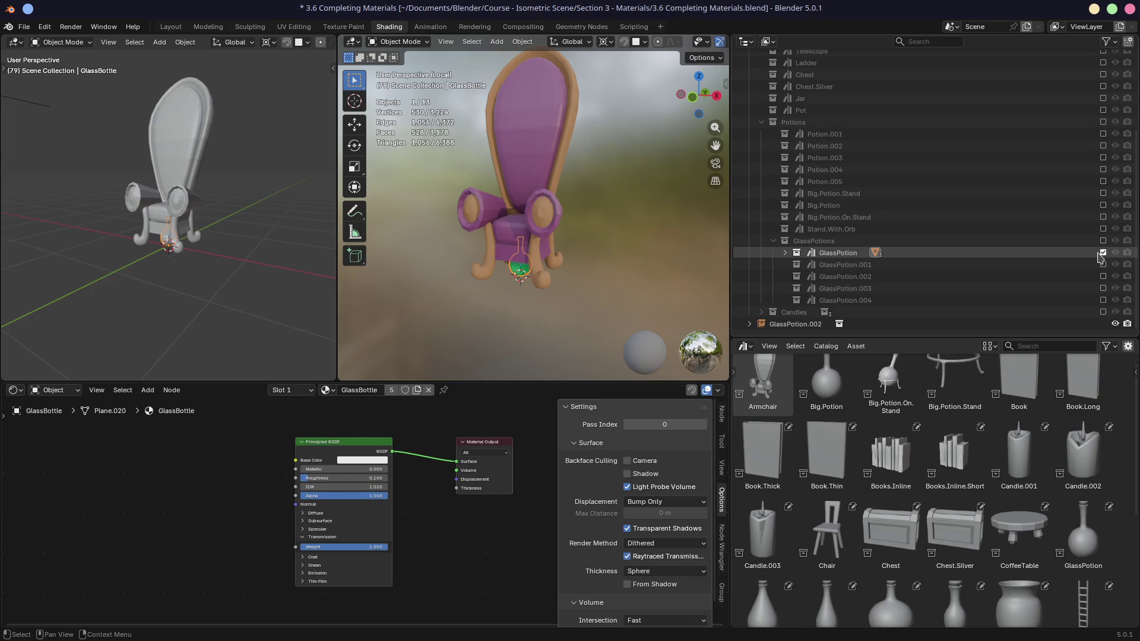
click(1102, 253)
click(523, 178)
- Check the Armchair collection's Visibility options and move Material Output beside the Principled BSDF
scroll(841, 152, up, 5)
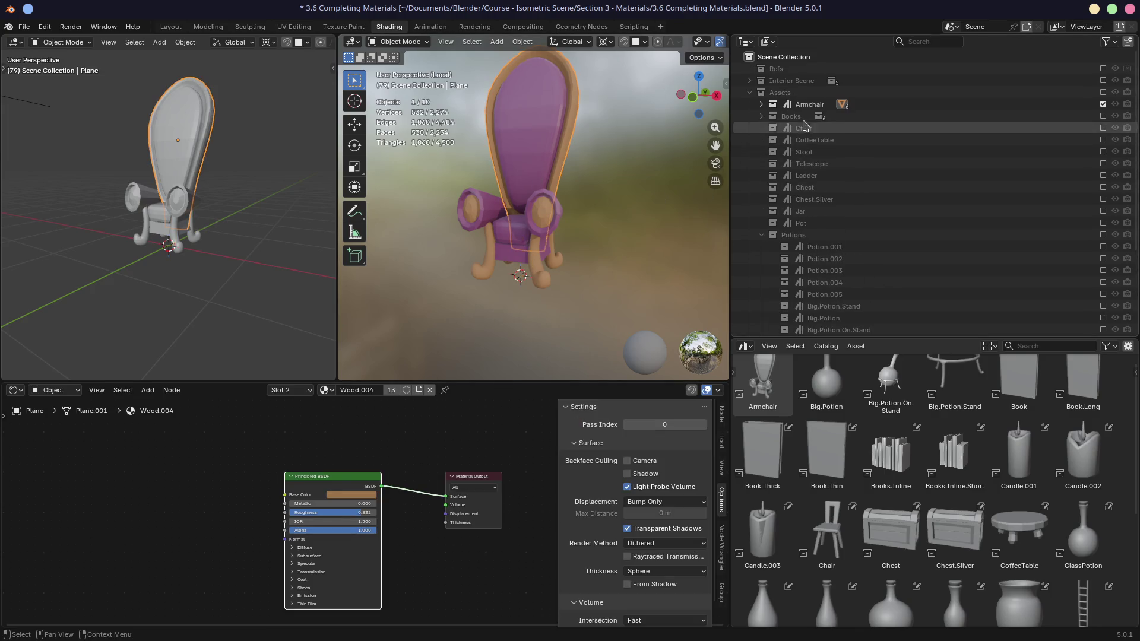
click(808, 105)
right_click(808, 104)
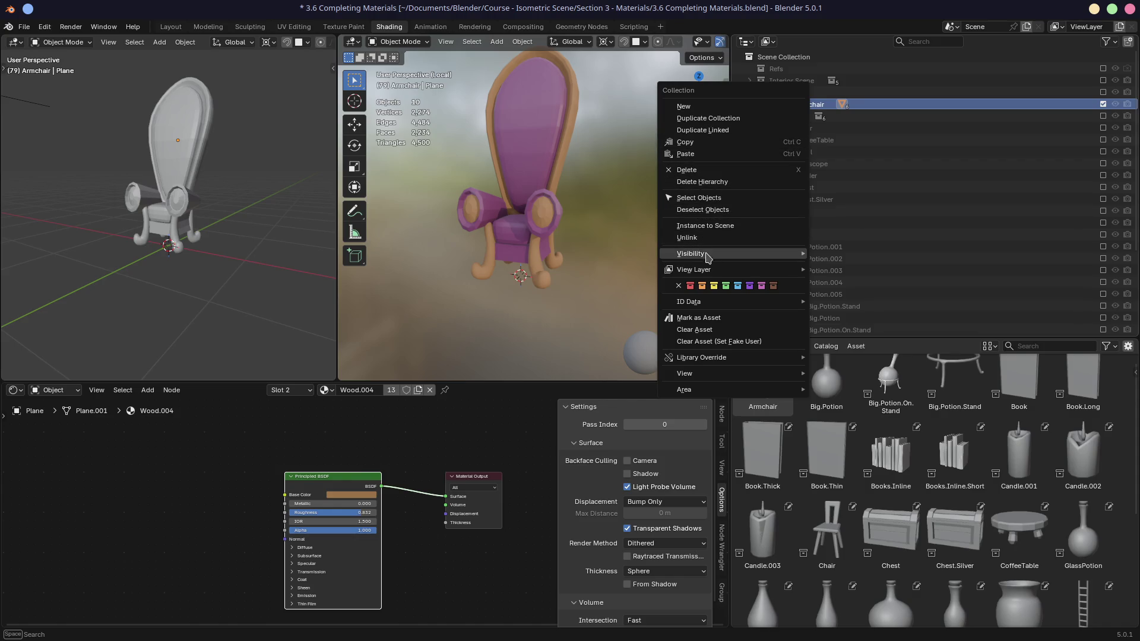
mouse_move(707, 257)
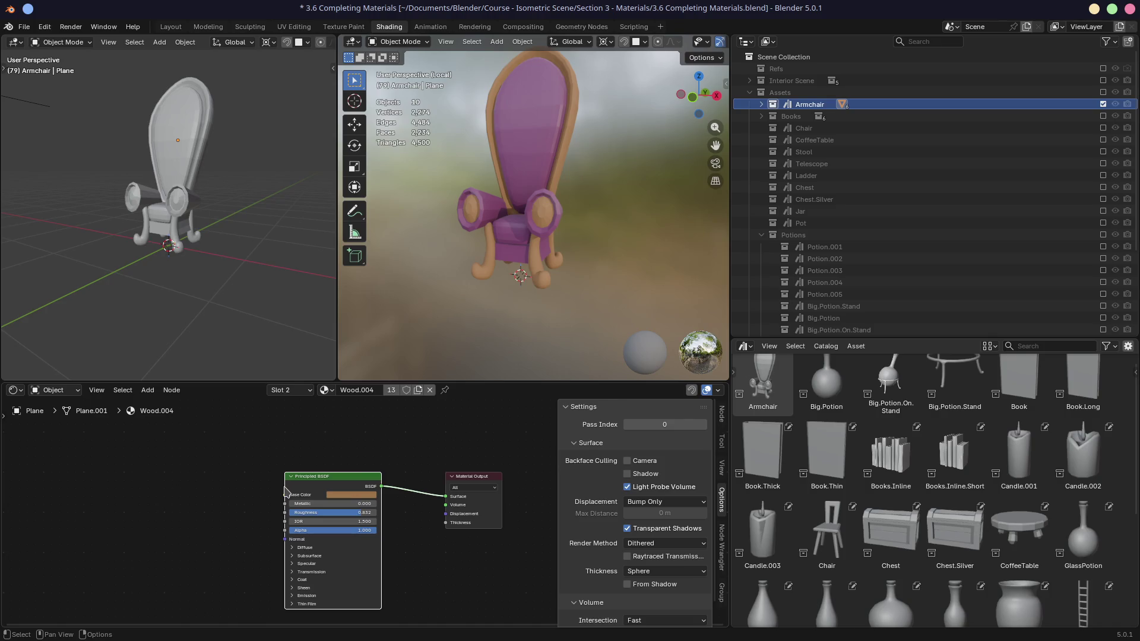
drag(469, 479, 417, 470)
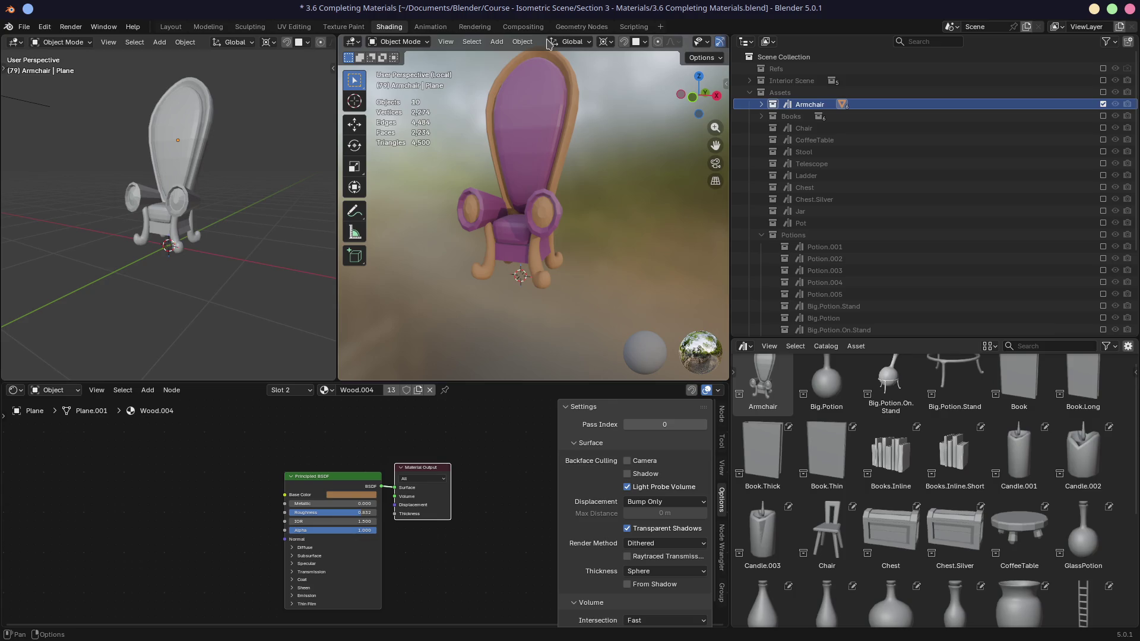
key(alt+Tab)
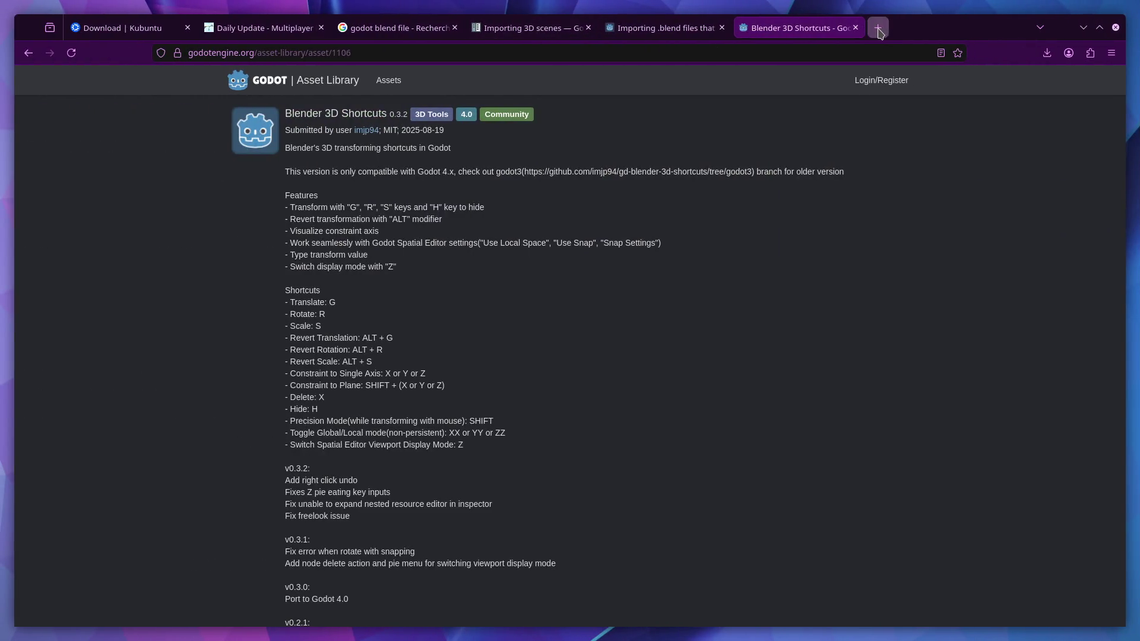
- Search Google for 'darkcloud' in a new tab
click(881, 33)
text(dark)
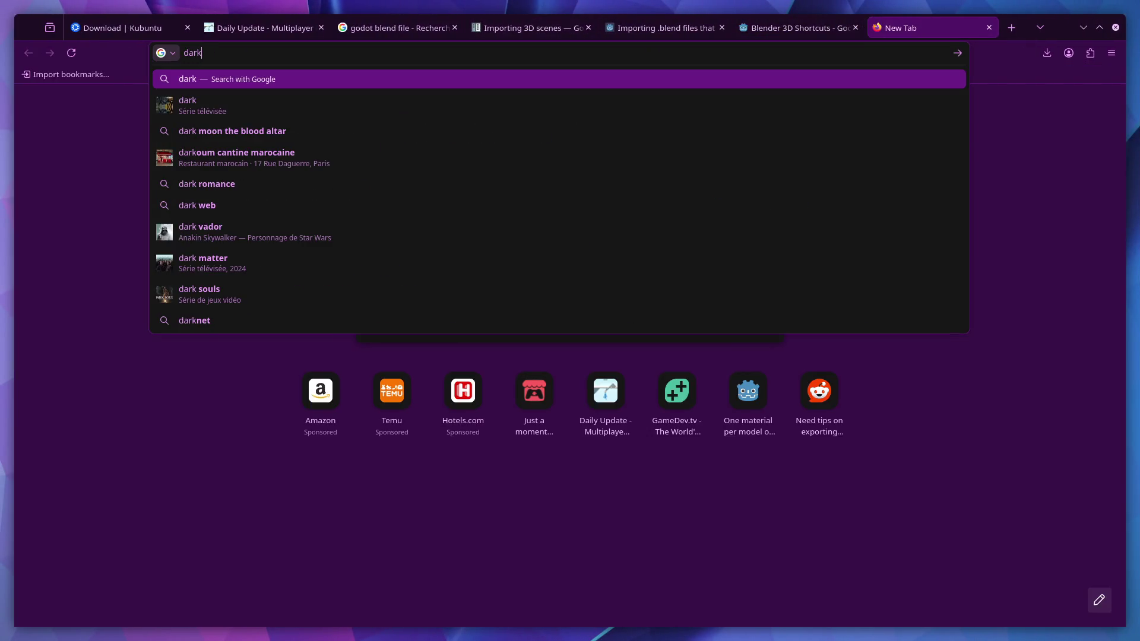
text(p)
key(BackSpace)
text(cloud)
key(Return)
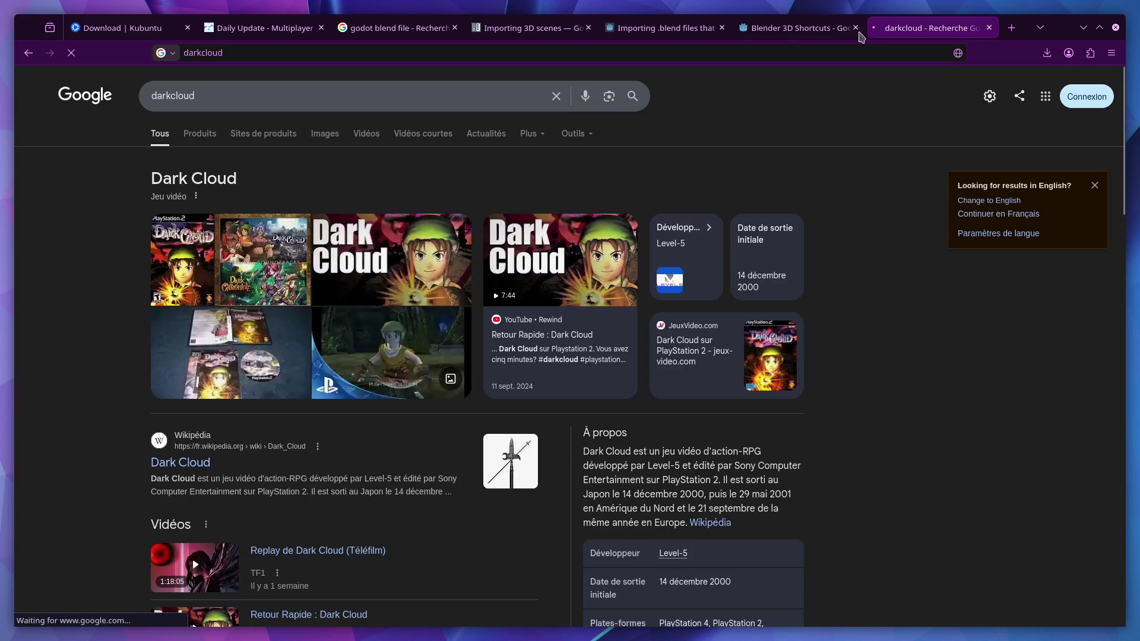
- Preview the first Dark Cloud image and the gameplay image, then start a blank tab
click(172, 273)
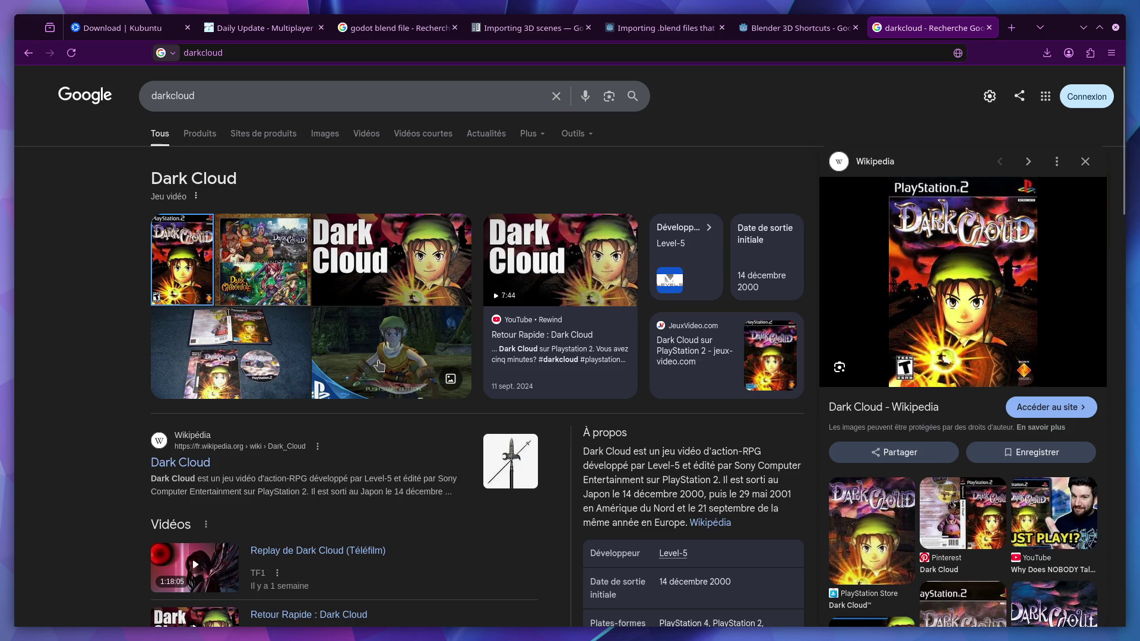
click(383, 370)
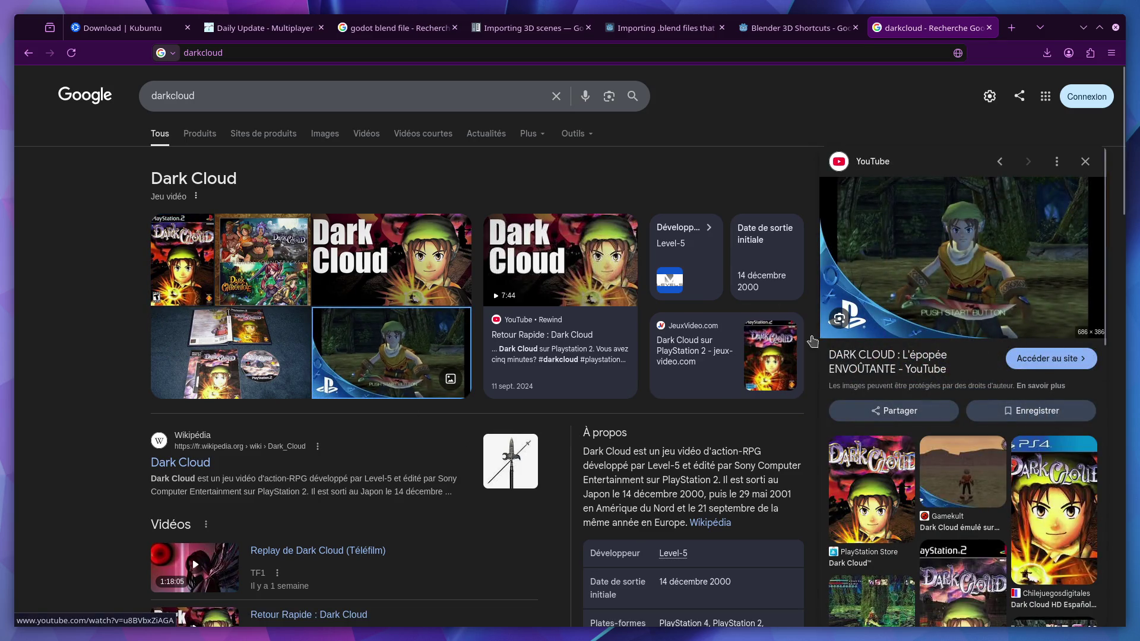
scroll(832, 340, down, 3)
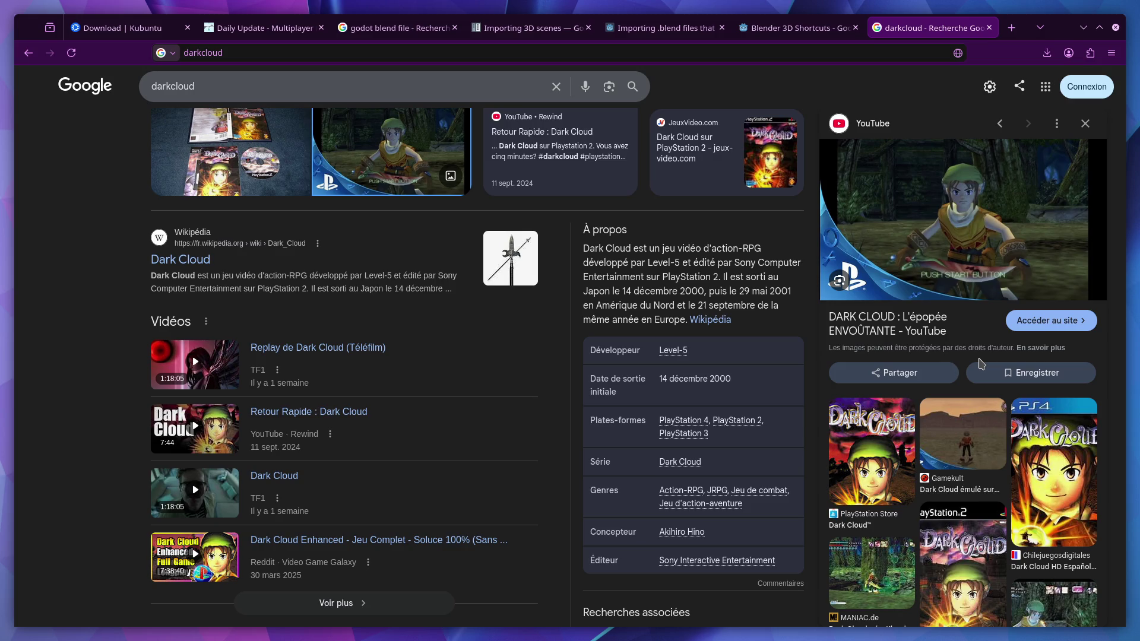
click(1011, 28)
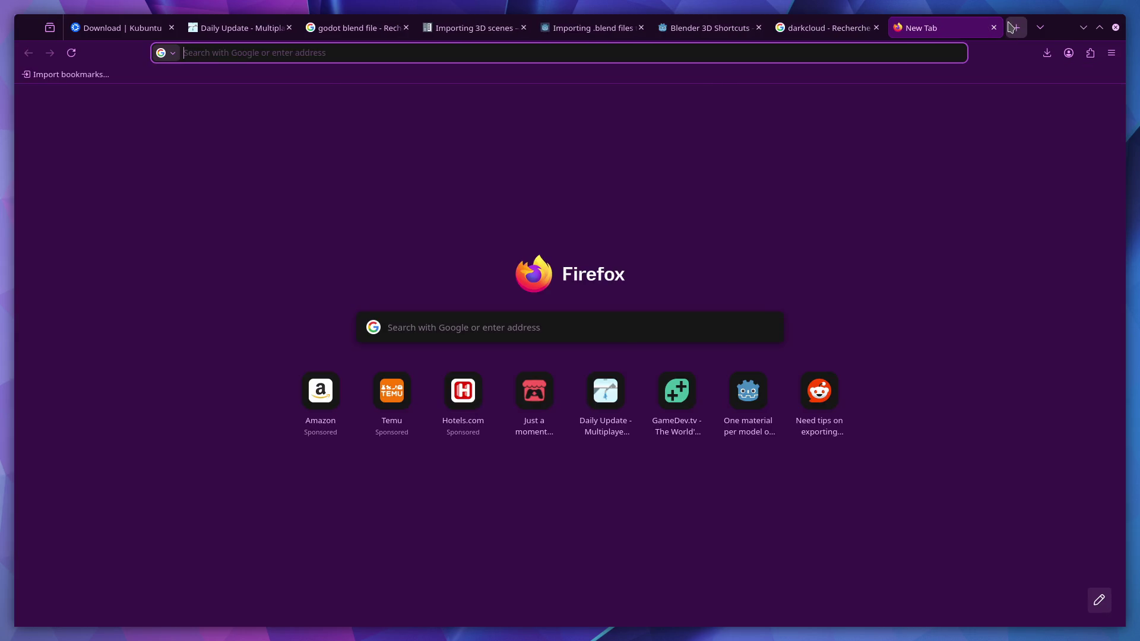
- Search for 'level5' and open and scroll the Level-5 Wikipédia article
text(level5)
key(Return)
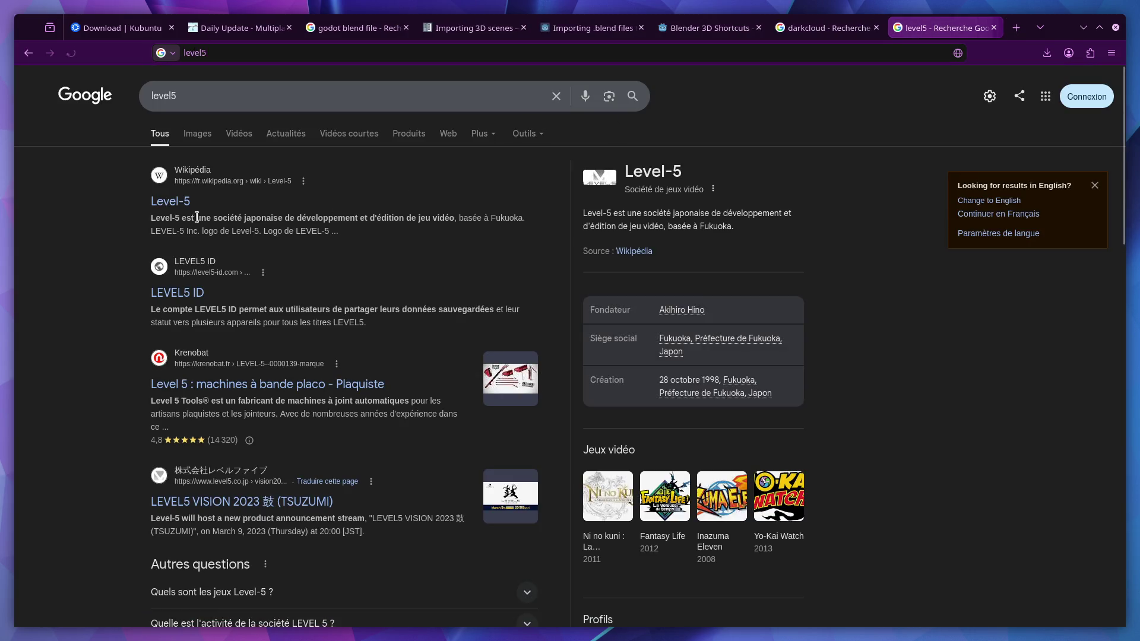
click(162, 205)
scroll(356, 178, down, 15)
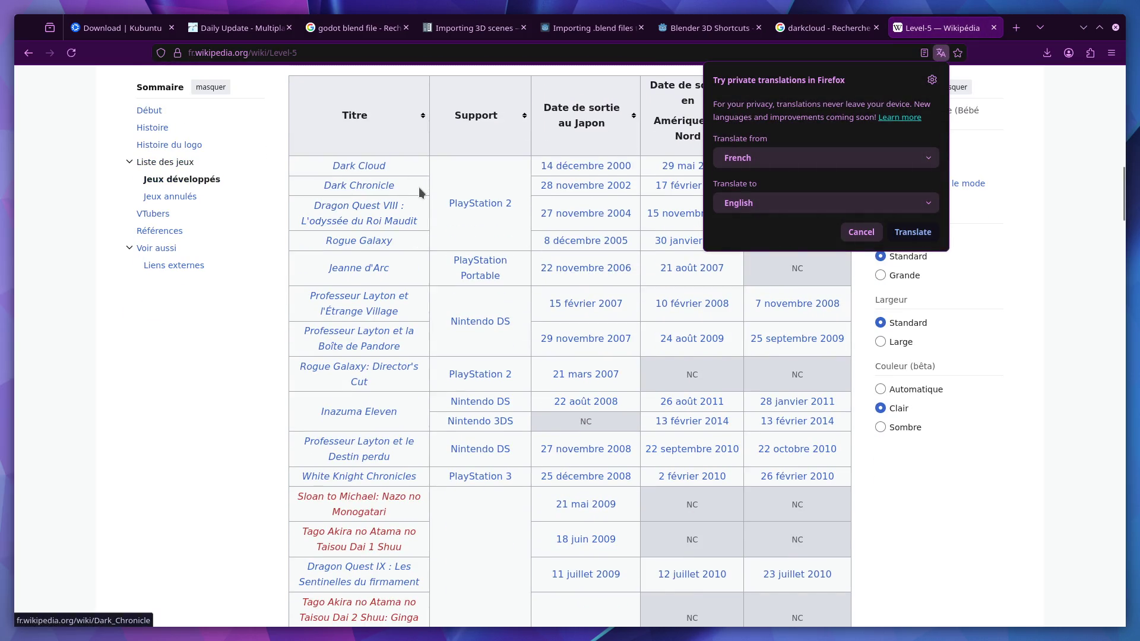
scroll(412, 191, down, 3)
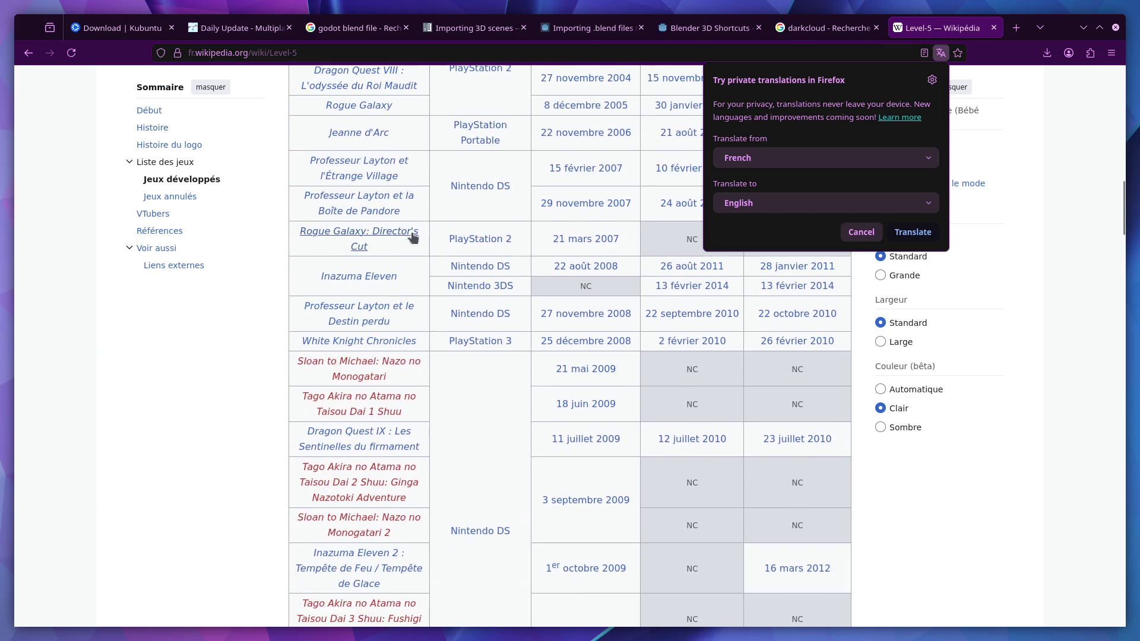
scroll(285, 279, down, 2)
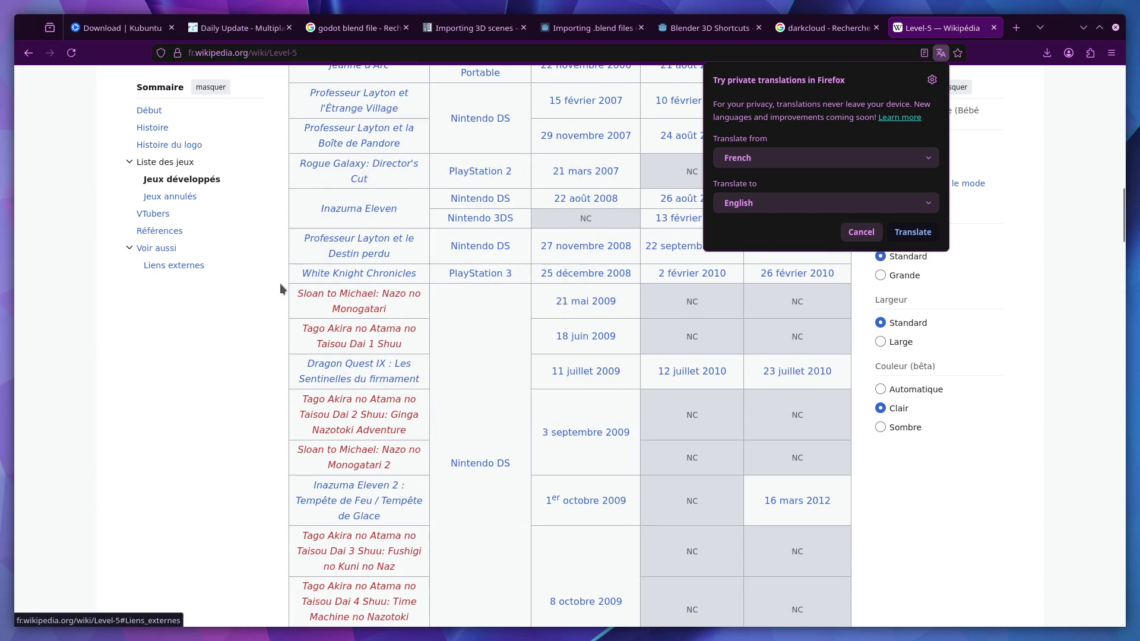
scroll(273, 309, down, 2)
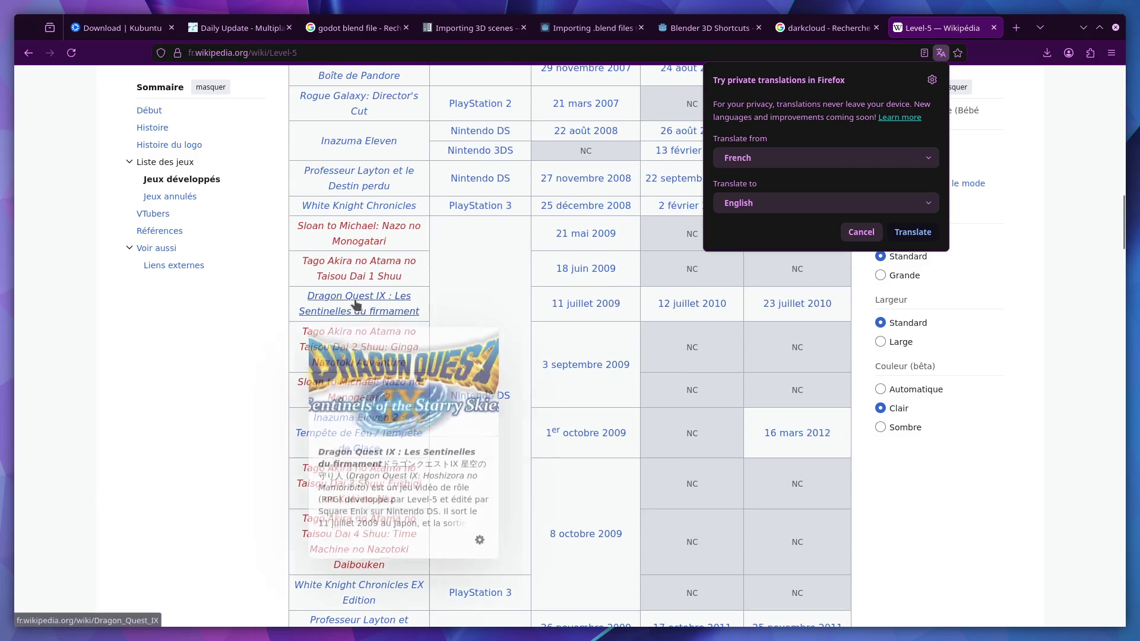
- Dismiss the translation offer, finish reading, close the article and dismiss the tab groups tip
click(212, 377)
scroll(214, 378, down, 2)
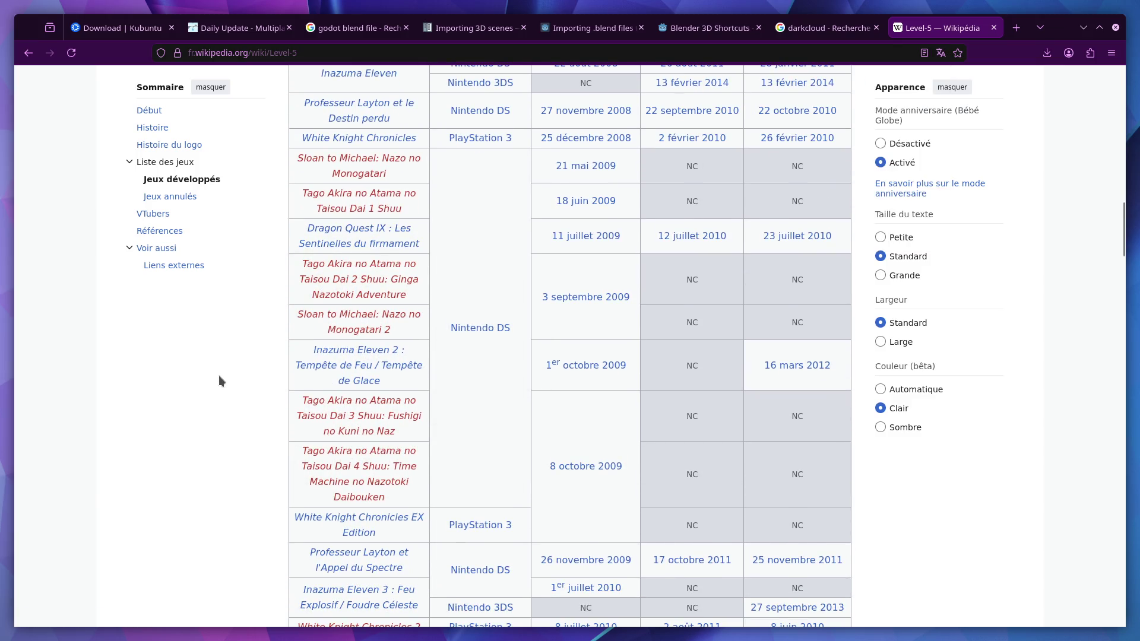
scroll(222, 373, down, 4)
scroll(251, 365, down, 4)
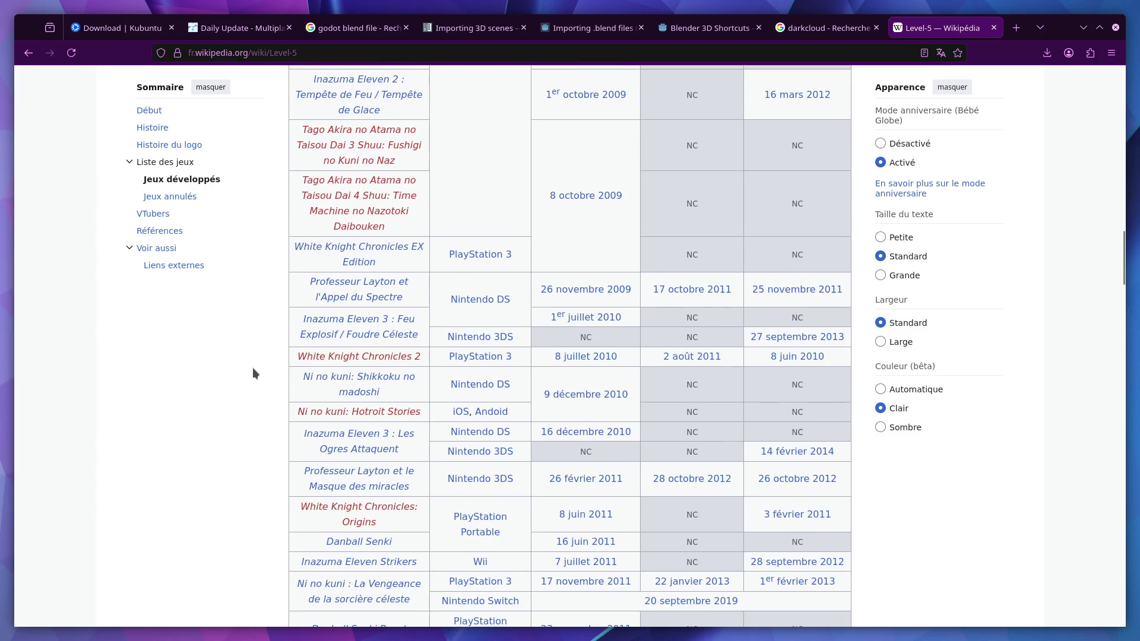
scroll(253, 369, down, 9)
scroll(254, 368, down, 7)
scroll(254, 368, up, 16)
click(992, 27)
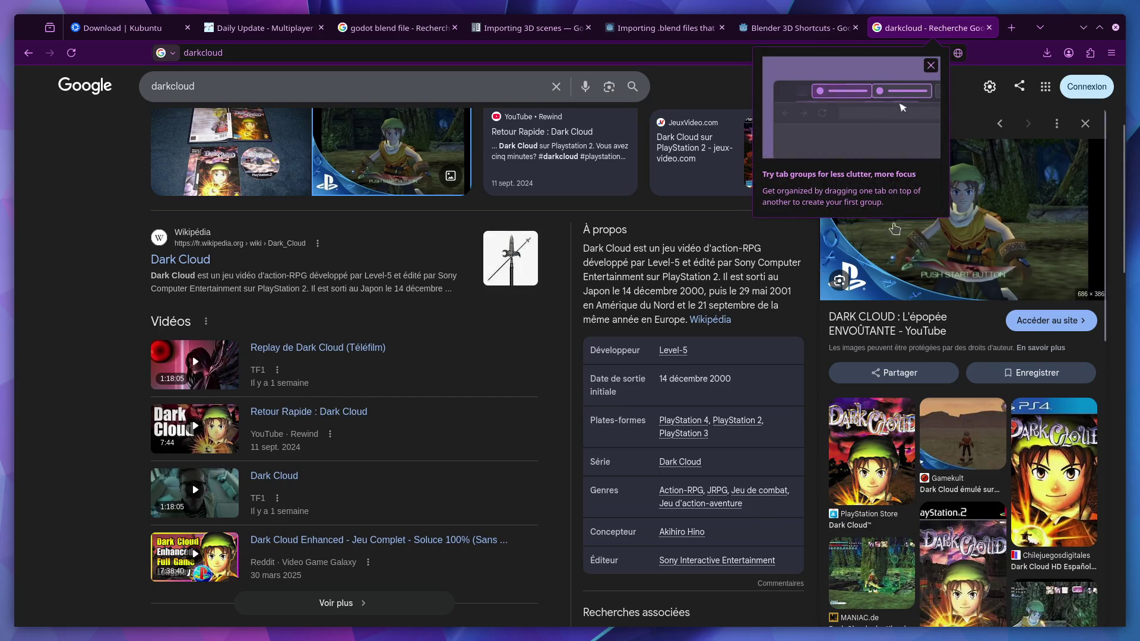
click(930, 65)
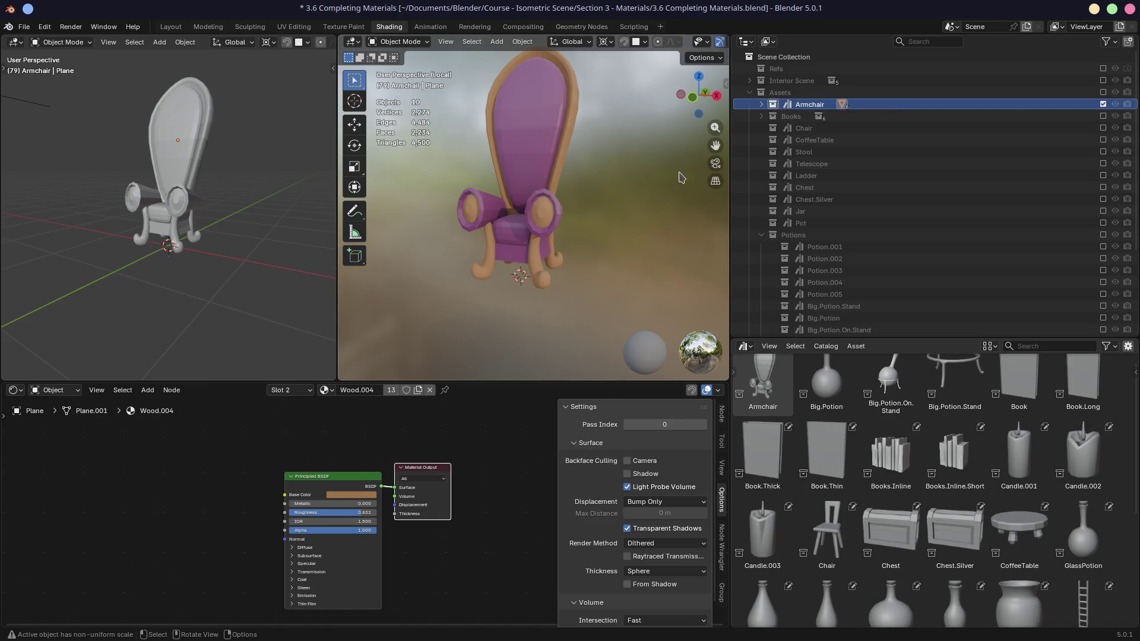
- Save 3.6 Completing Materials.blend and narrow and orbit the left viewport toward the armchair
key(ctrl+s)
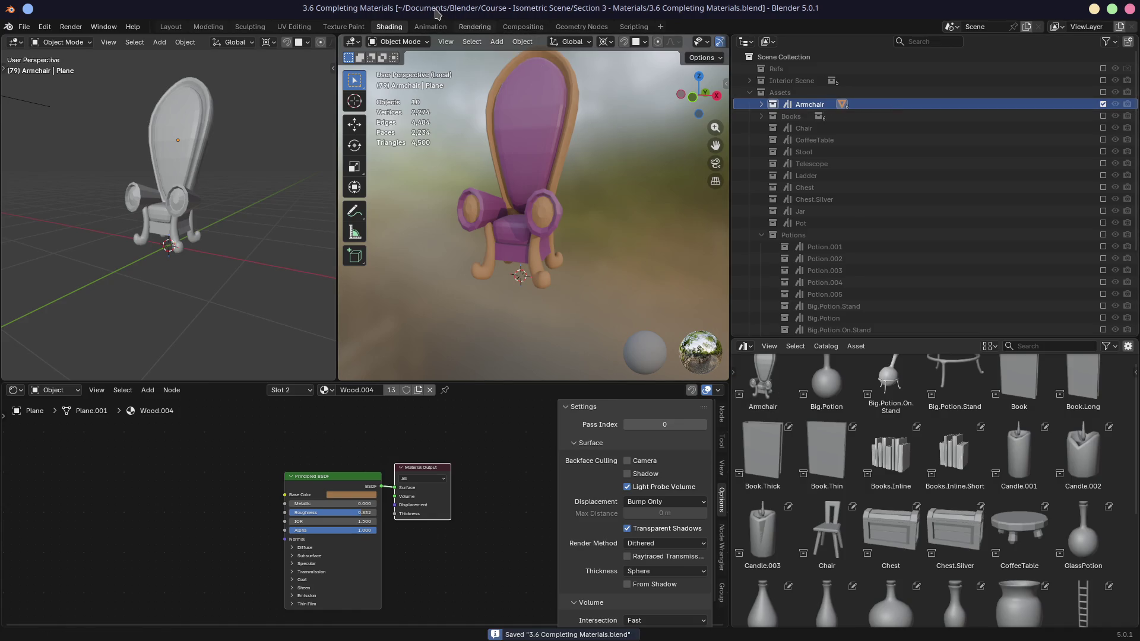
drag(337, 86, 308, 86)
middle_drag(168, 268, 242, 265)
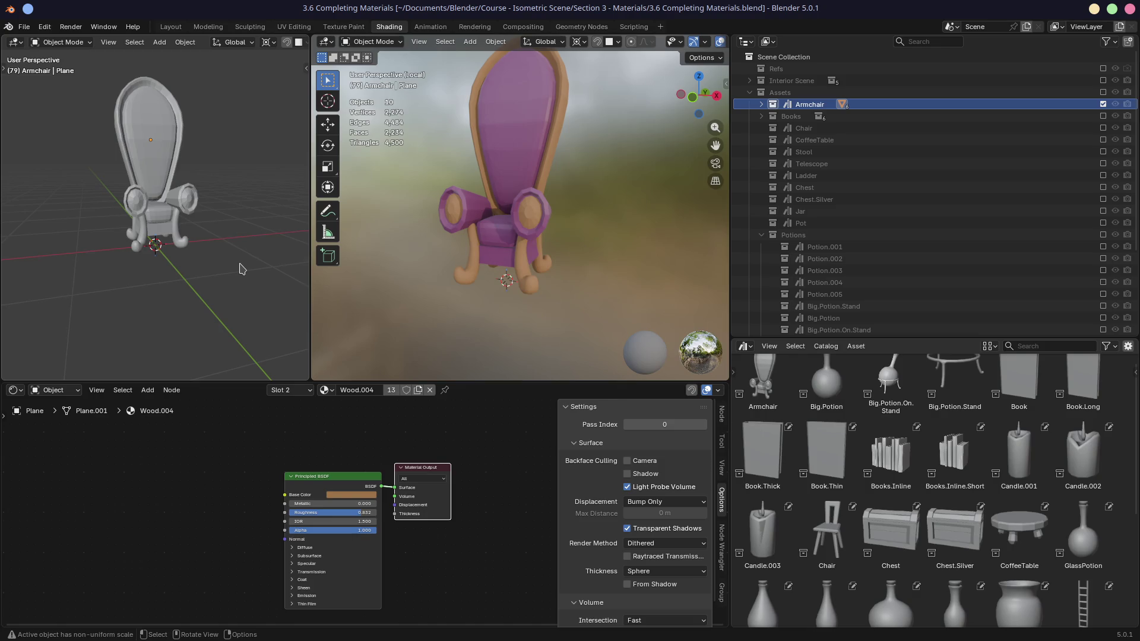
mouse_move(185, 242)
middle_down()
mouse_move(224, 250)
mouse_move(172, 248)
mouse_move(202, 244)
middle_up()
- Collapse Potions so Candles and GlassPotion.002 show, and deselect the Armchair collection
click(761, 235)
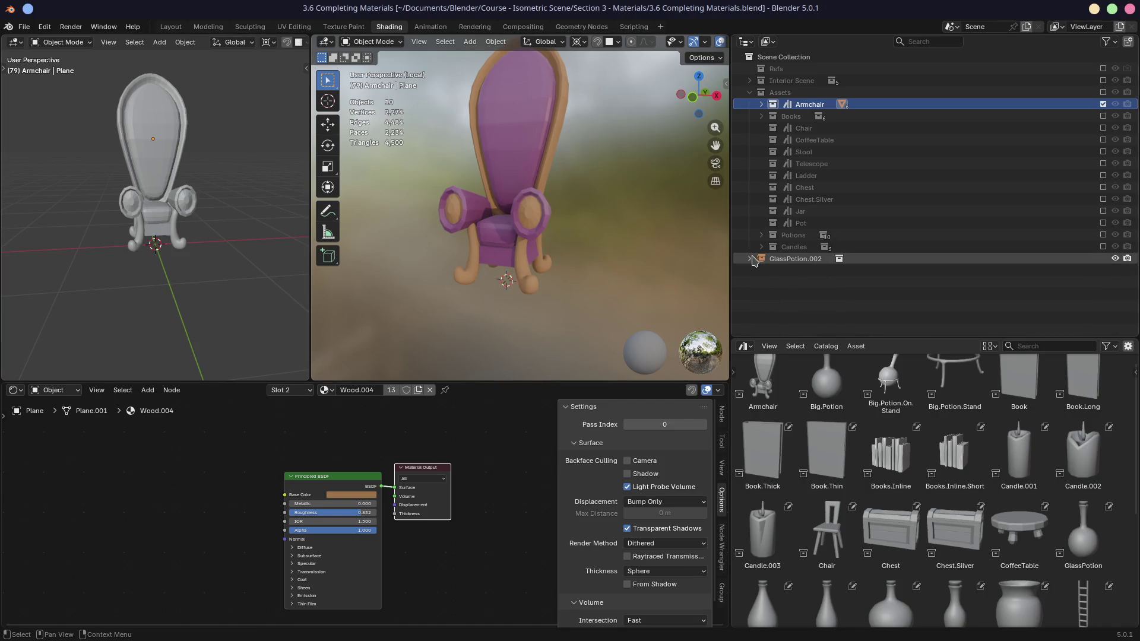
click(762, 278)
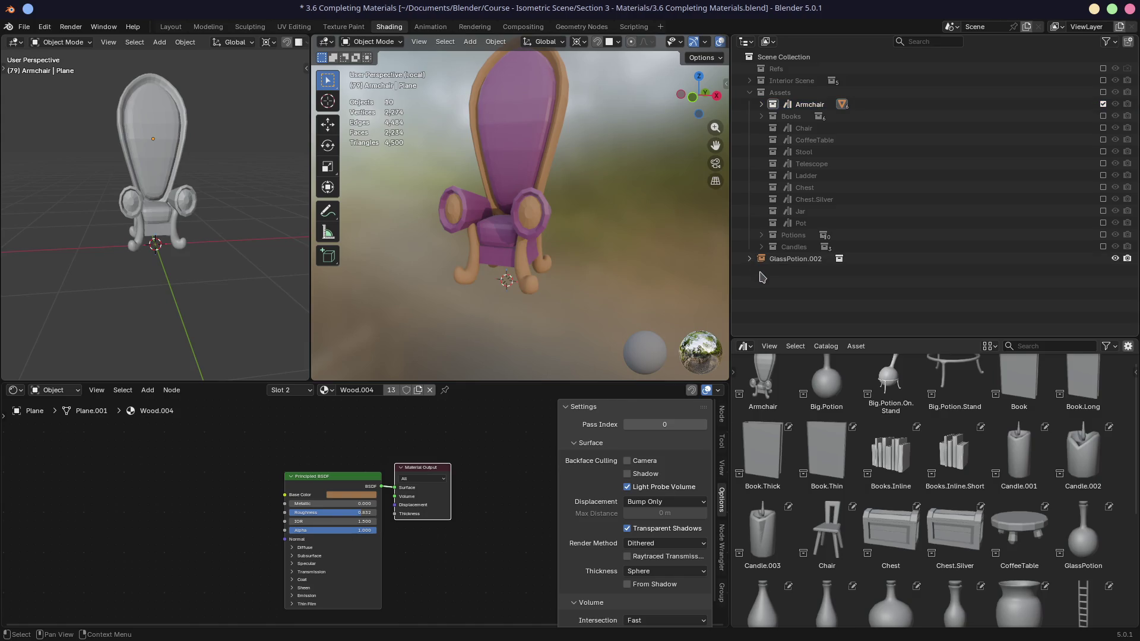
key(super+Right)
key(super+Right)
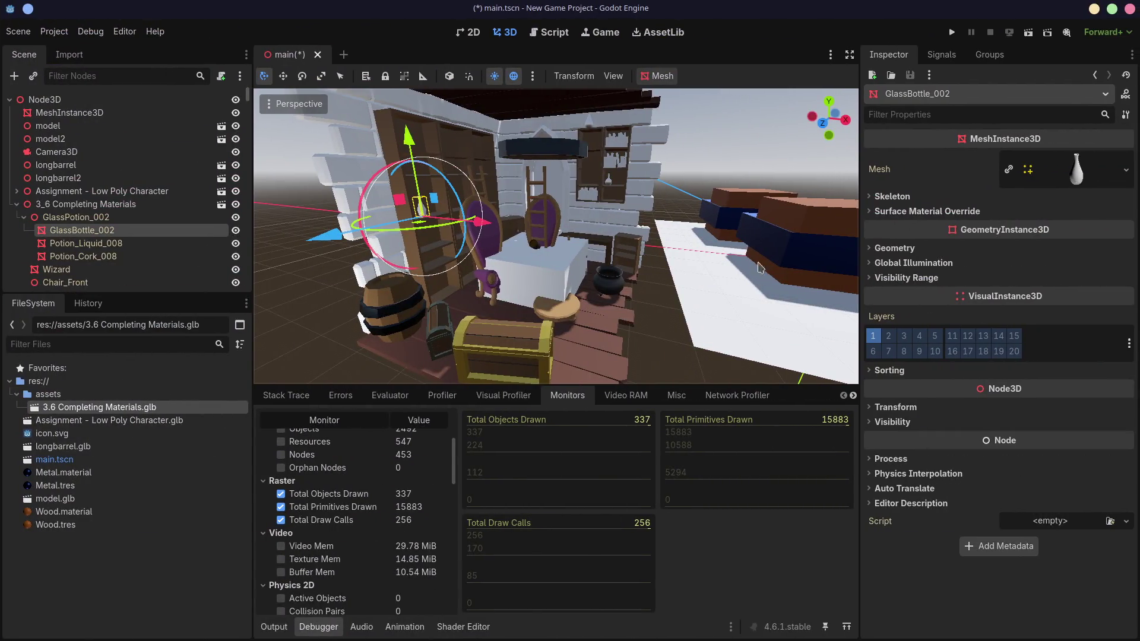
- Skim the itch.io multiplayer devlog, then open its author's profile and Miami Flipper 1987
key(super+Left)
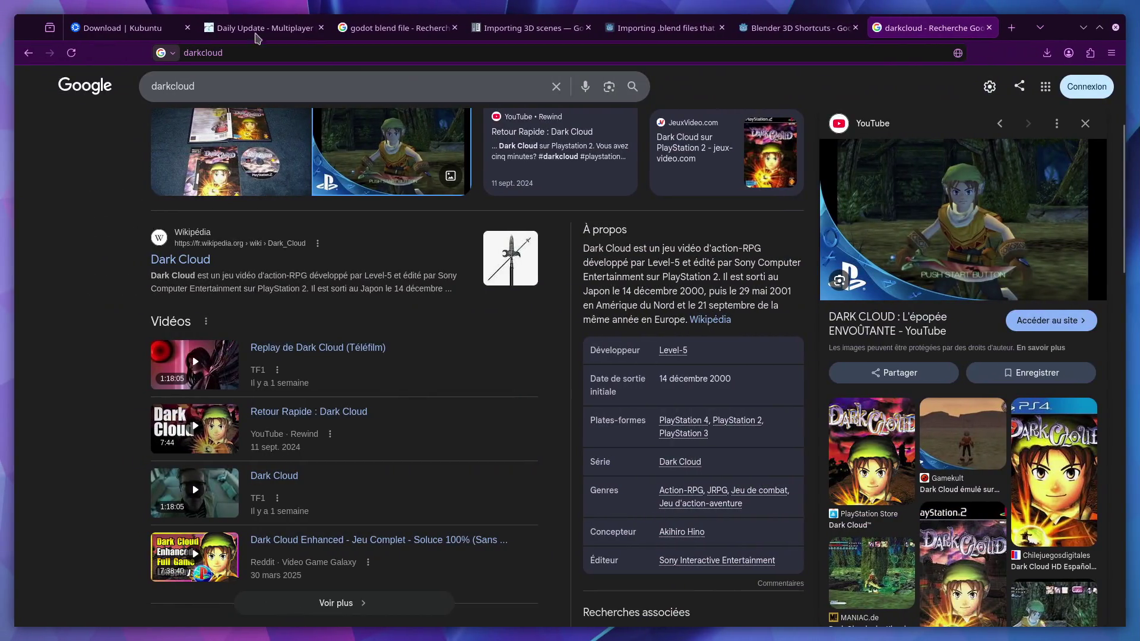
click(265, 28)
scroll(499, 306, down, 5)
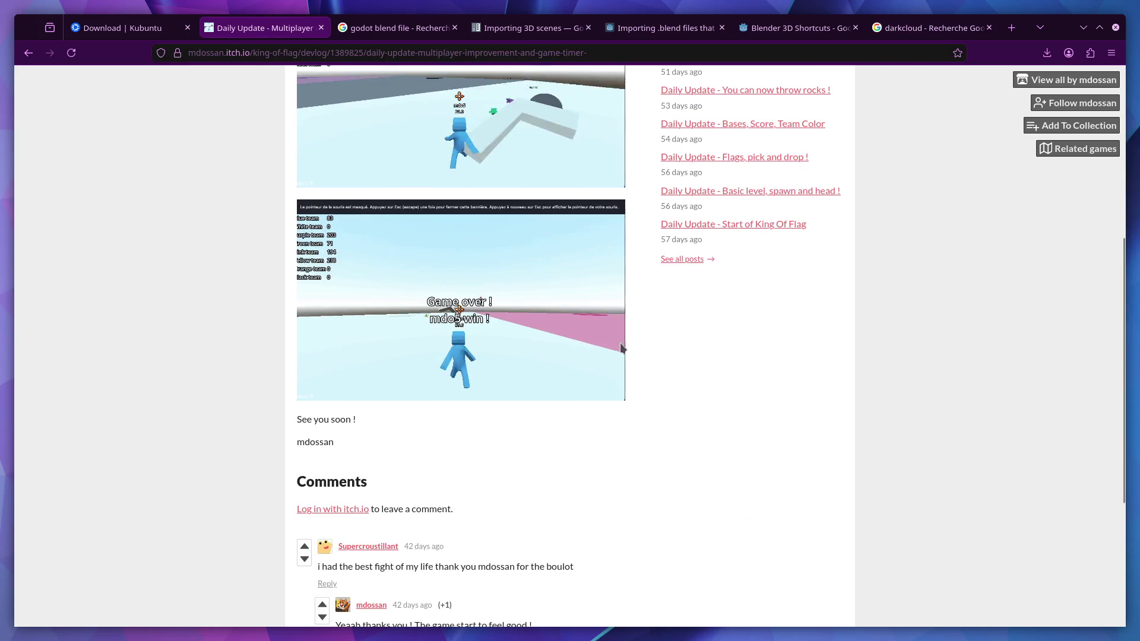
scroll(497, 305, up, 3)
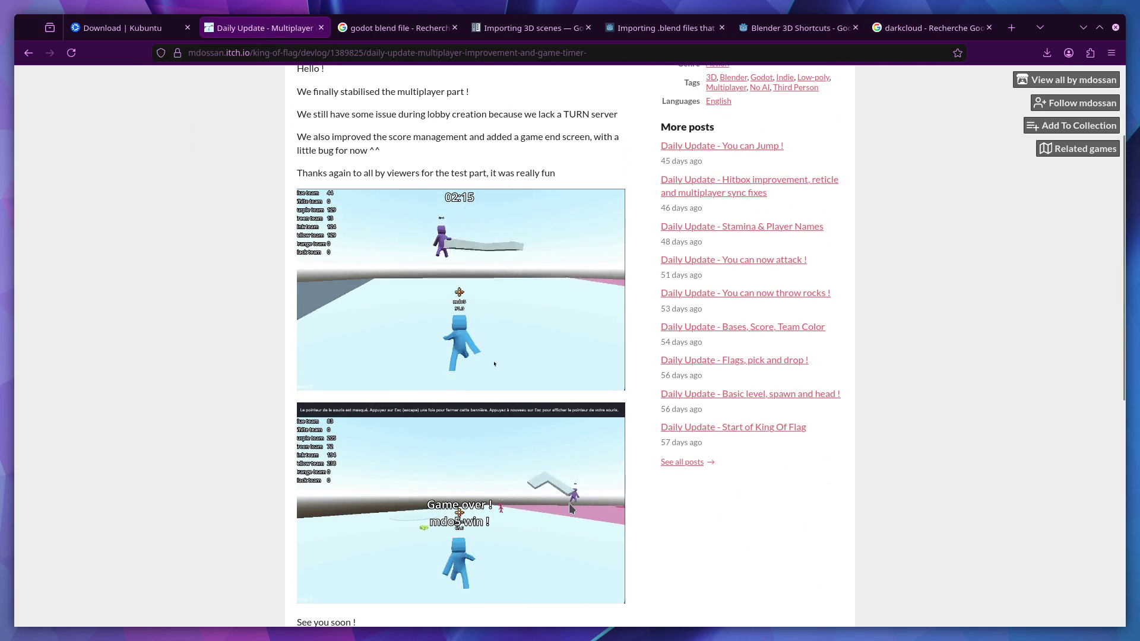
scroll(475, 416, down, 3)
scroll(487, 359, up, 2)
scroll(517, 475, down, 2)
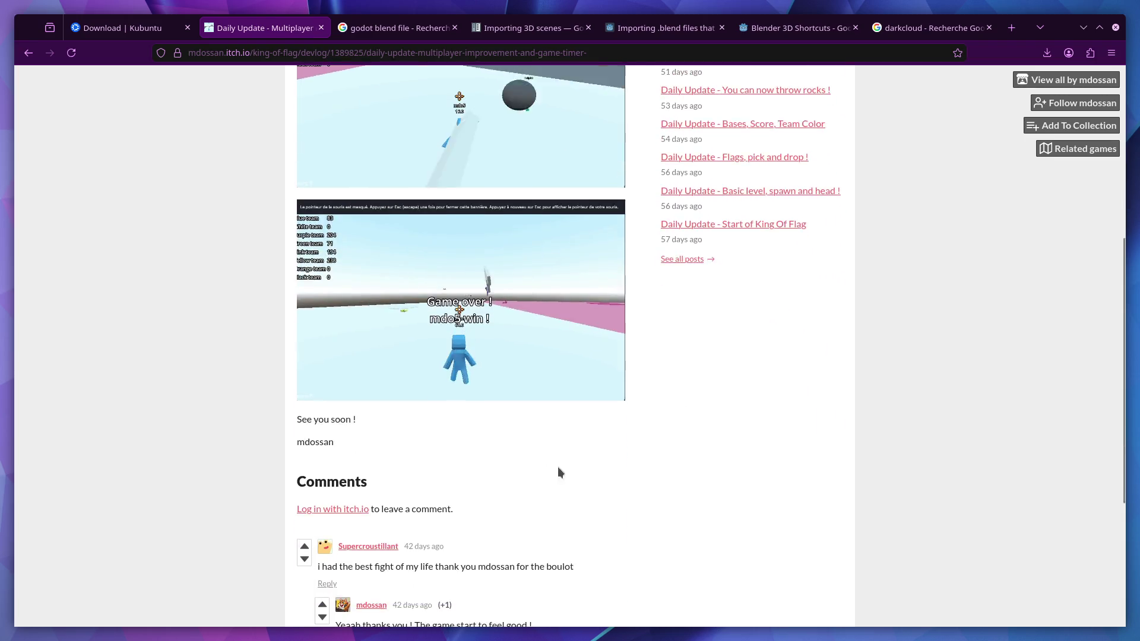
scroll(555, 469, up, 5)
click(420, 155)
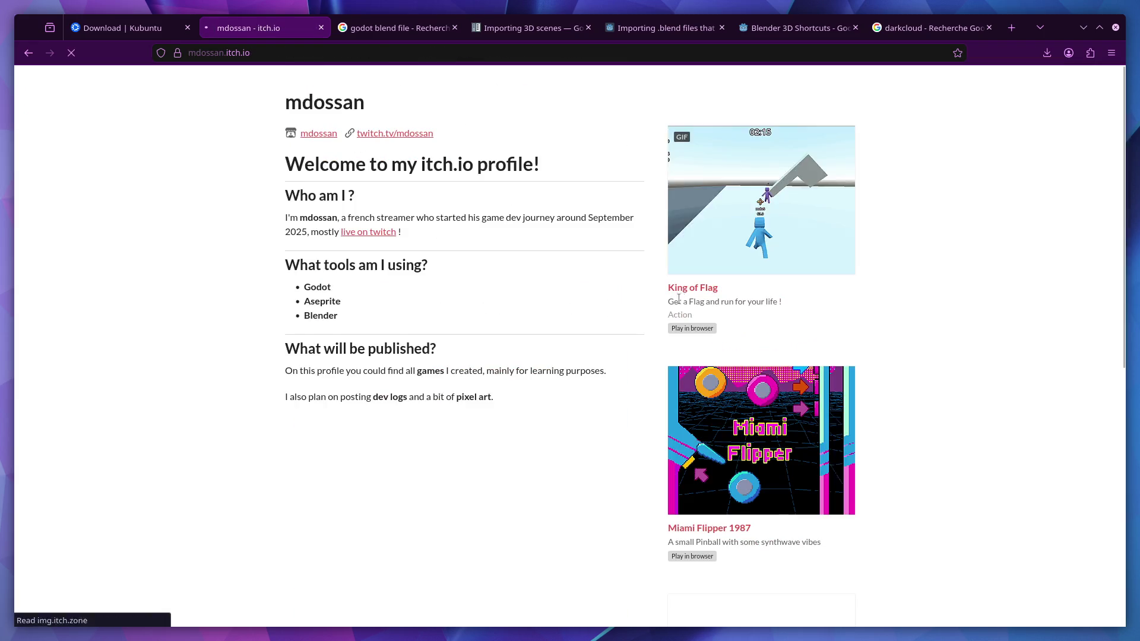
click(758, 383)
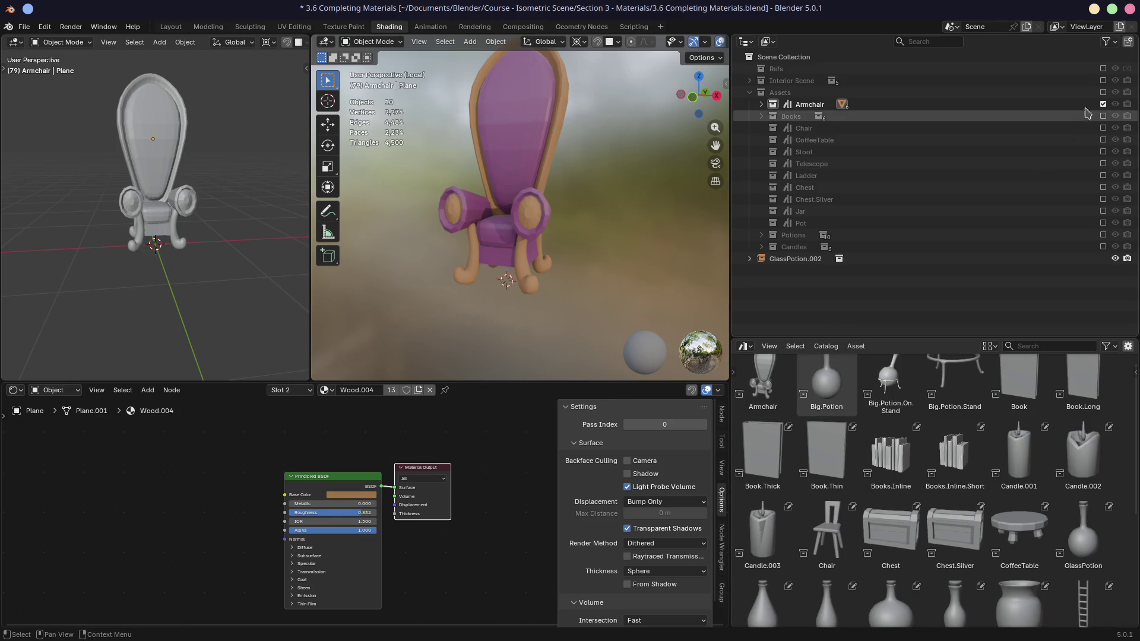
- Exclude Armchair, then briefly include and re-exclude Chair, CoffeeTable, Stool and Telescope
click(1102, 103)
click(1102, 129)
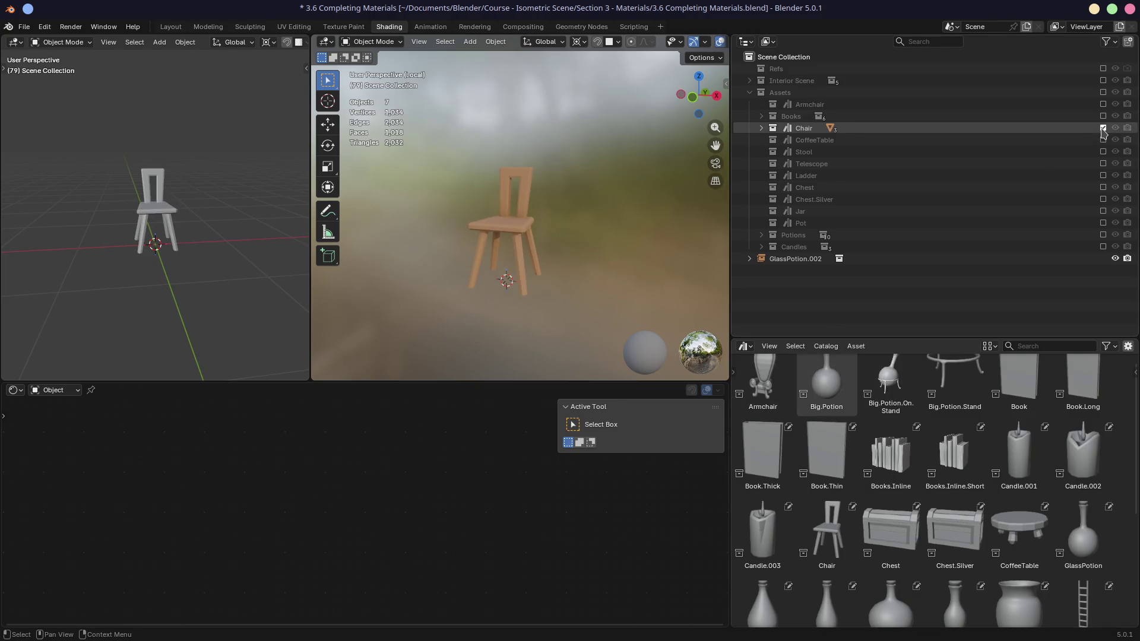
click(1102, 127)
click(1103, 139)
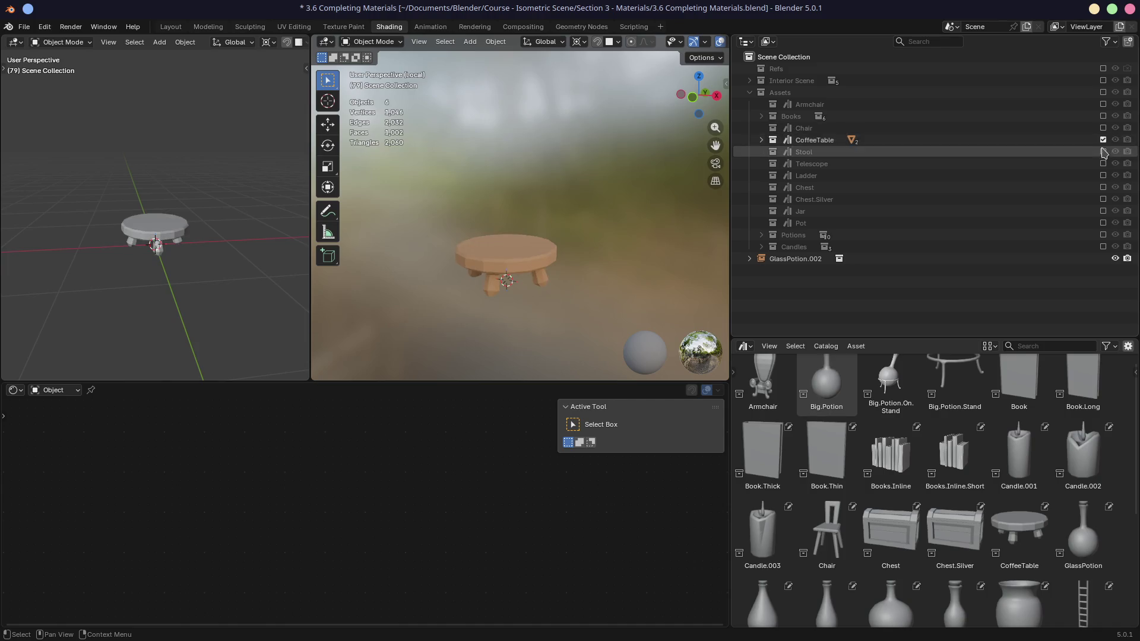
click(1102, 140)
click(1102, 151)
click(1102, 152)
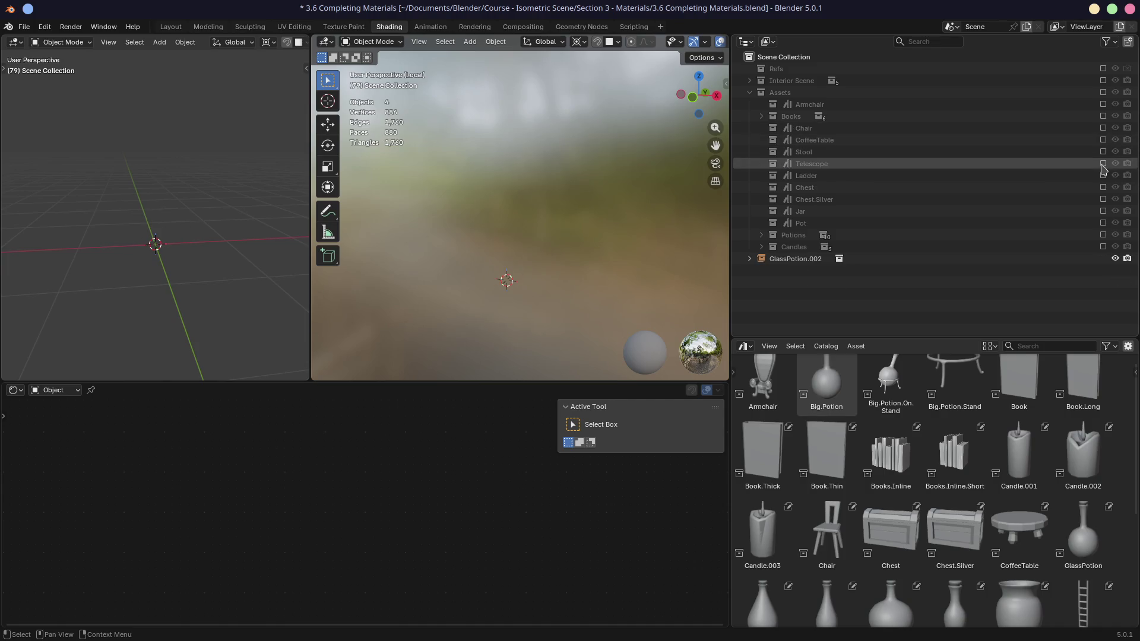
click(1103, 164)
click(1102, 163)
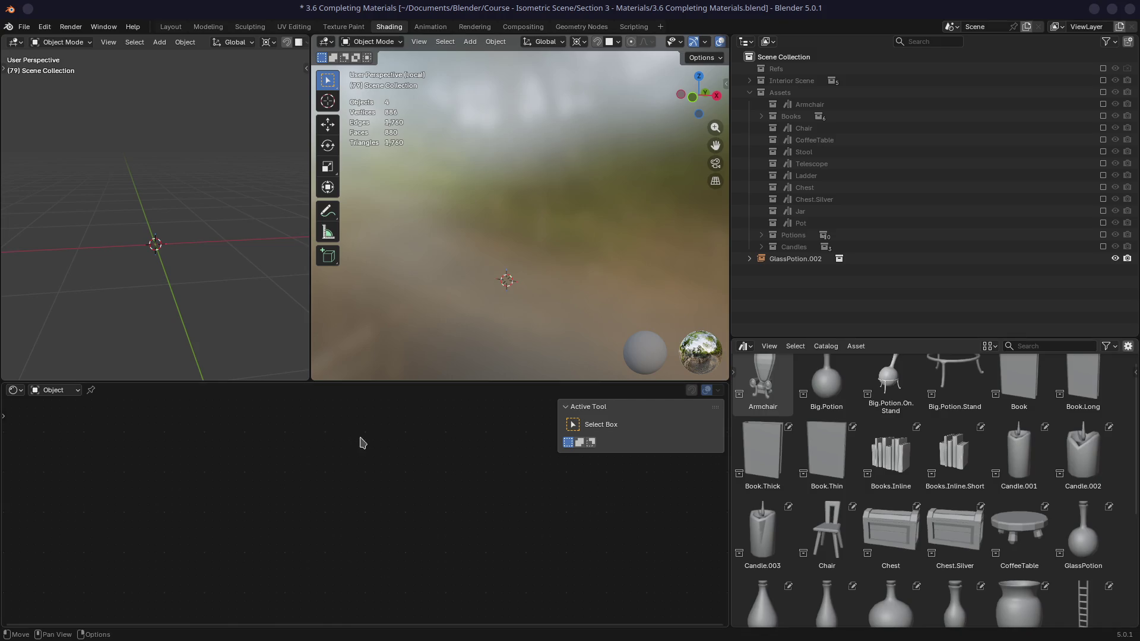
- Bring the Armchair collection back into the scene and look over its context menu
click(1103, 104)
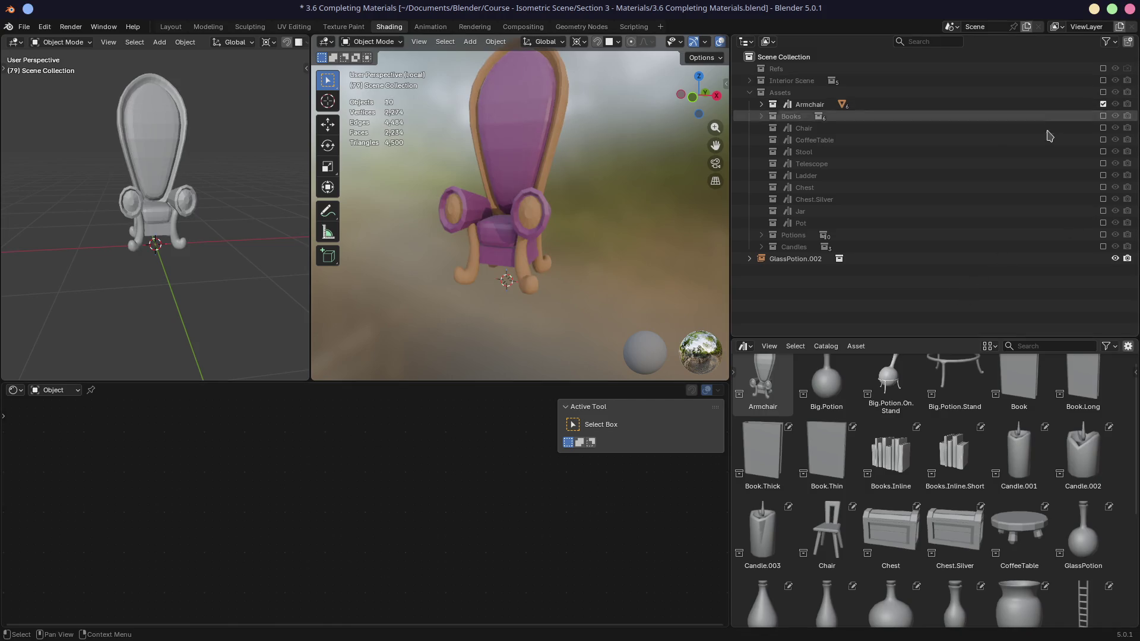
right_click(812, 104)
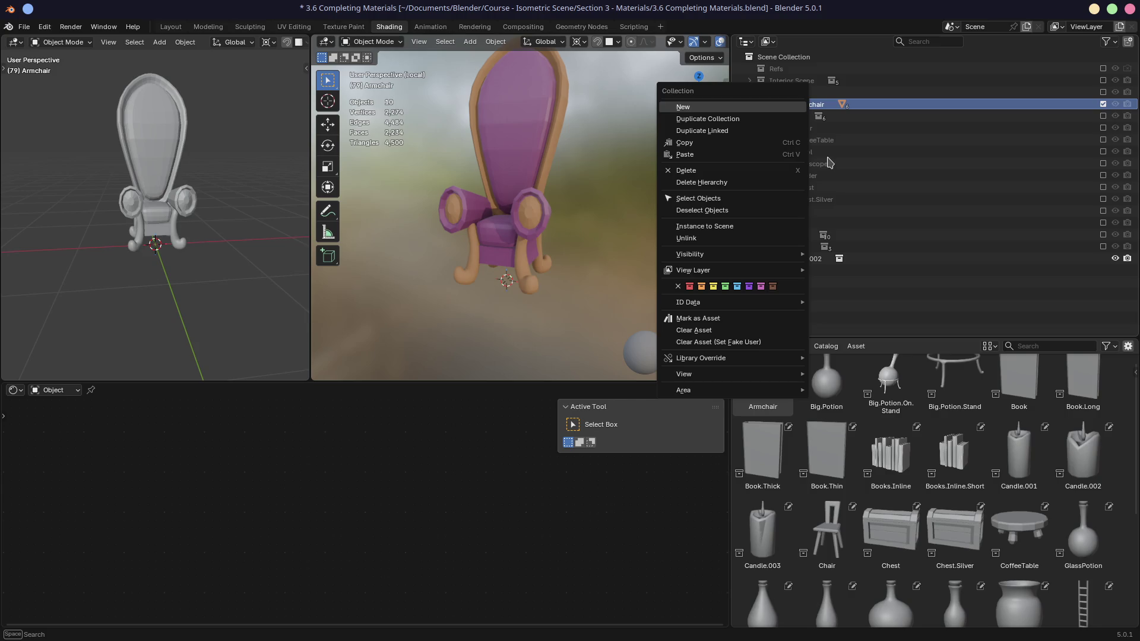
mouse_move(745, 364)
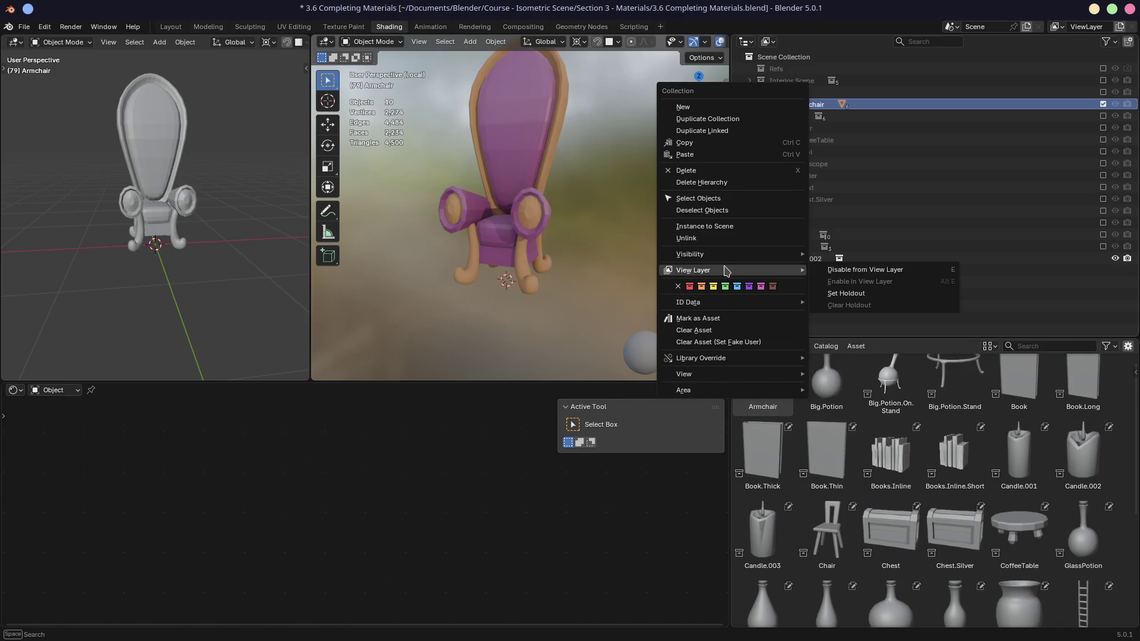
click(465, 297)
- Move GlassPotion.002 into the Interior Scene collection and reframe the viewports around the armchair
mouse_move(466, 298)
middle_down()
mouse_move(564, 330)
mouse_move(616, 285)
mouse_move(557, 280)
mouse_move(587, 279)
middle_up()
drag(766, 260, 793, 81)
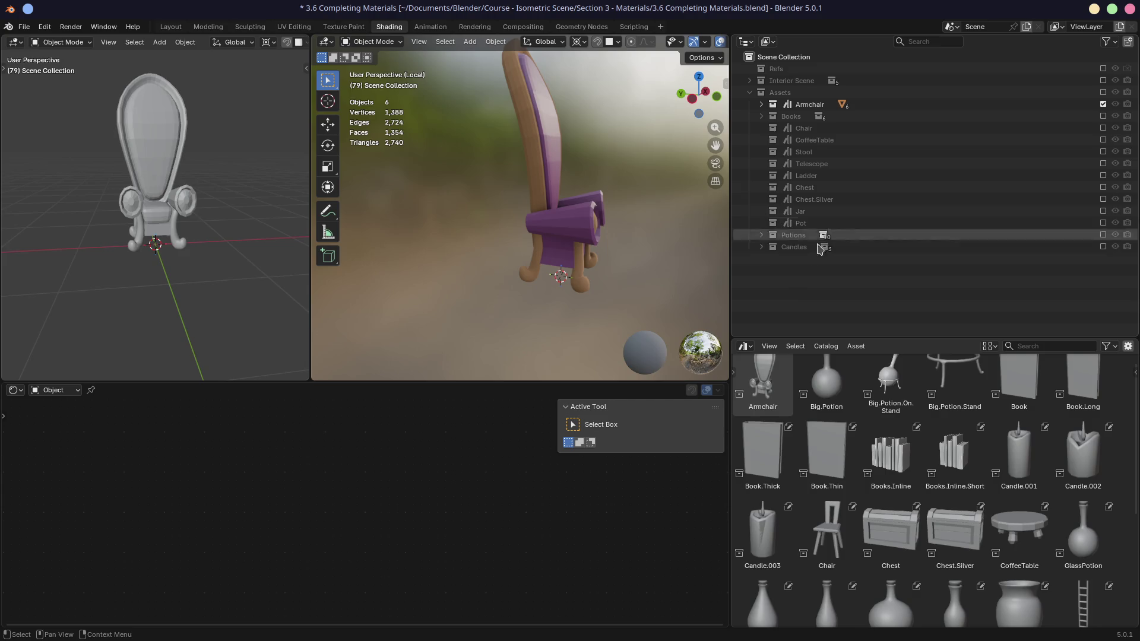
drag(730, 300, 710, 294)
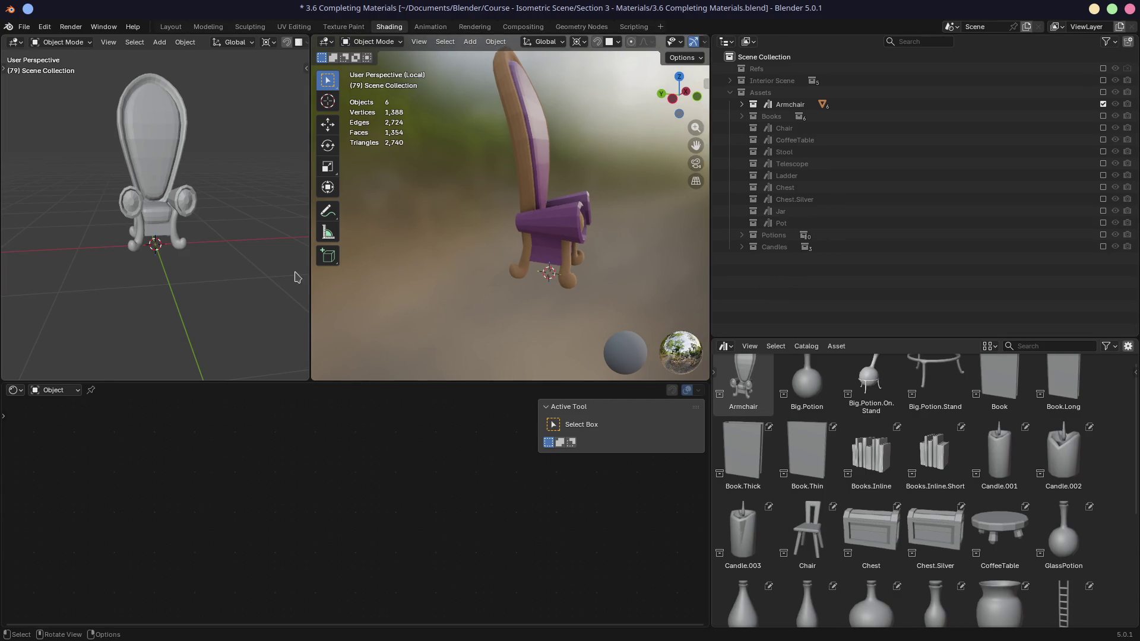
drag(309, 267, 244, 262)
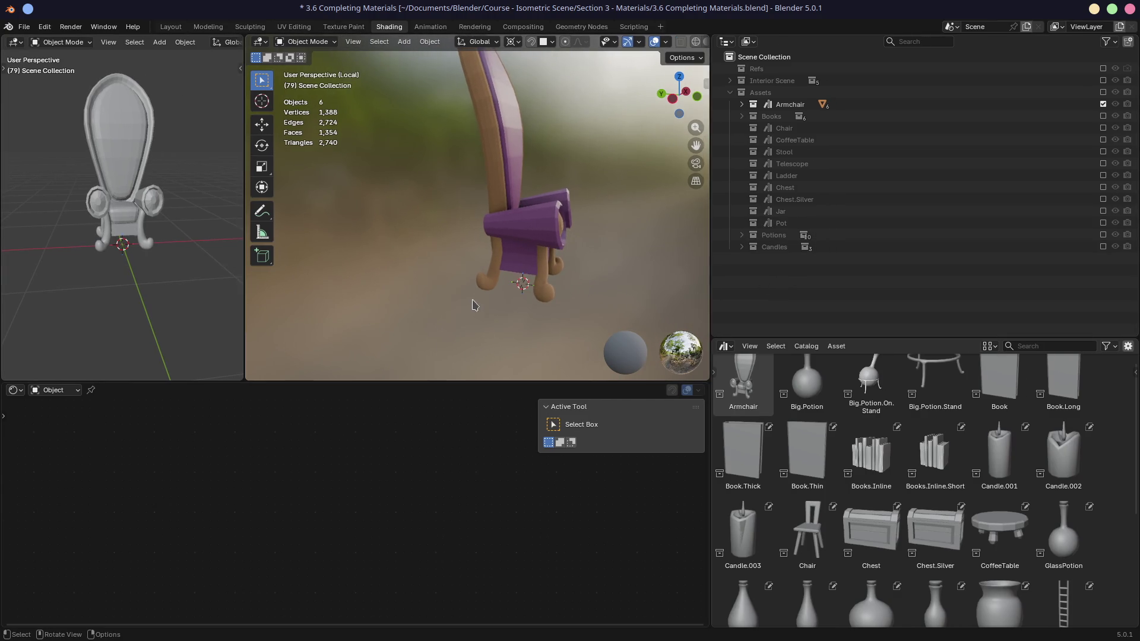
middle_drag(501, 247, 452, 270)
mouse_move(443, 313)
middle_down()
mouse_move(542, 287)
mouse_move(509, 248)
mouse_move(615, 262)
mouse_move(575, 259)
middle_up()
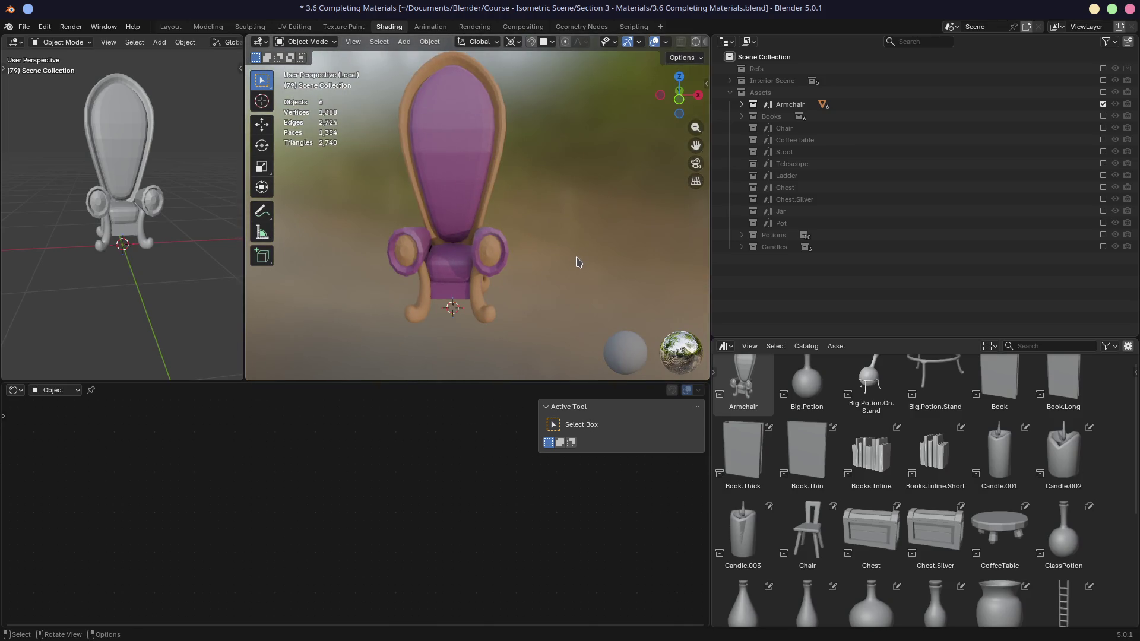
- Save the blend file and review Armchair's Library Override, View and Visibility submenus
key(ctrl+s)
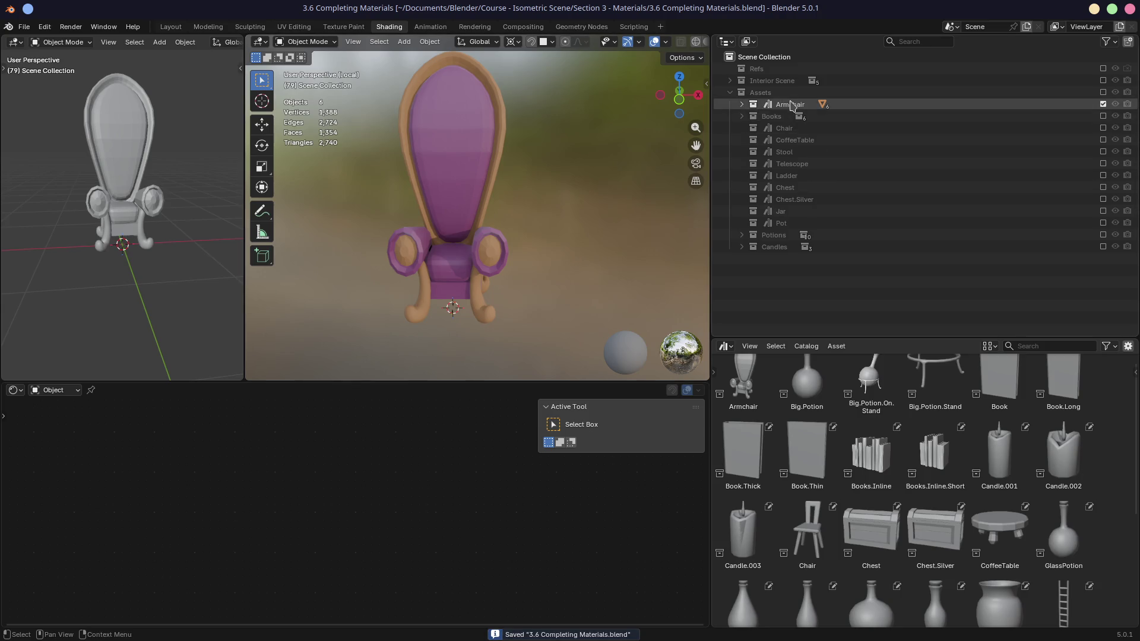
right_click(789, 104)
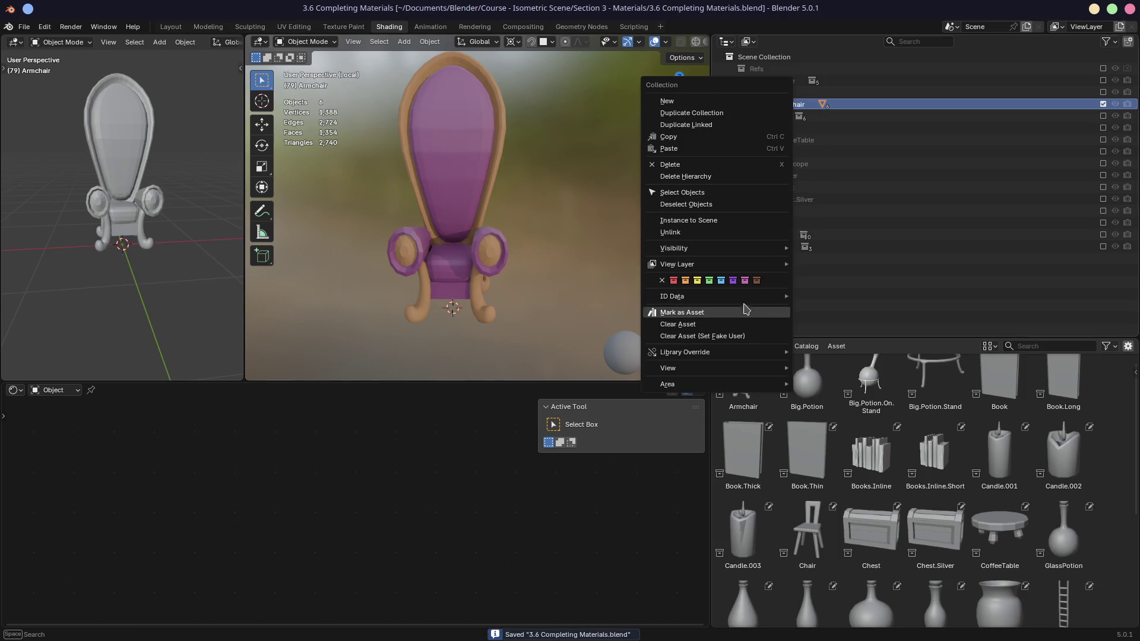
mouse_move(724, 353)
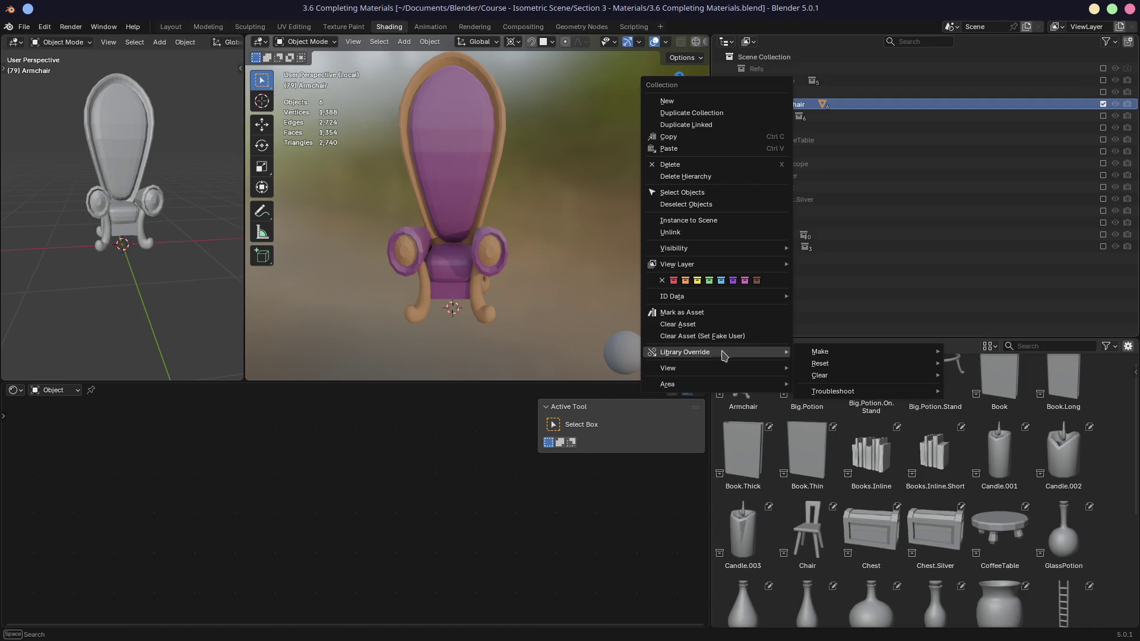
mouse_move(720, 372)
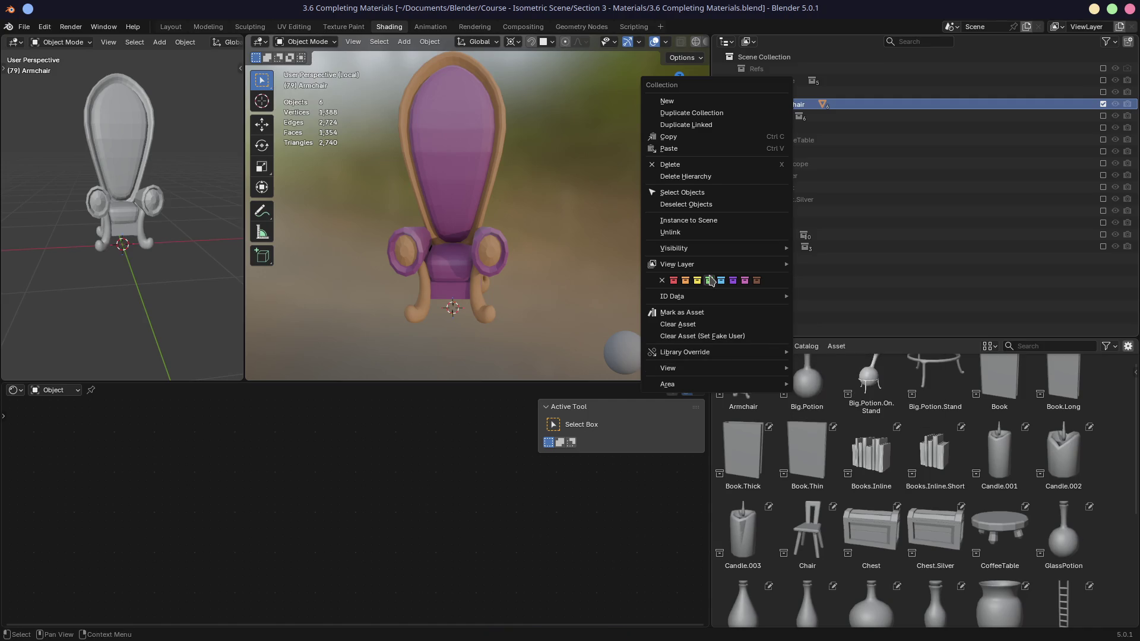
mouse_move(713, 255)
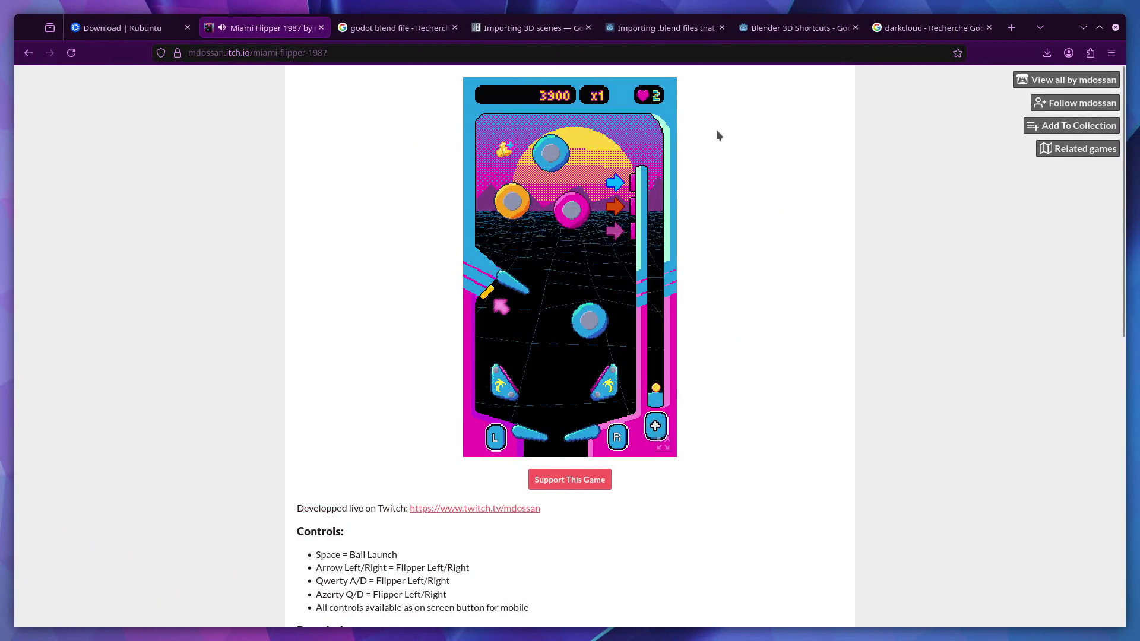
- Close the godot blend search, Importing 3D scenes, darkcloud and Miami Flipper 1987 tabs
middle_click(399, 32)
middle_click(418, 33)
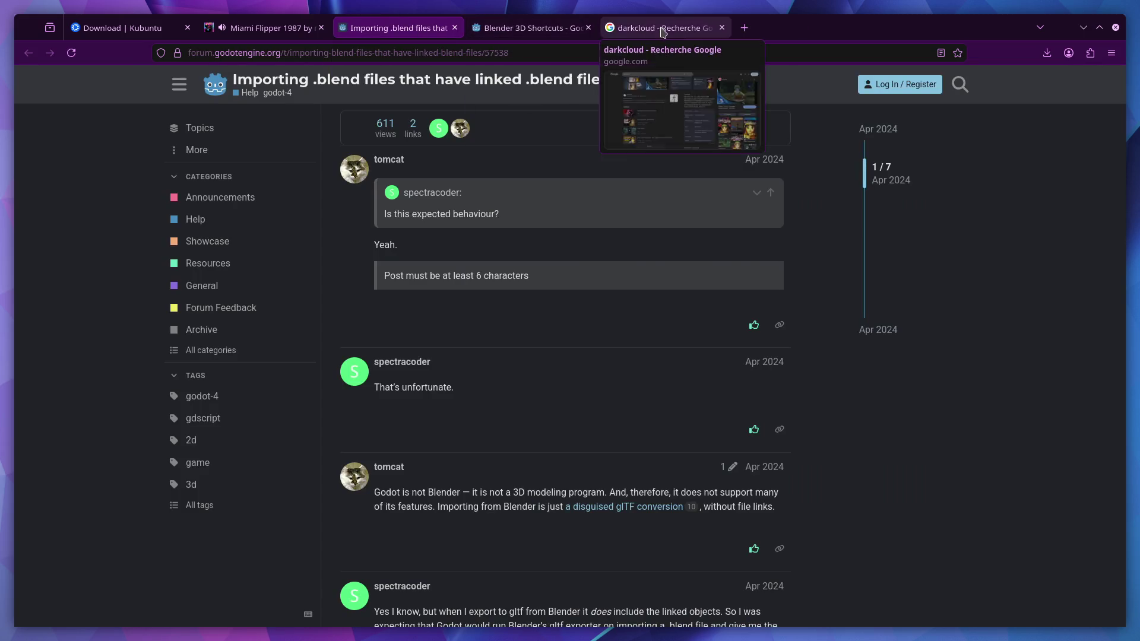
middle_click(663, 31)
click(585, 28)
key(ctrl+t)
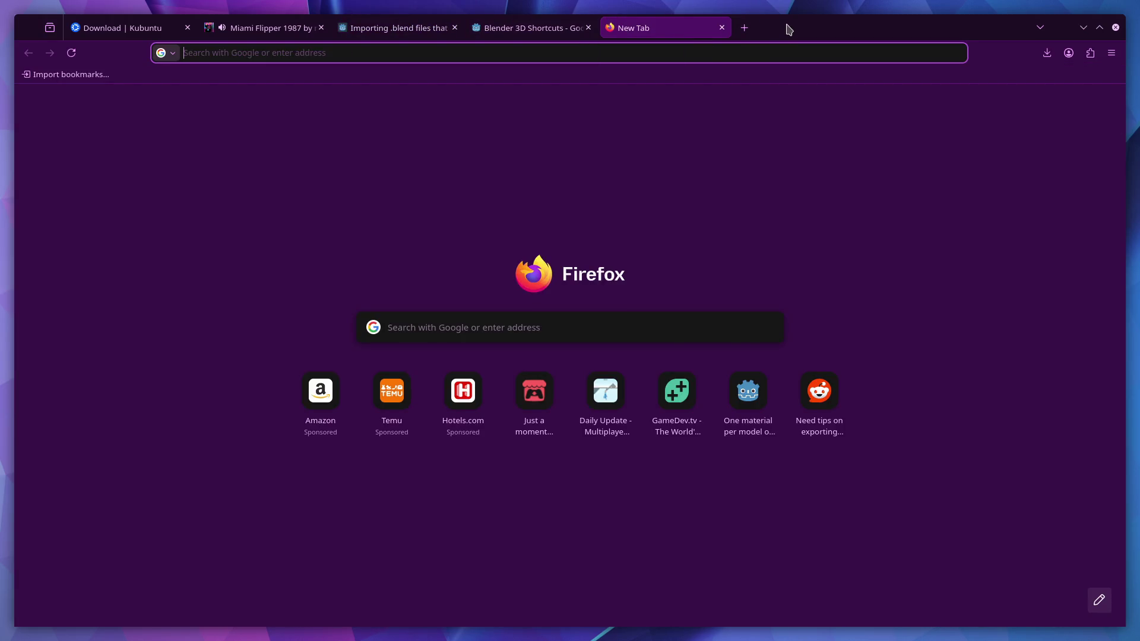
click(321, 28)
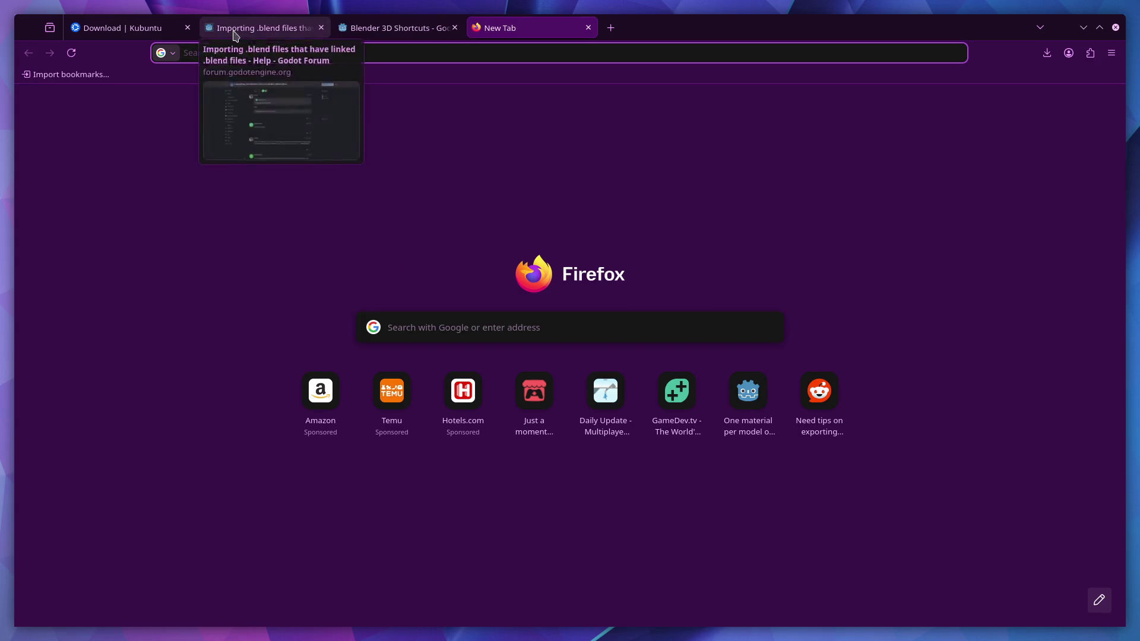
- Search for solidjs in a new tab and open the SolidJS website
click(608, 28)
click(591, 57)
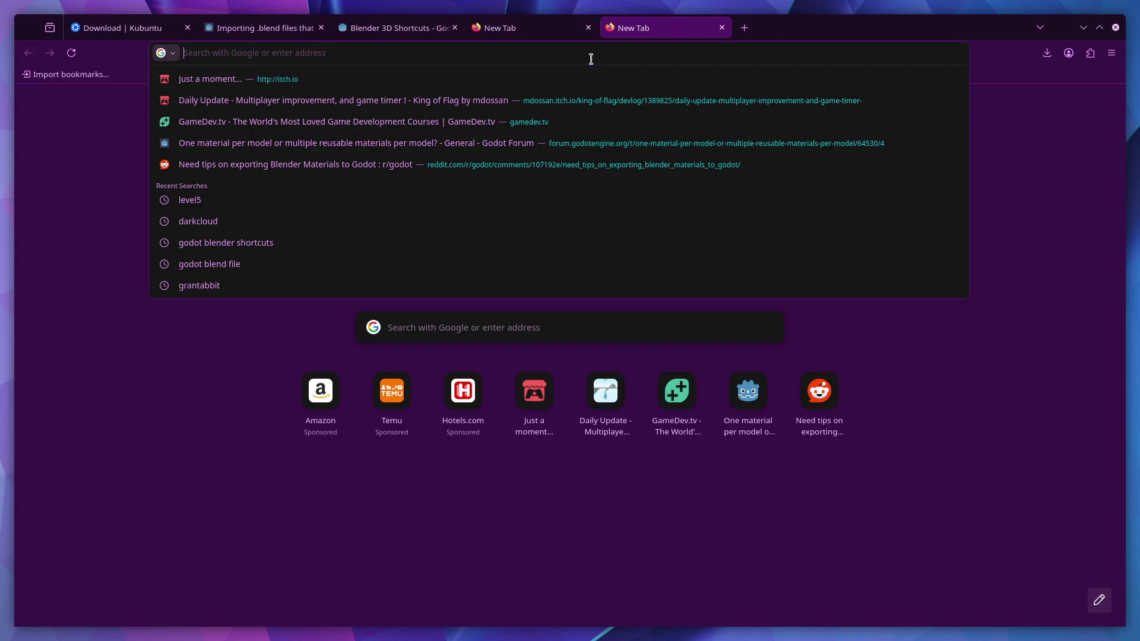
text(solidjs)
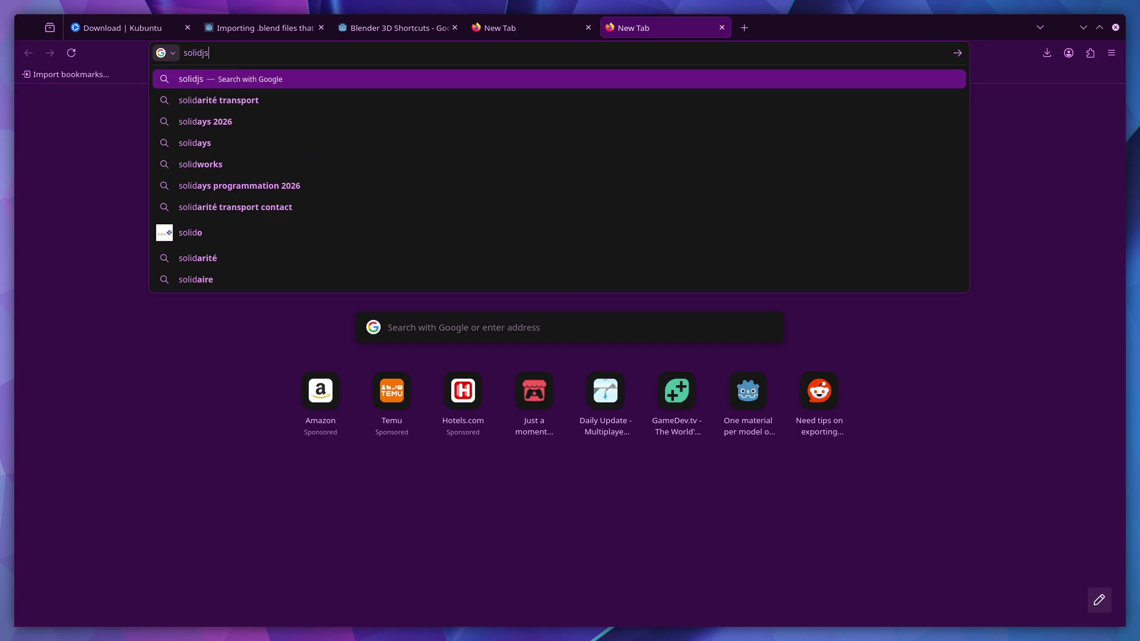
key(Return)
click(297, 195)
- Scroll through the SolidJS homepage, then close its tab
scroll(457, 237, down, 10)
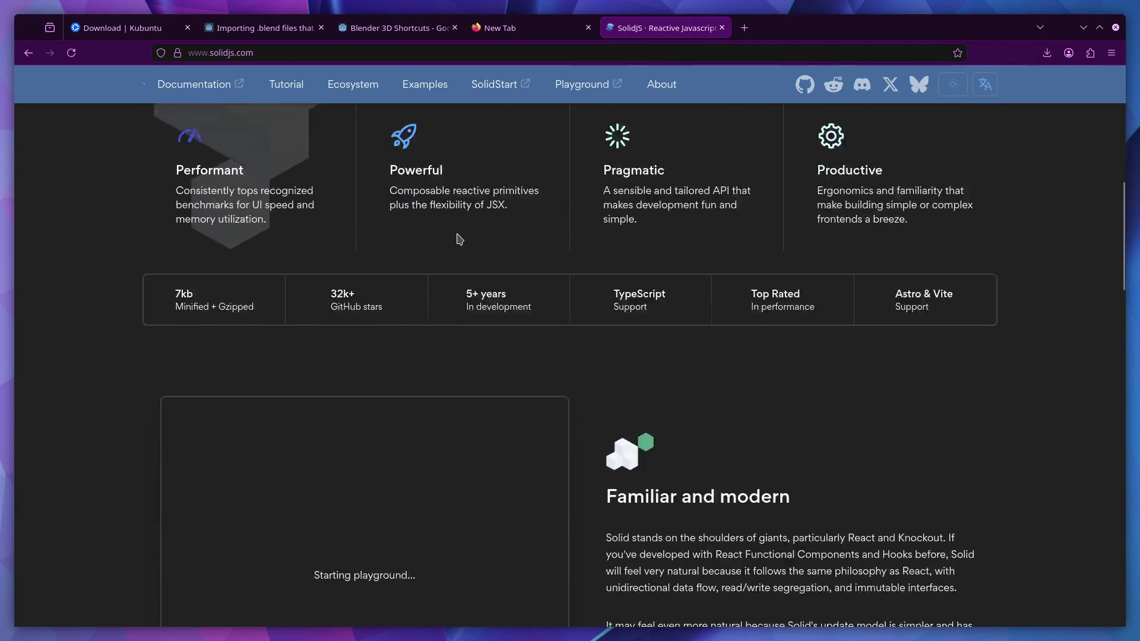
scroll(458, 236, down, 15)
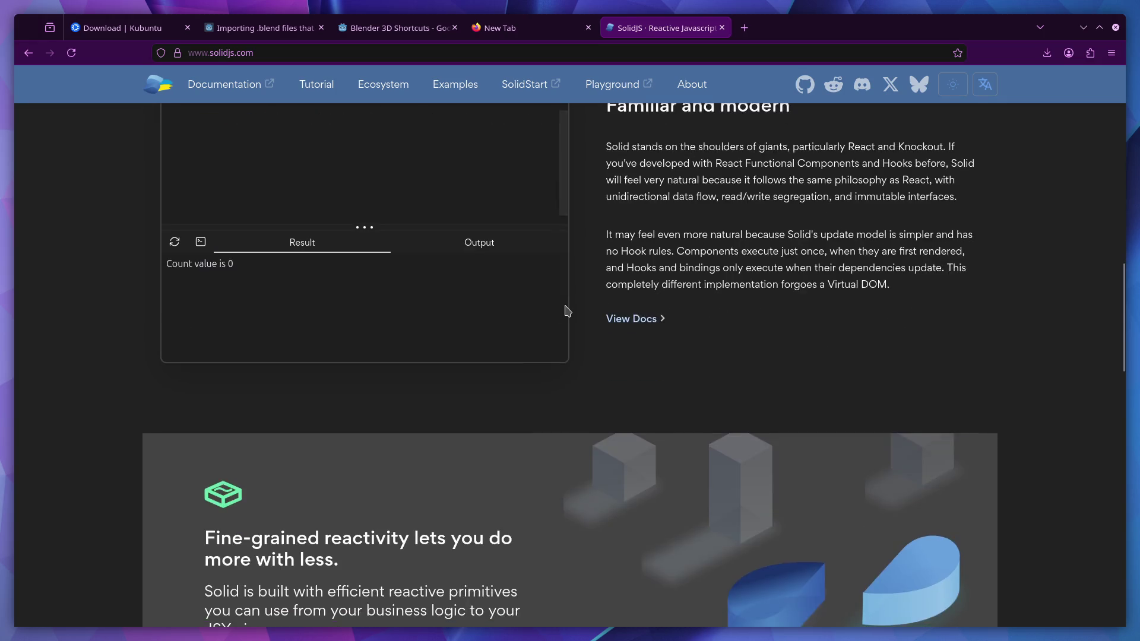
scroll(569, 273, up, 5)
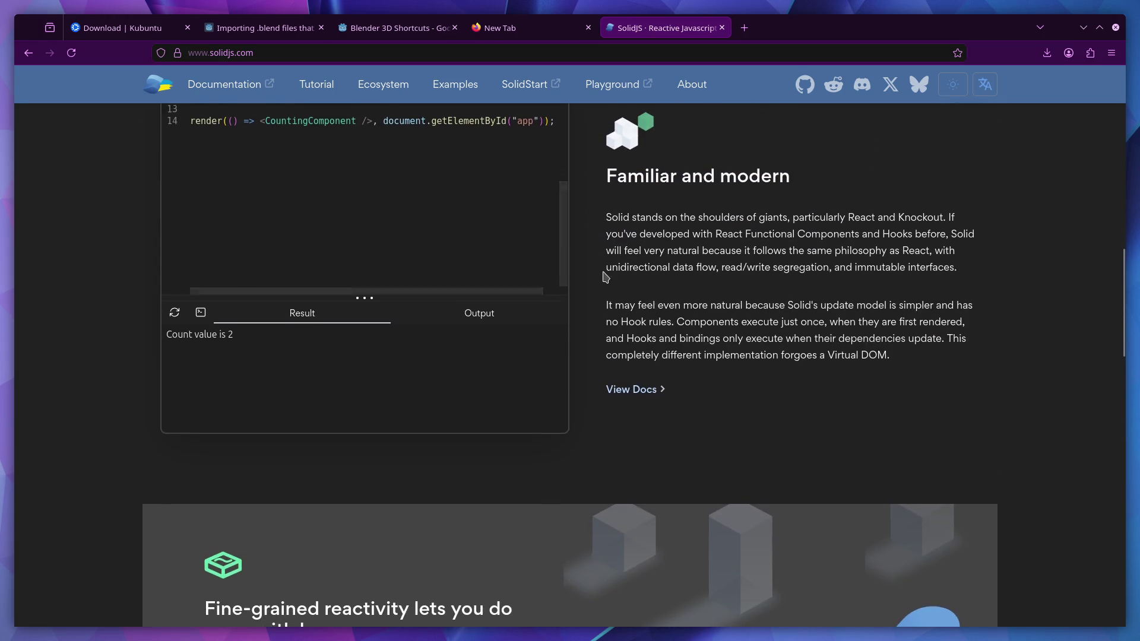
scroll(516, 250, up, 5)
scroll(611, 224, down, 10)
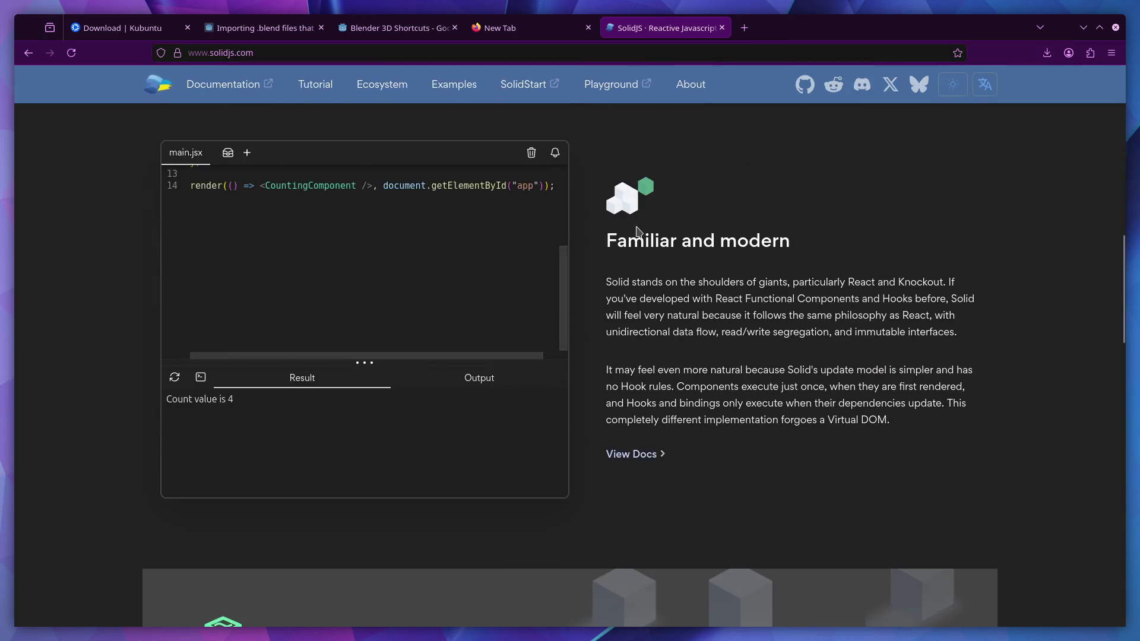
scroll(639, 230, down, 10)
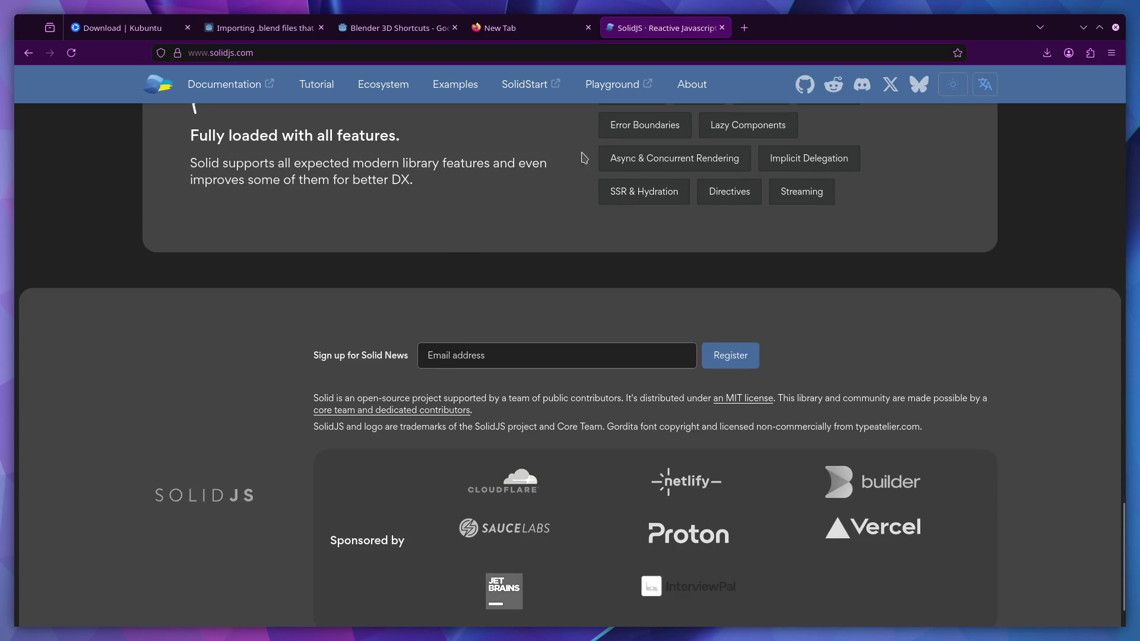
scroll(475, 259, up, 10)
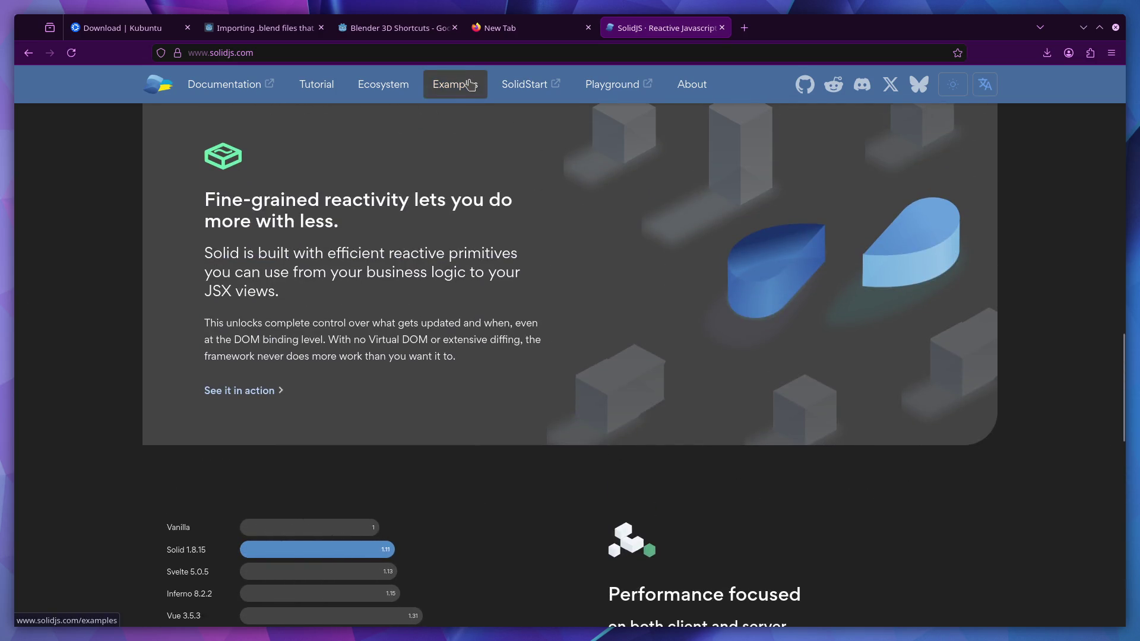
click(722, 28)
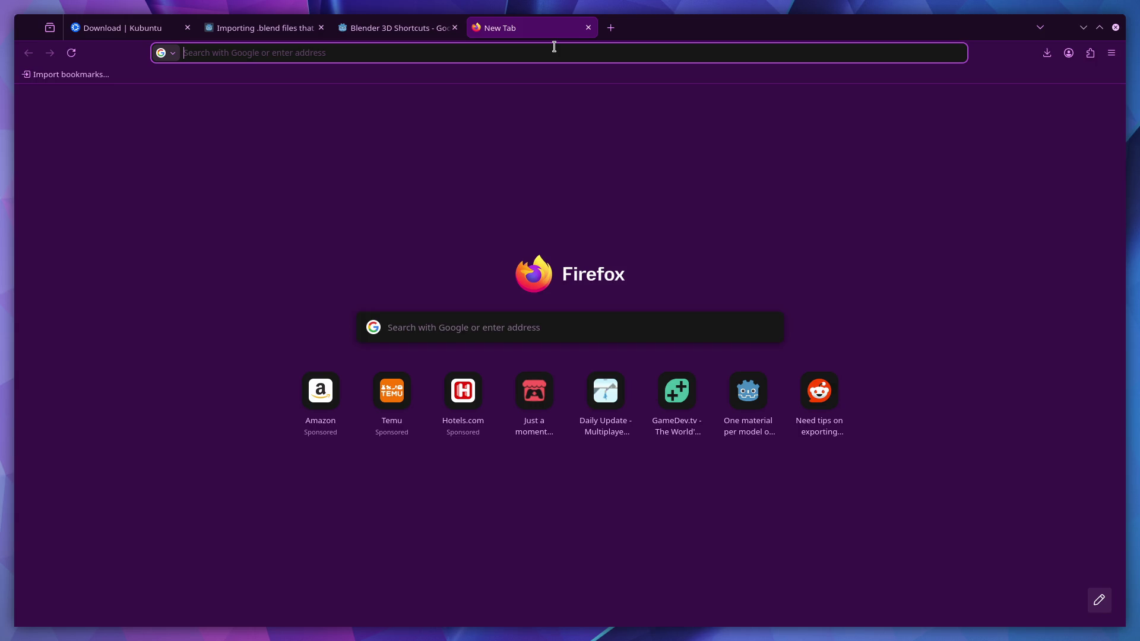
- Search Google for 'blender export collections gltf'
click(540, 59)
text(bl)
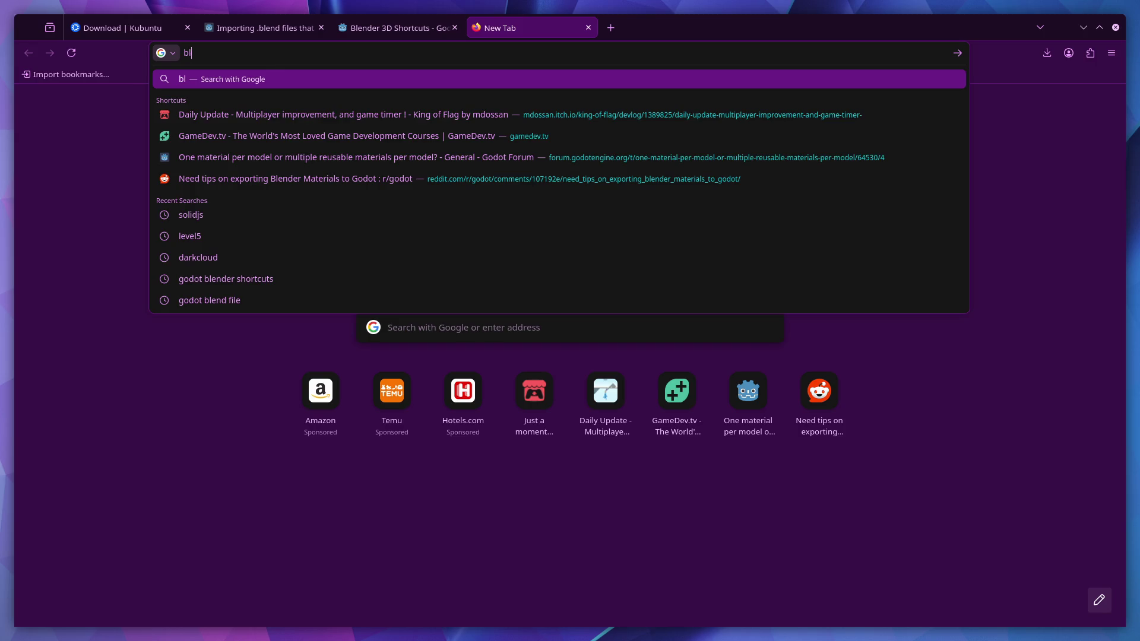
text(ender export )
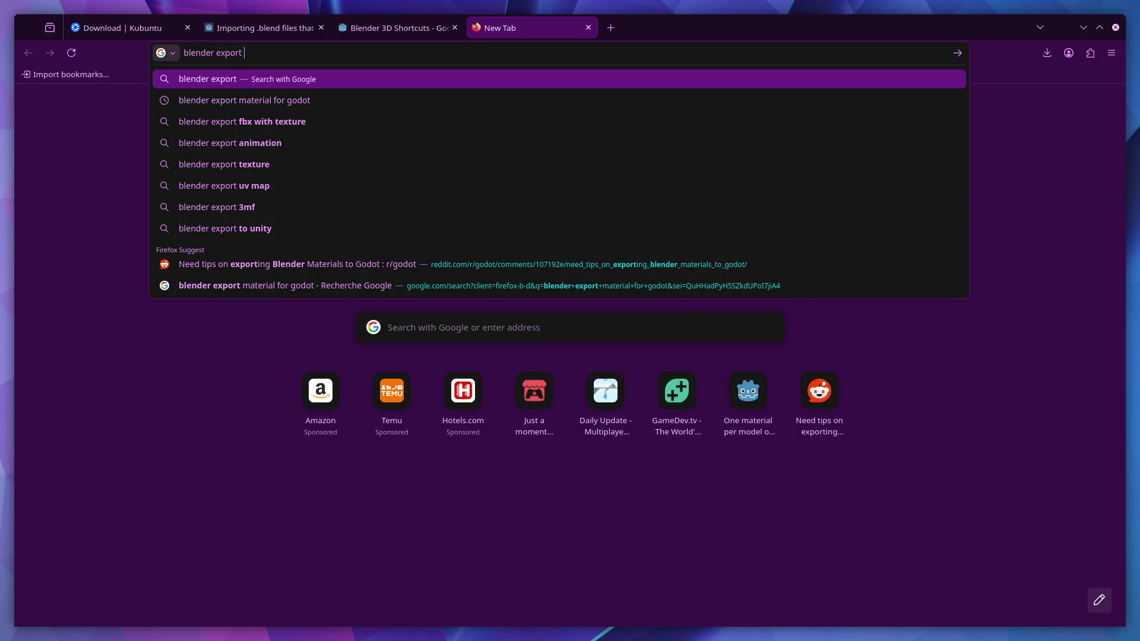
text(collections )
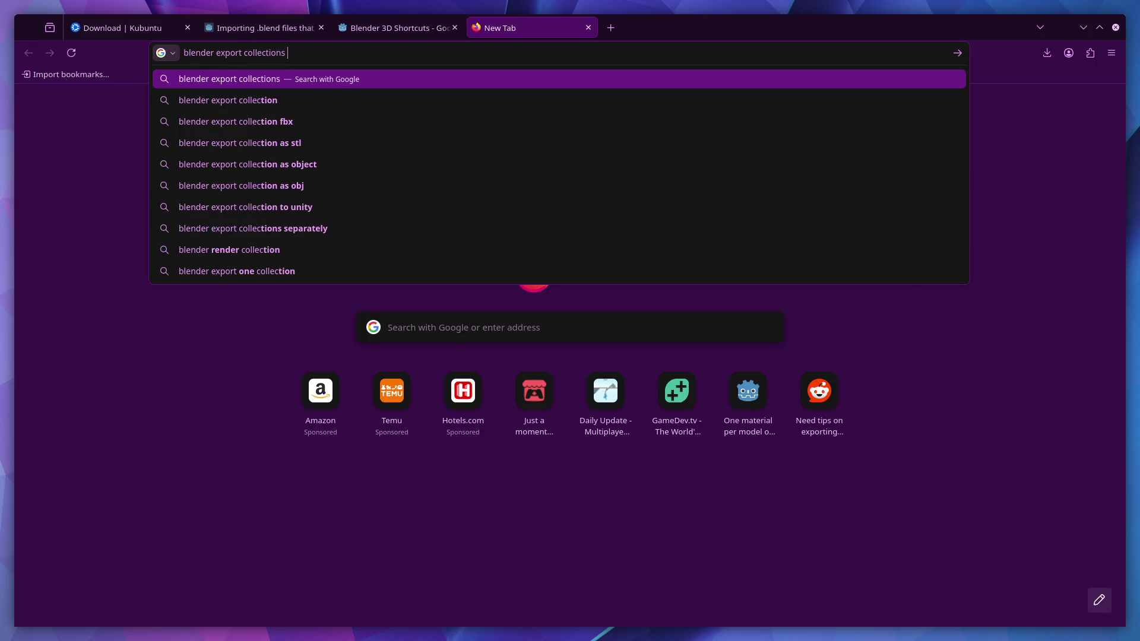
text(gl)
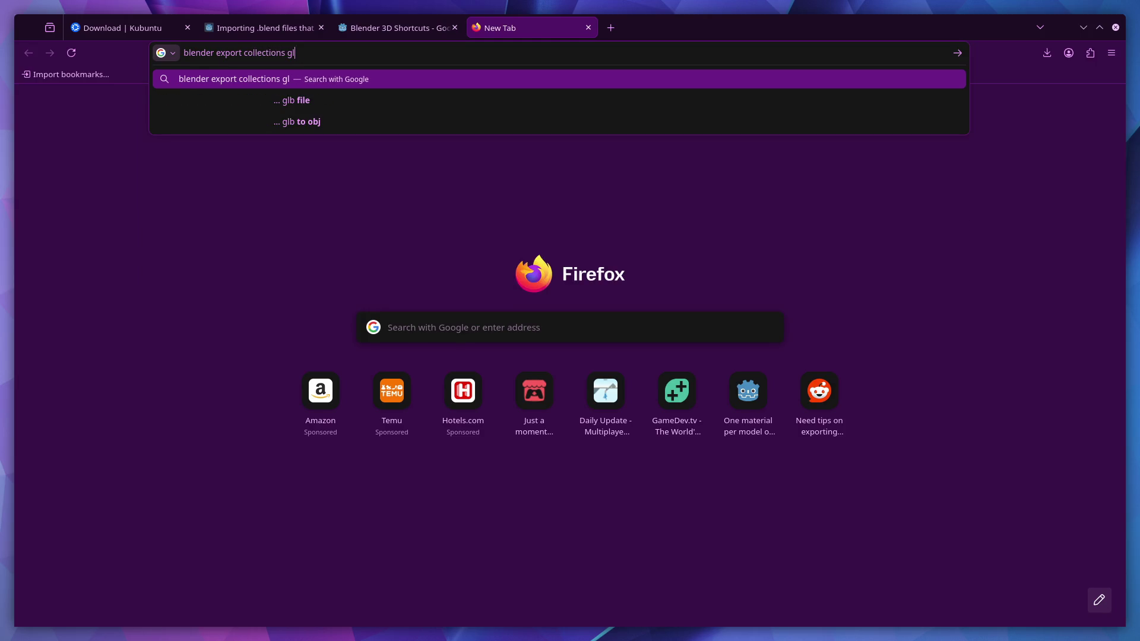
text(btf)
key(Return)
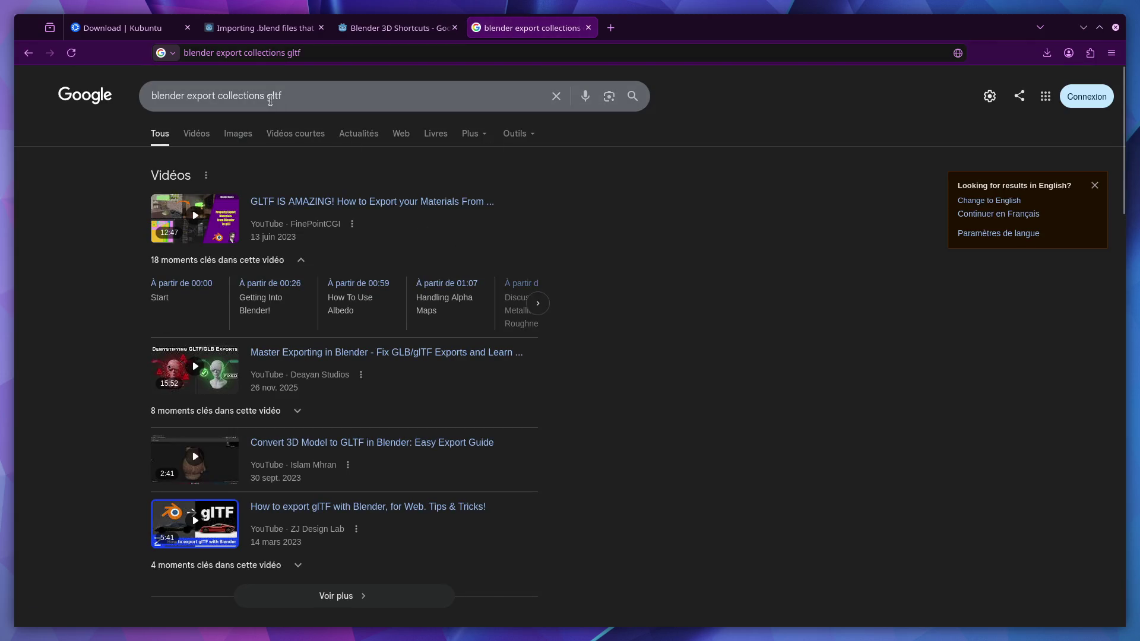
- Refine the query by adding 'multiple asset pack', rerun it, and open a blank tab
click(217, 95)
text(multiple )
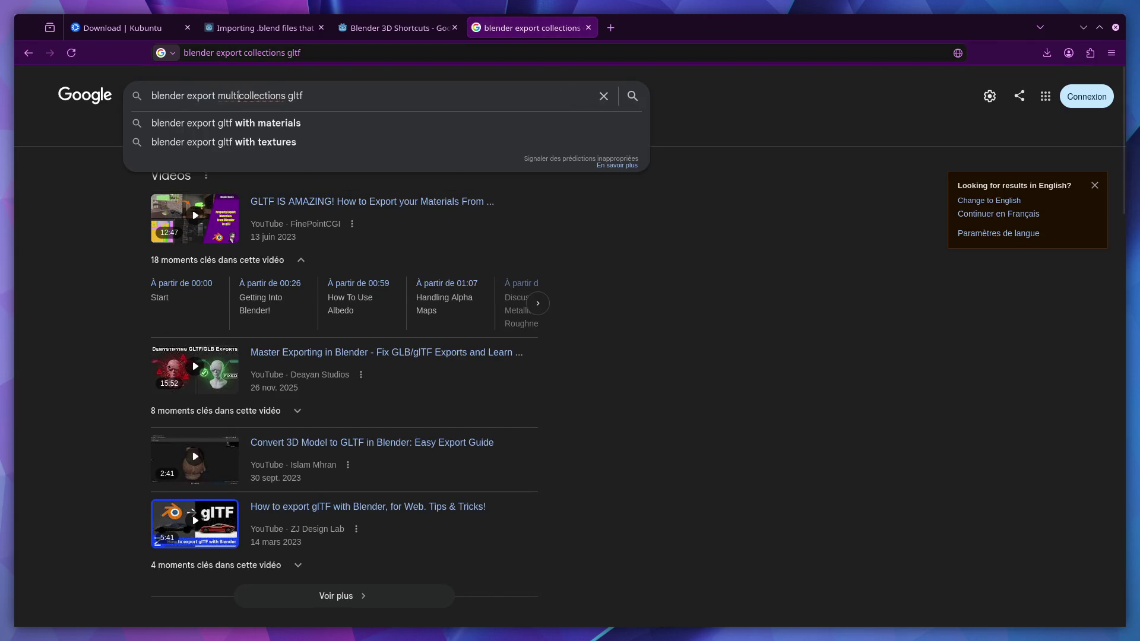
text(asset pack)
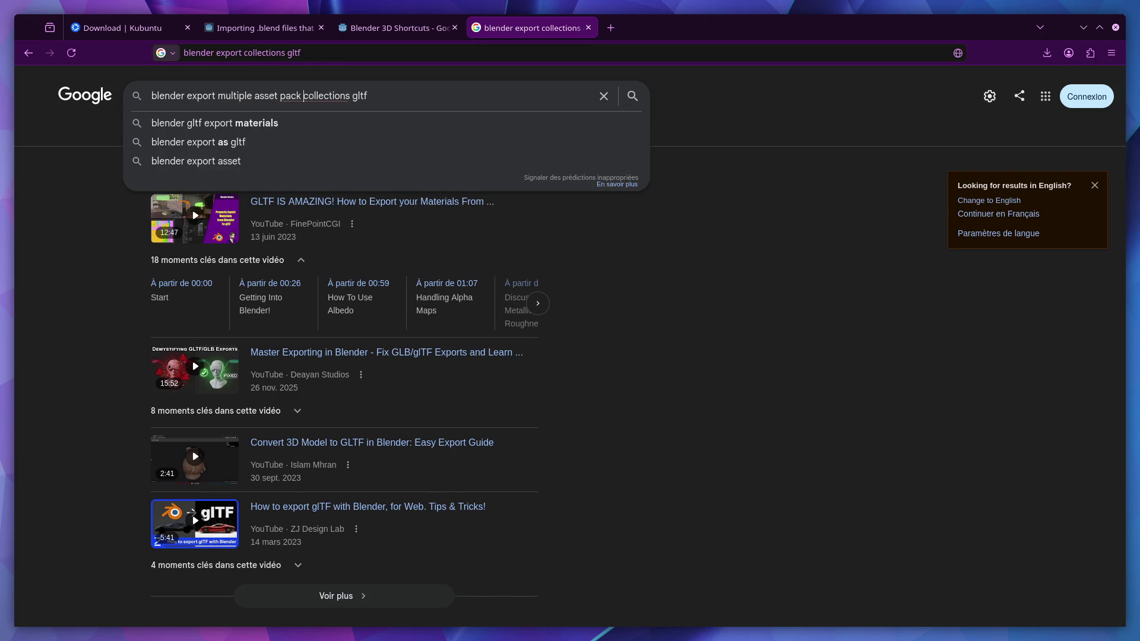
key(Return)
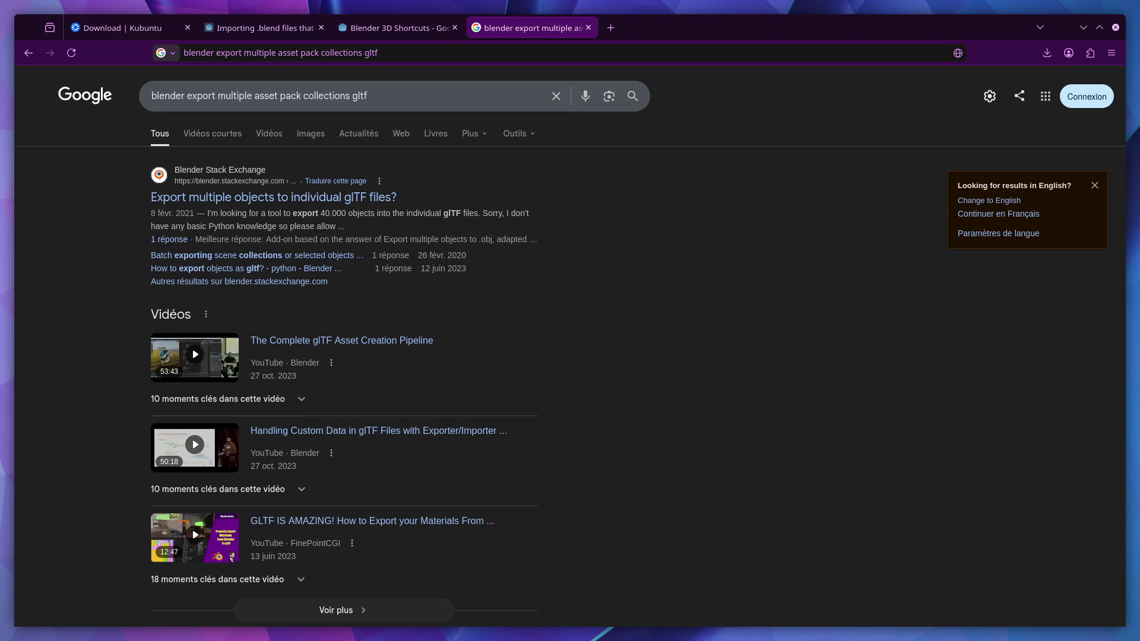
click(611, 28)
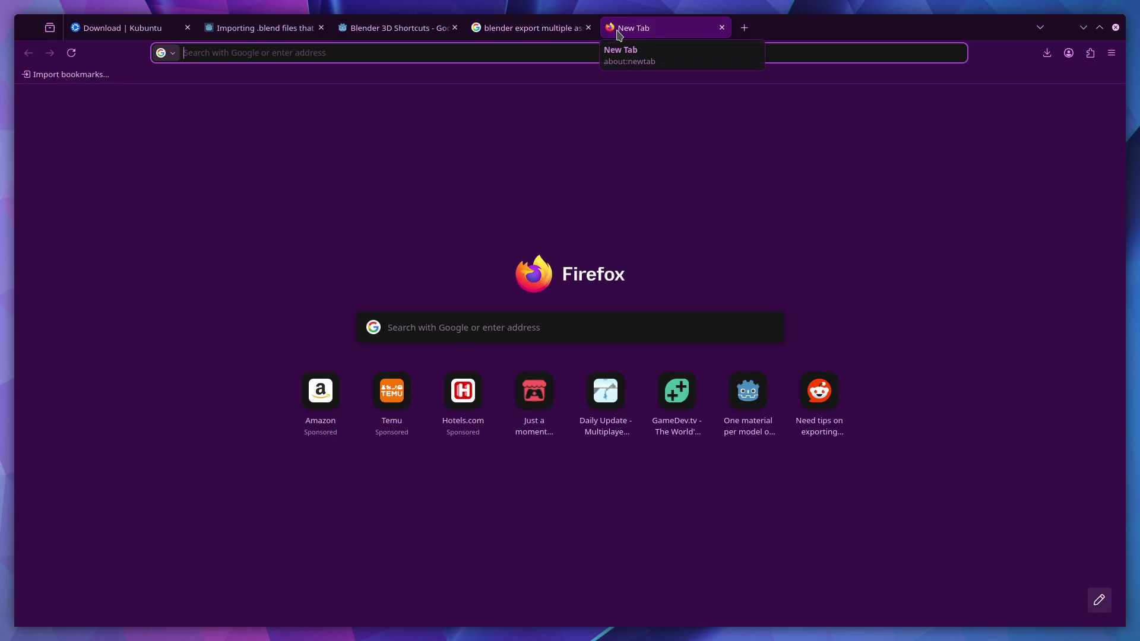
- Reopen the Miami Flipper 1987 tab and browse the game creator's itch.io profile
key(ctrl+shift+t)
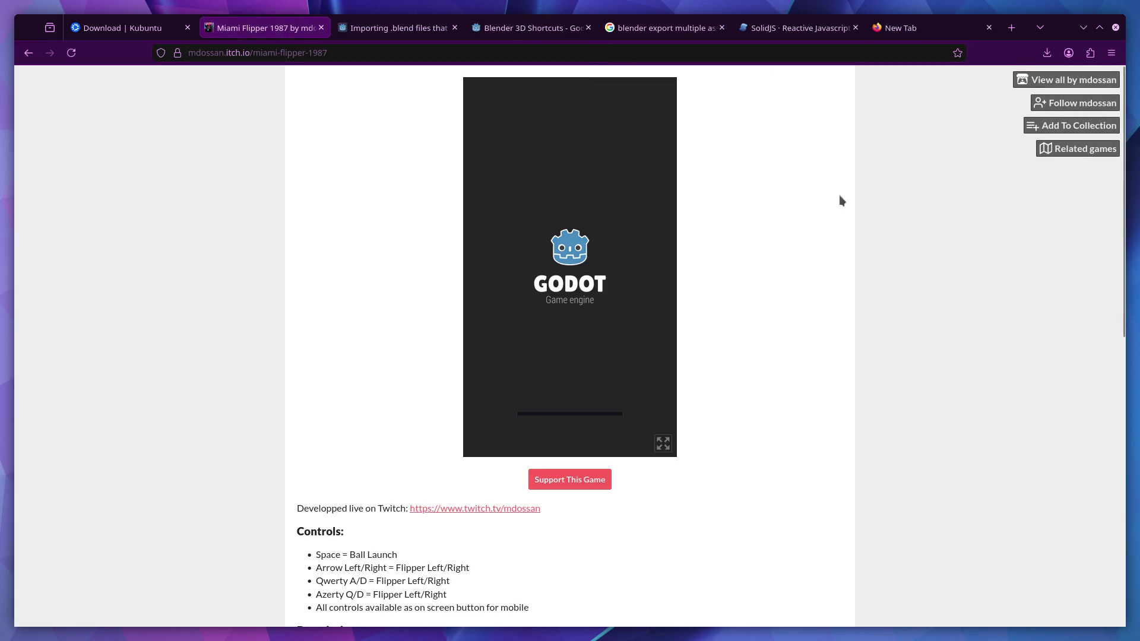
click(1062, 77)
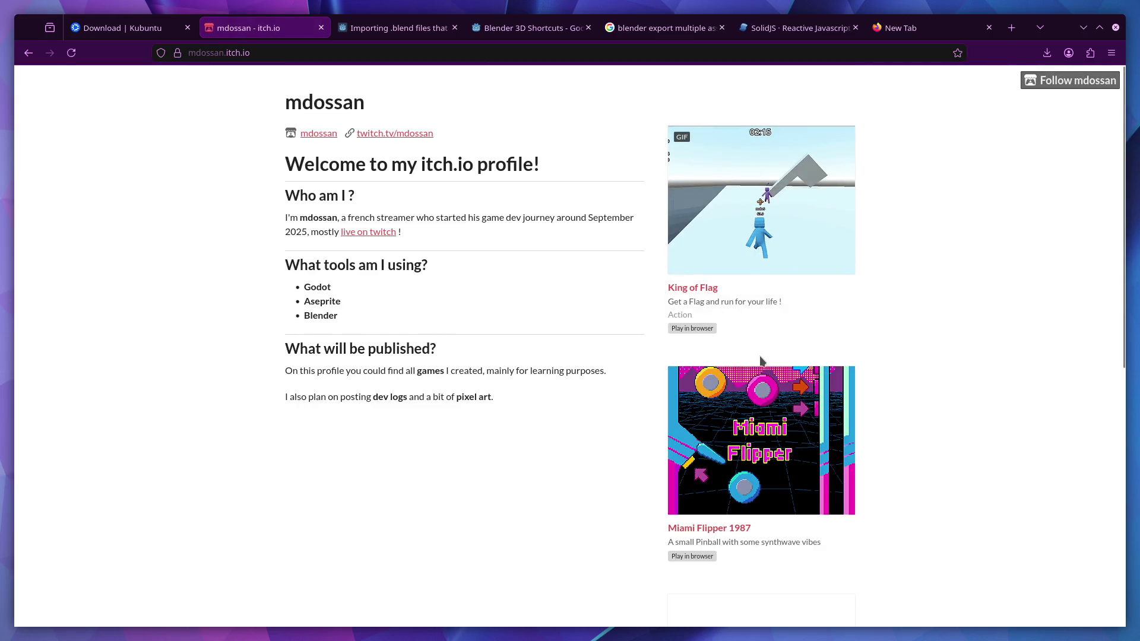
scroll(771, 386, down, 1)
scroll(795, 403, down, 3)
scroll(796, 407, up, 6)
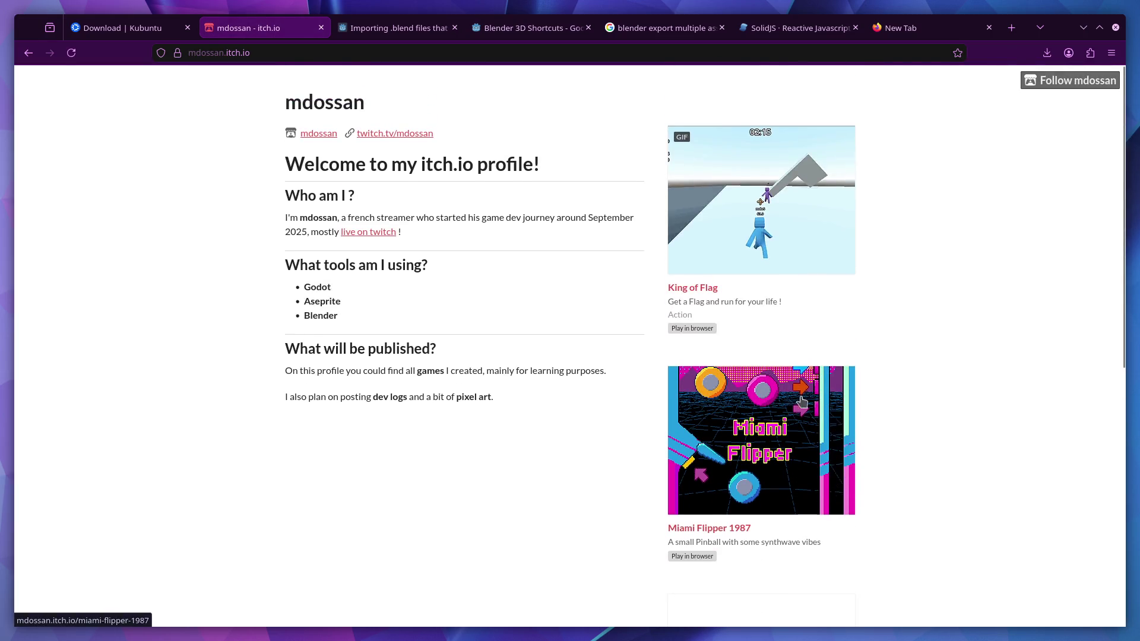
- Open King of Flag's 'Multiplayer improvement, and game timer' devlog, then switch to Godot
click(762, 257)
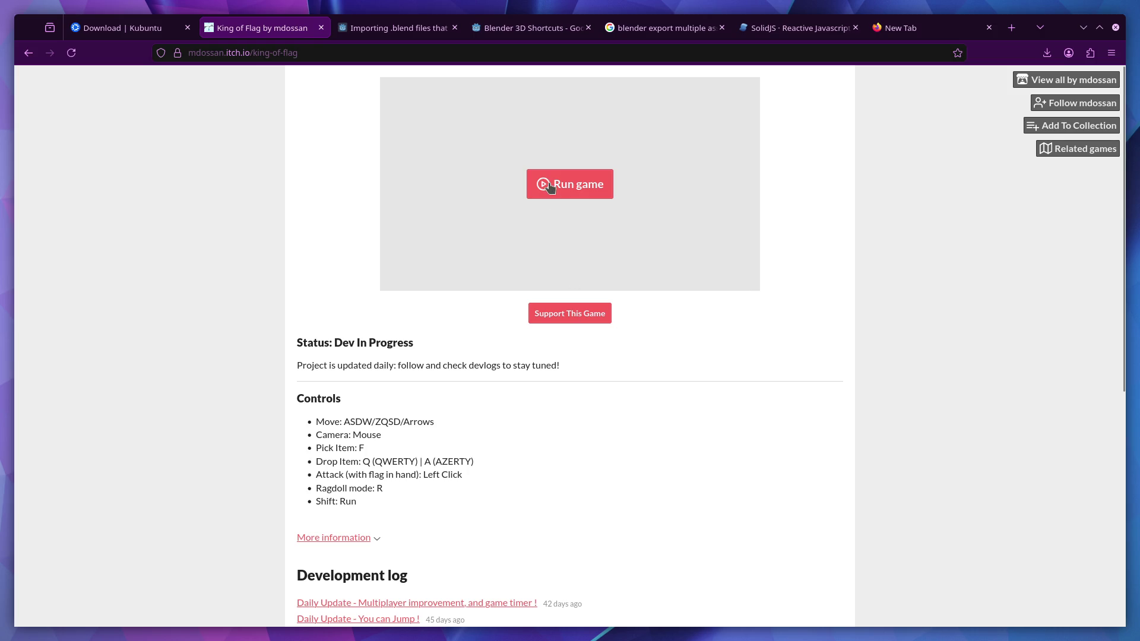
scroll(469, 451, down, 3)
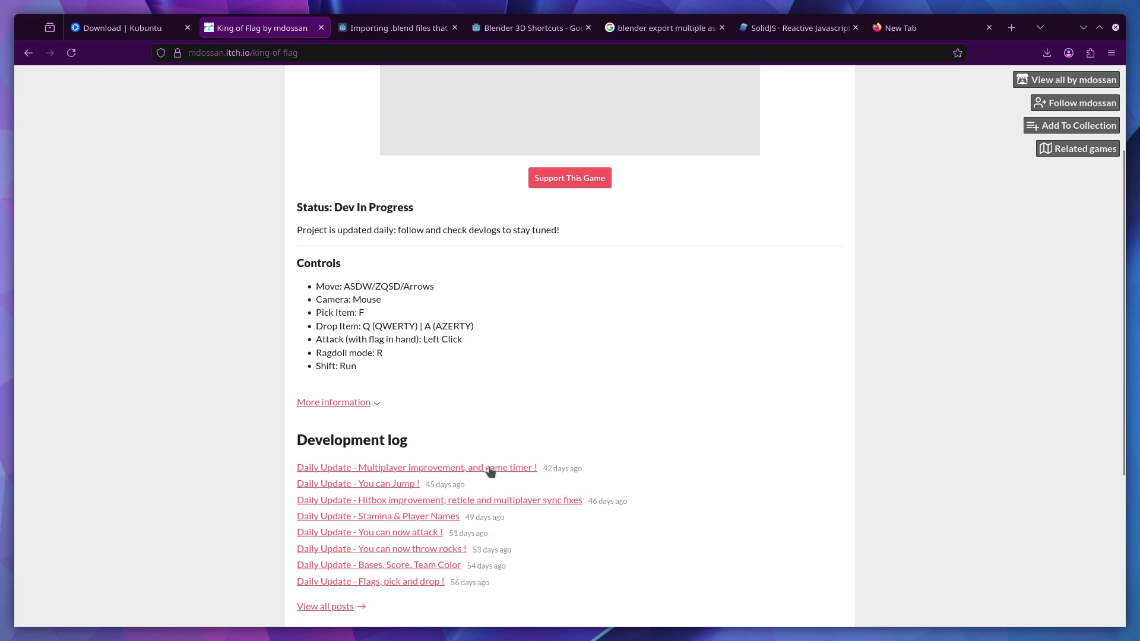
click(488, 473)
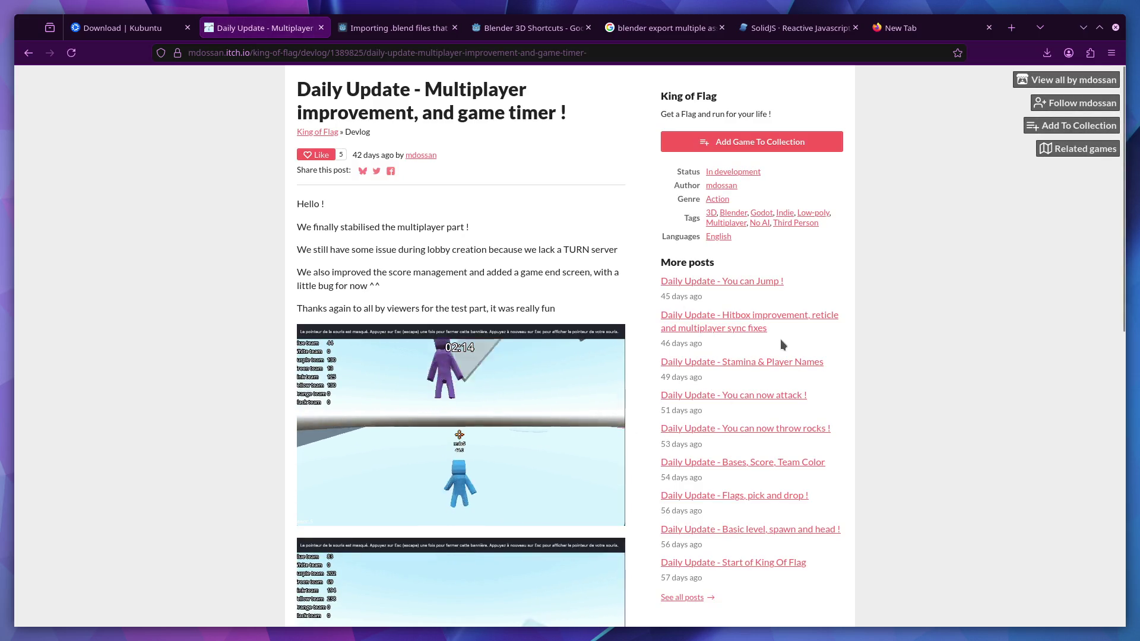
key(alt+Tab)
key(alt+Tab)
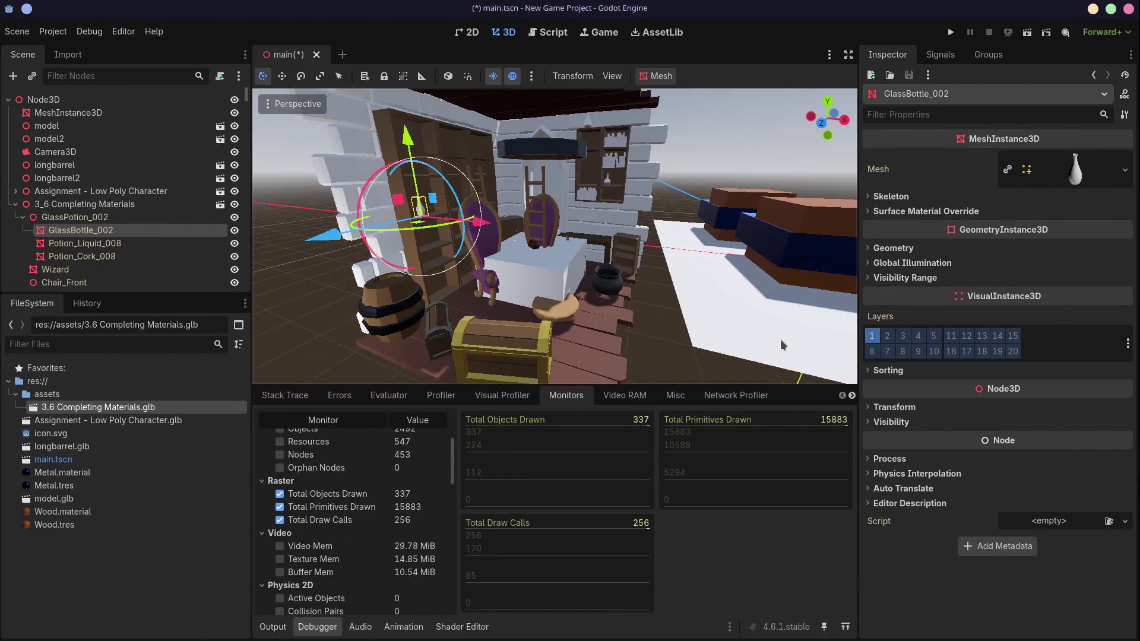
- Scroll the King of Flag devlog down to the game-timer and game-over clips
scroll(501, 368, down, 3)
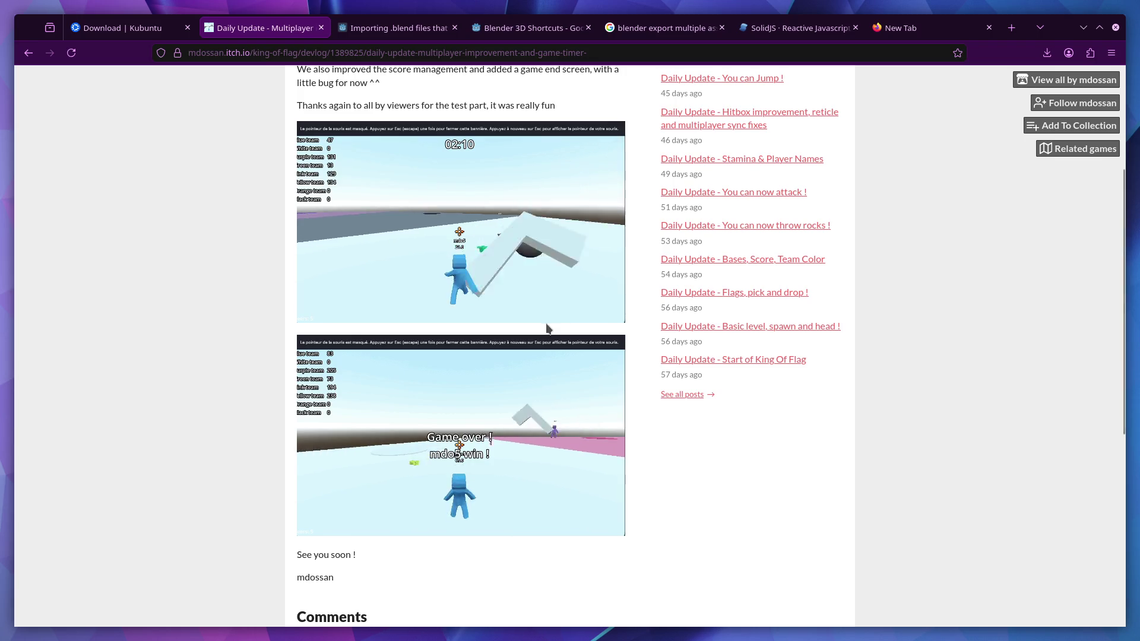
- Close the Godot forum, shortcuts, search and SolidJS tabs, then switch to the Blender project
scroll(547, 326, down, 4)
scroll(547, 329, up, 7)
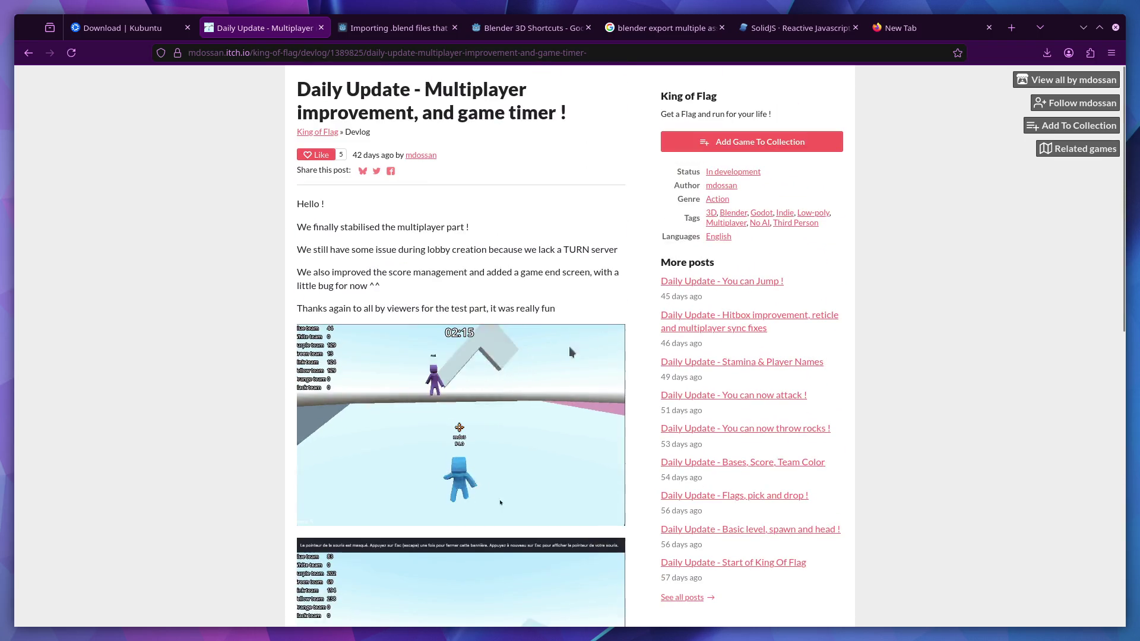
click(419, 28)
key(ctrl+Tab)
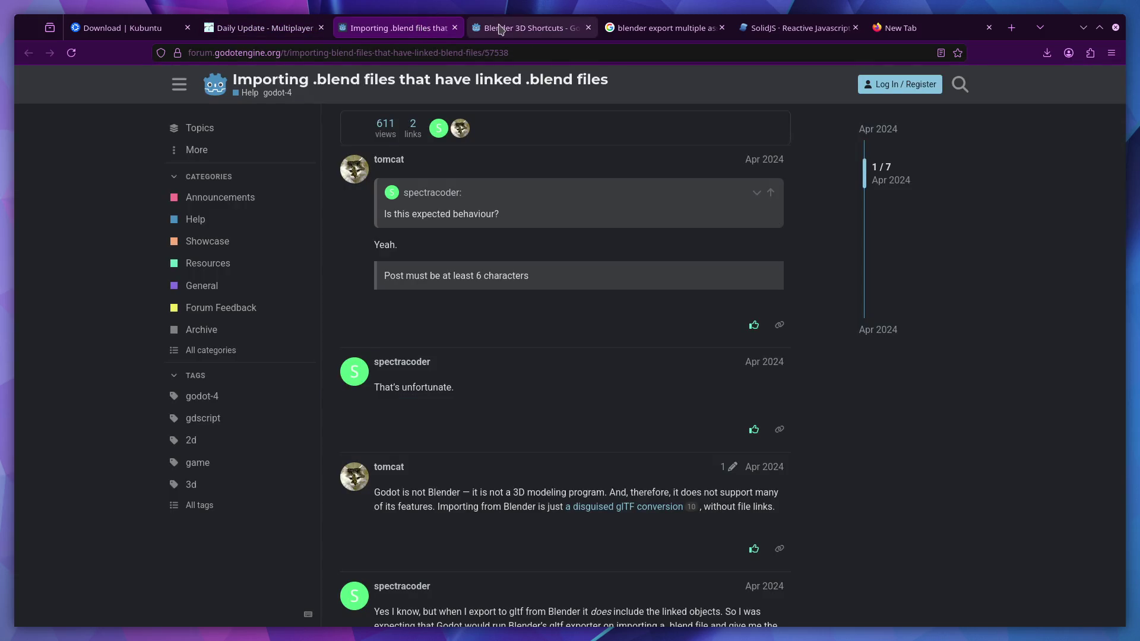
key(ctrl+Tab)
key(ctrl+shift+Tab)
key(ctrl+shift+Tab)
key(ctrl+w)
key(ctrl+w)
key(ctrl+w)
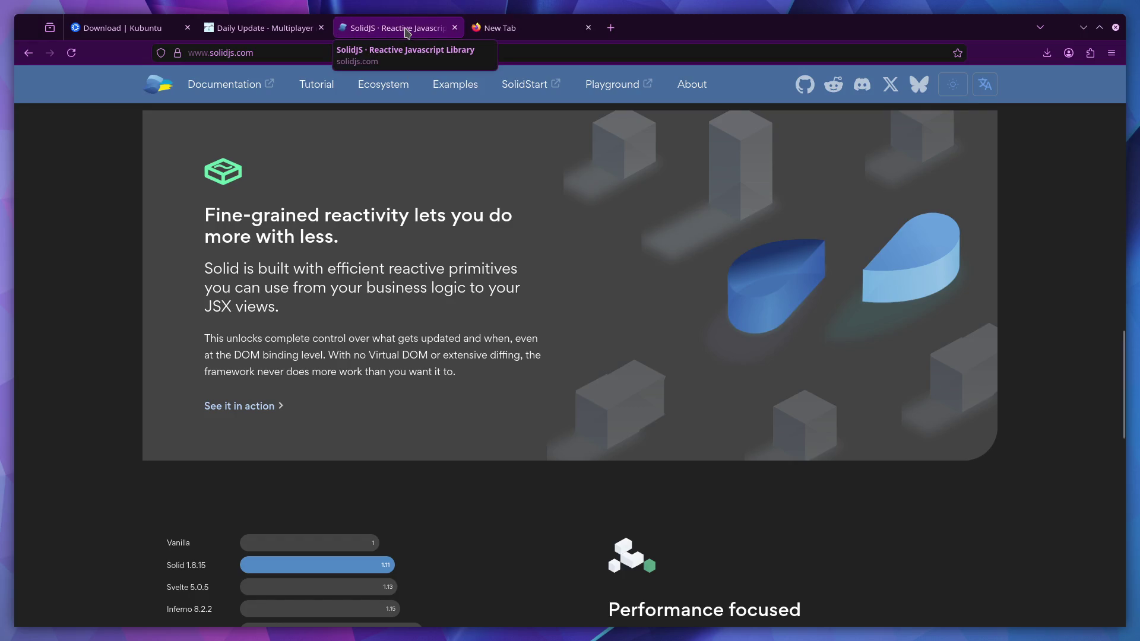
middle_click(402, 31)
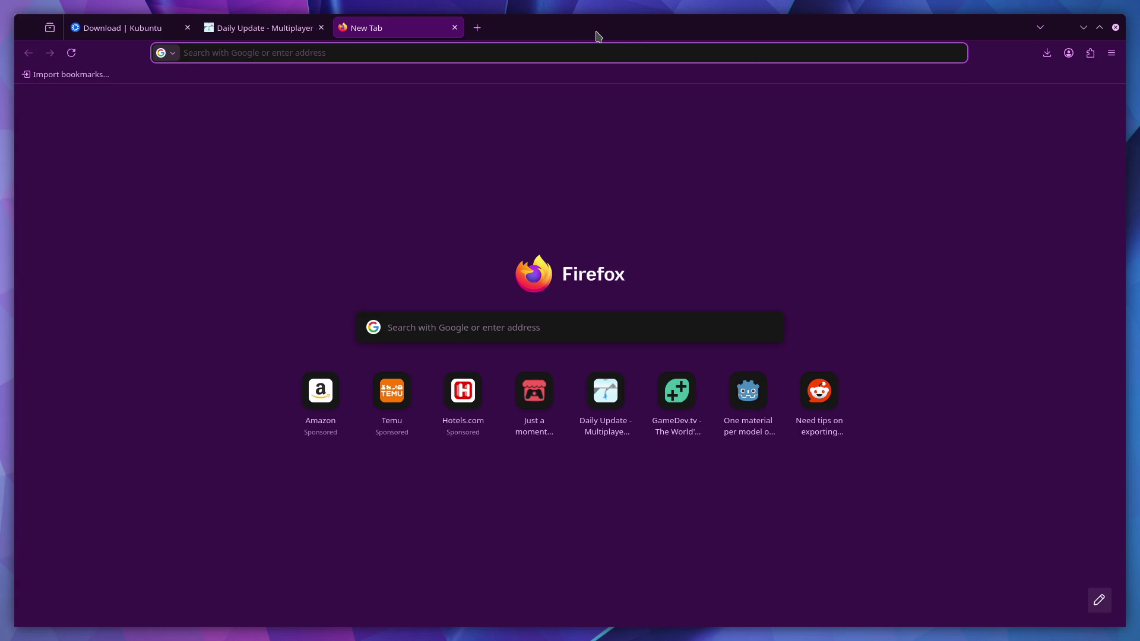
key(ctrl+super+Right)
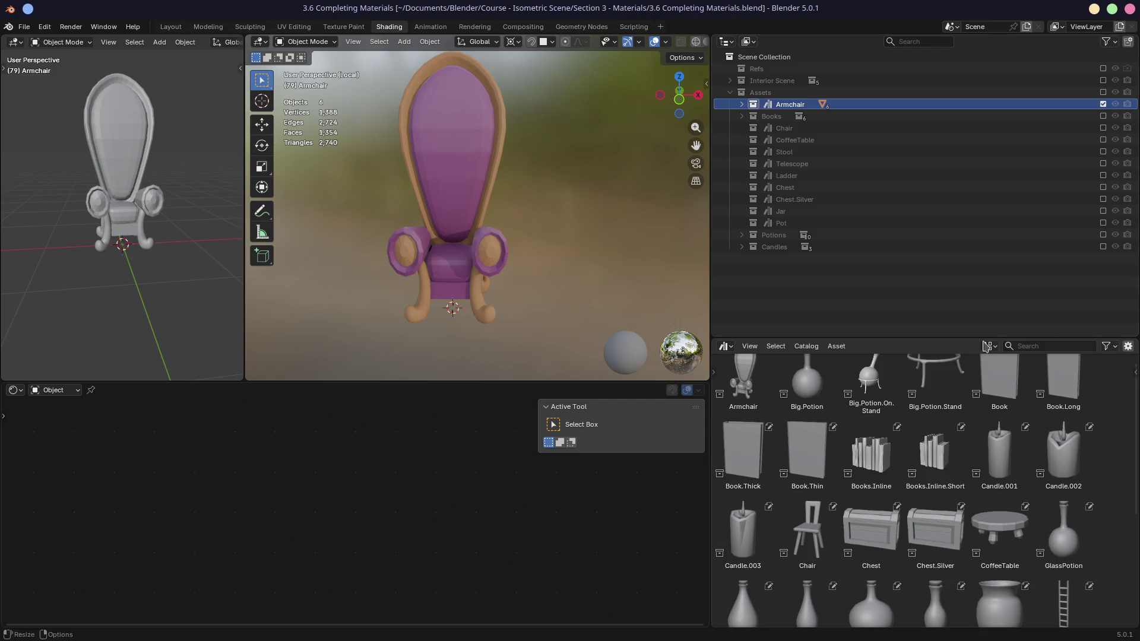
- Select an asset tile in the Asset Browser and return to the Firefox new tab
click(742, 383)
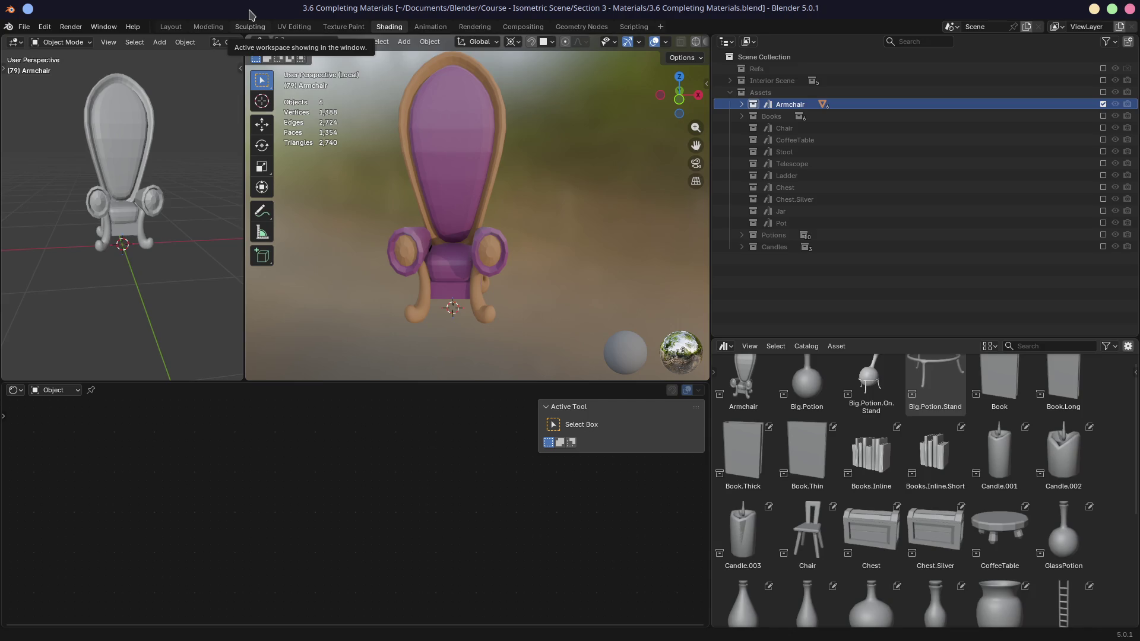
key(alt+Tab)
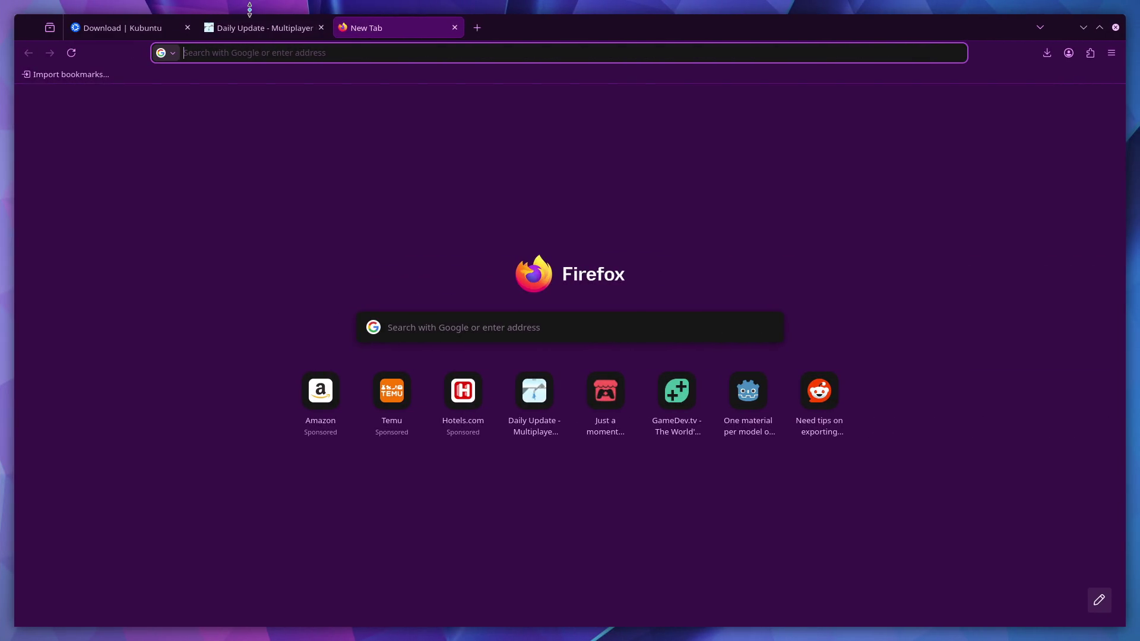
- Search Google for 'blender export collections gltf asset pack'
click(280, 53)
text(be)
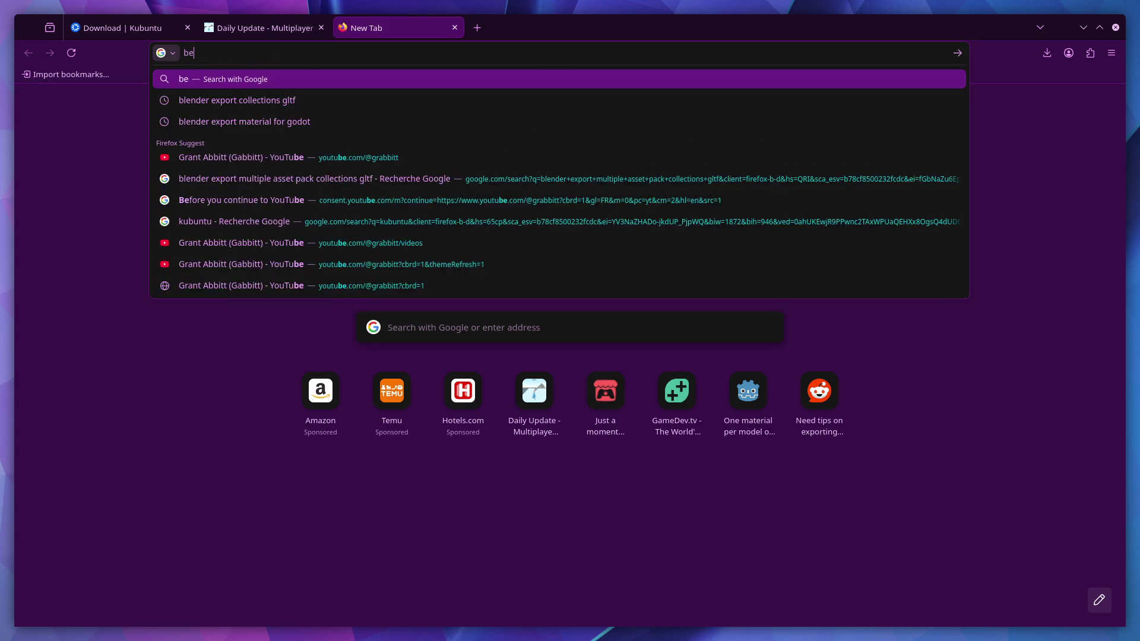
text(n)
key(BackSpace)
key(BackSpace)
key(BackSpace)
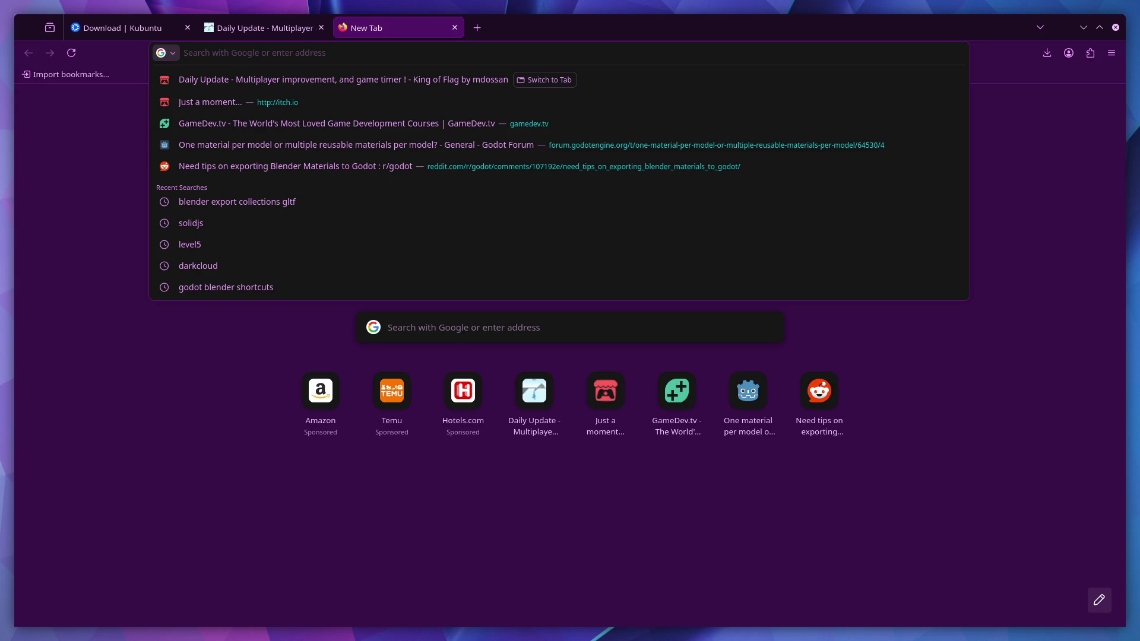
text(blender export)
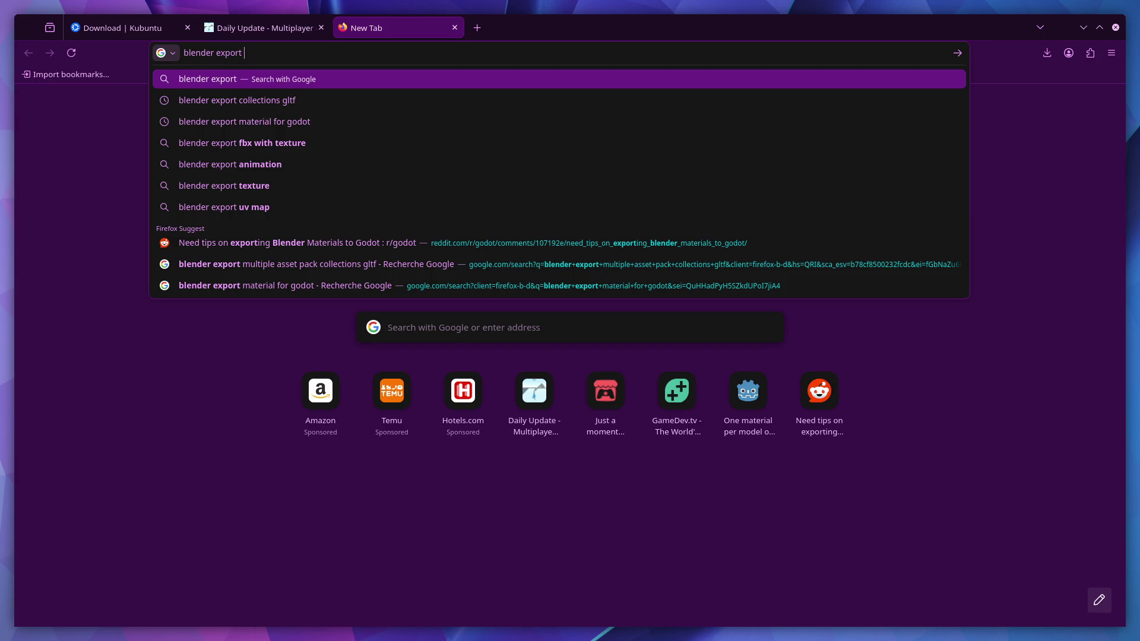
key(Down)
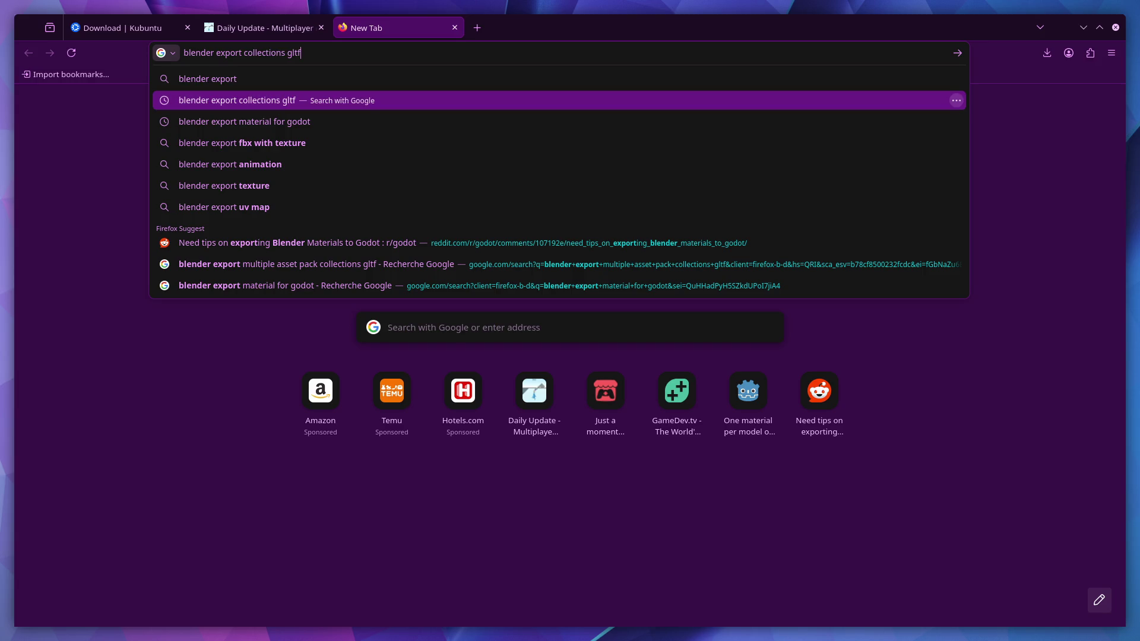
text( asse)
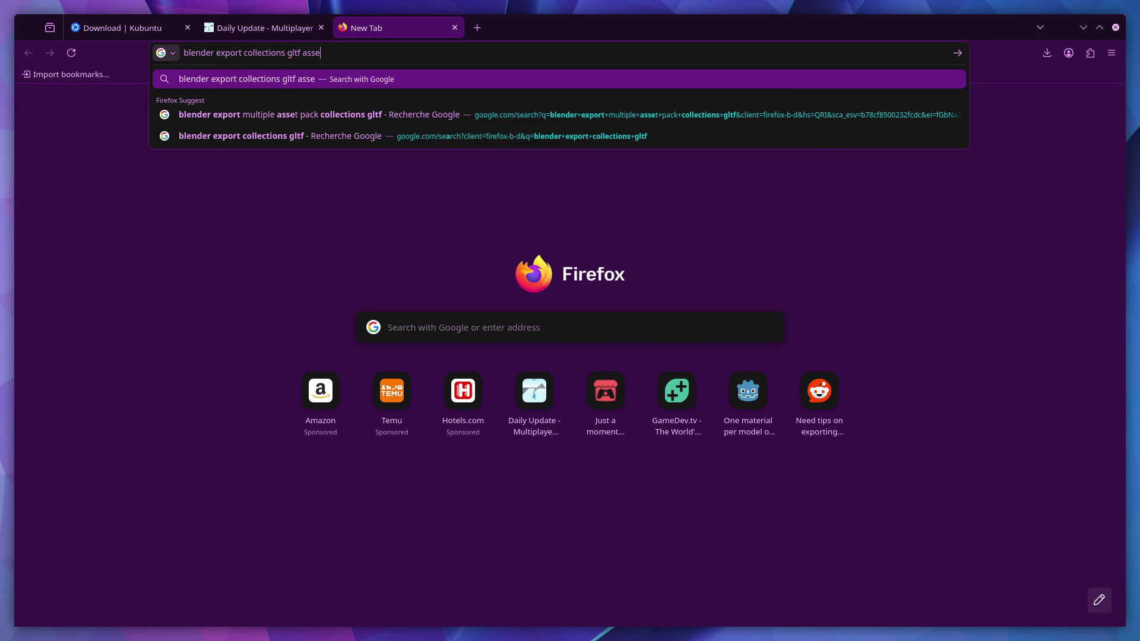
text(t pack)
key(Return)
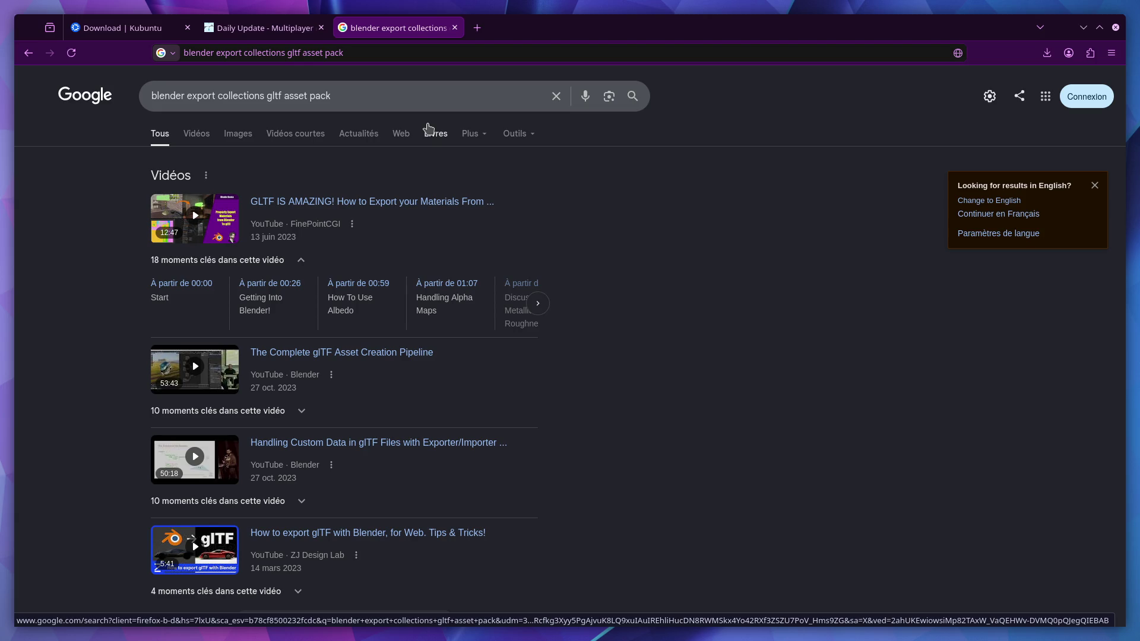
- Open the Skein guide 'Exporting: Multiple Collections' from the results
scroll(425, 214, down, 10)
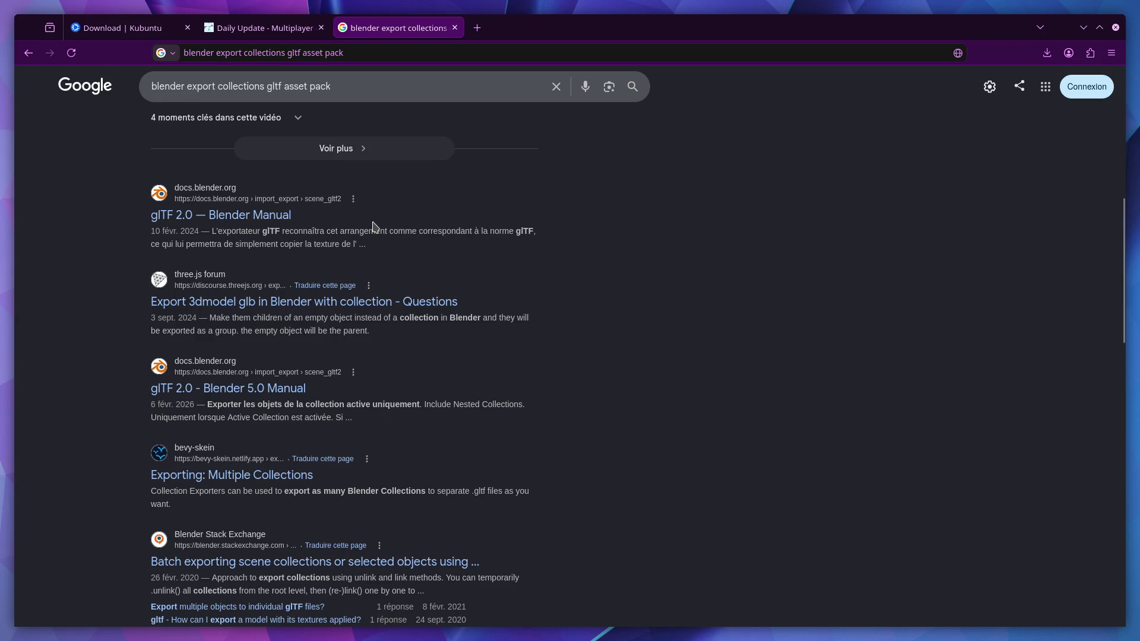
scroll(261, 228, down, 3)
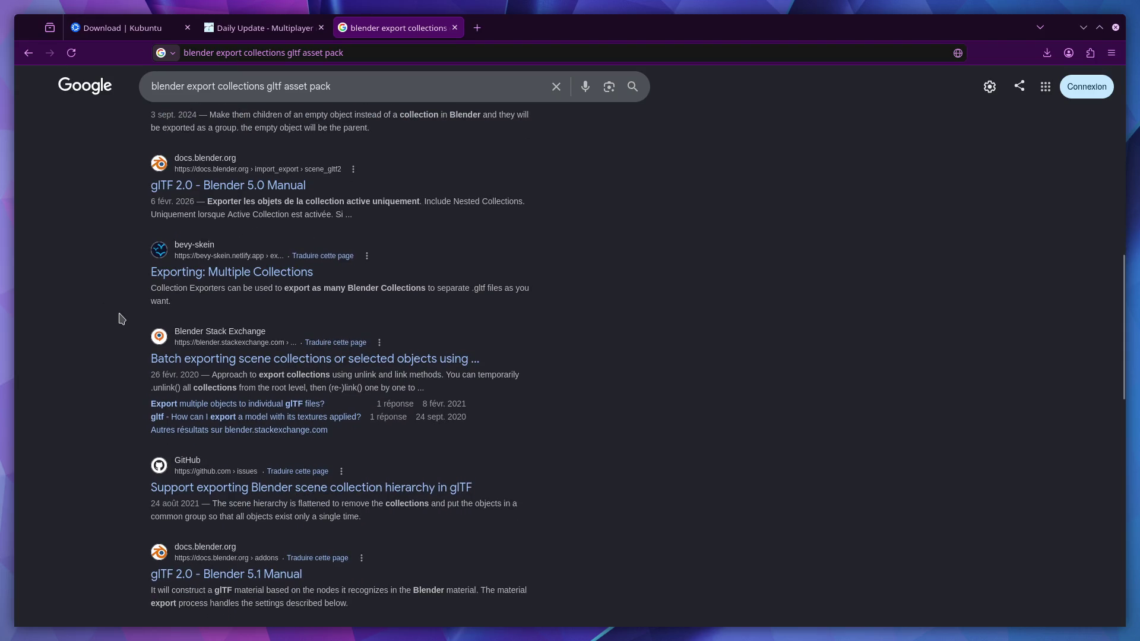
scroll(121, 319, up, 2)
click(267, 389)
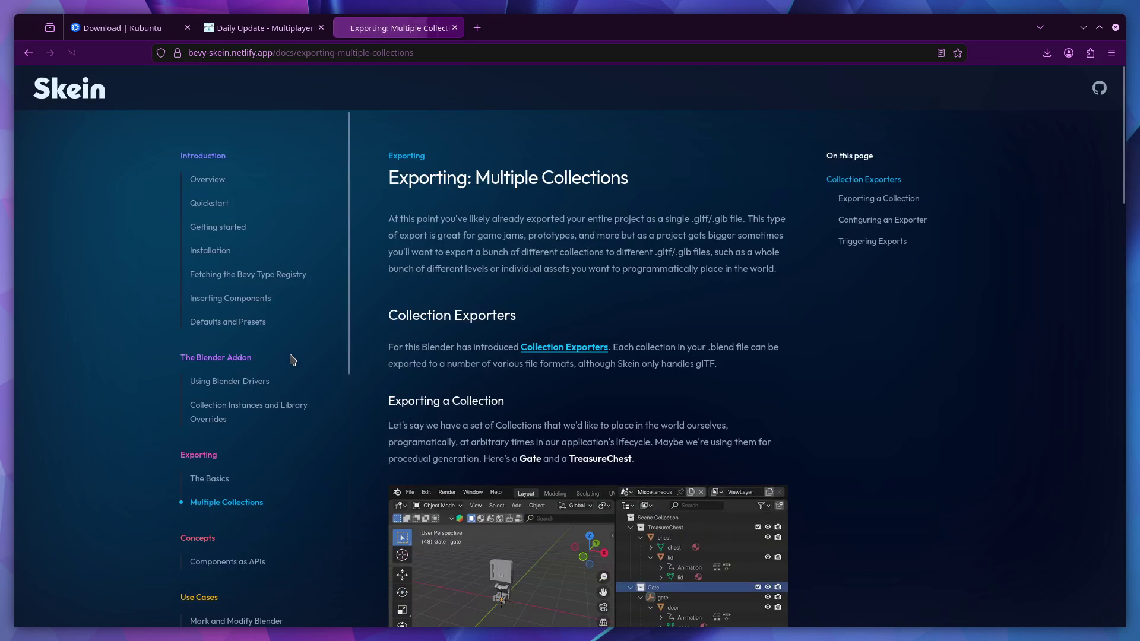
- Scroll through the Skein guide on collection exporters
scroll(470, 308, down, 5)
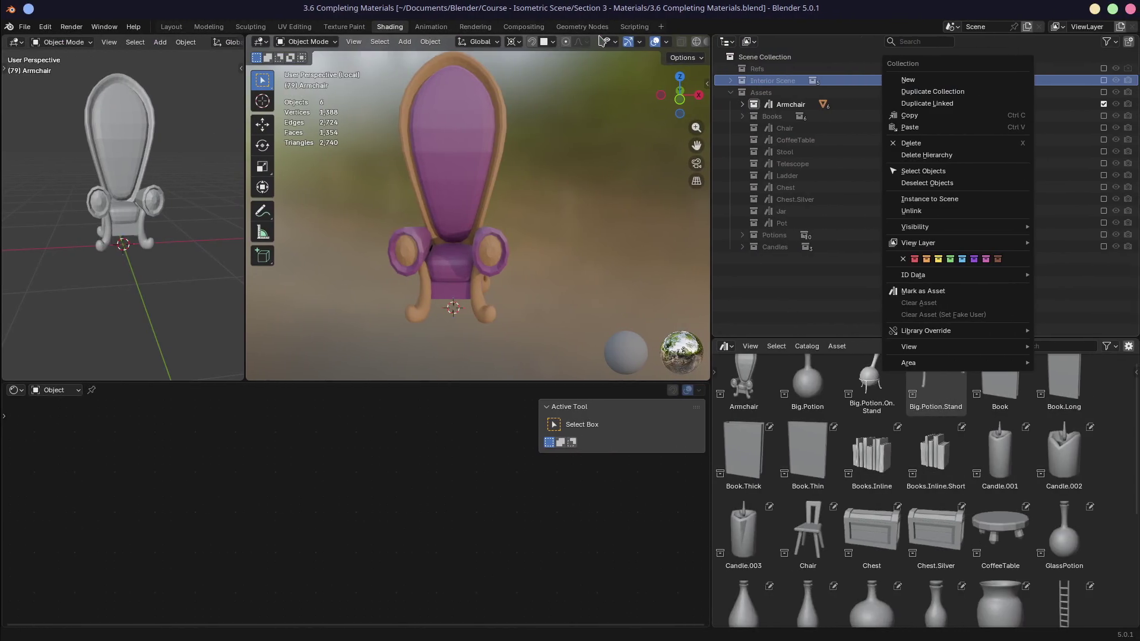
- Select the armchair's seat cube and toggle Edit Mode, checking the Quick Favourites menu
click(410, 257)
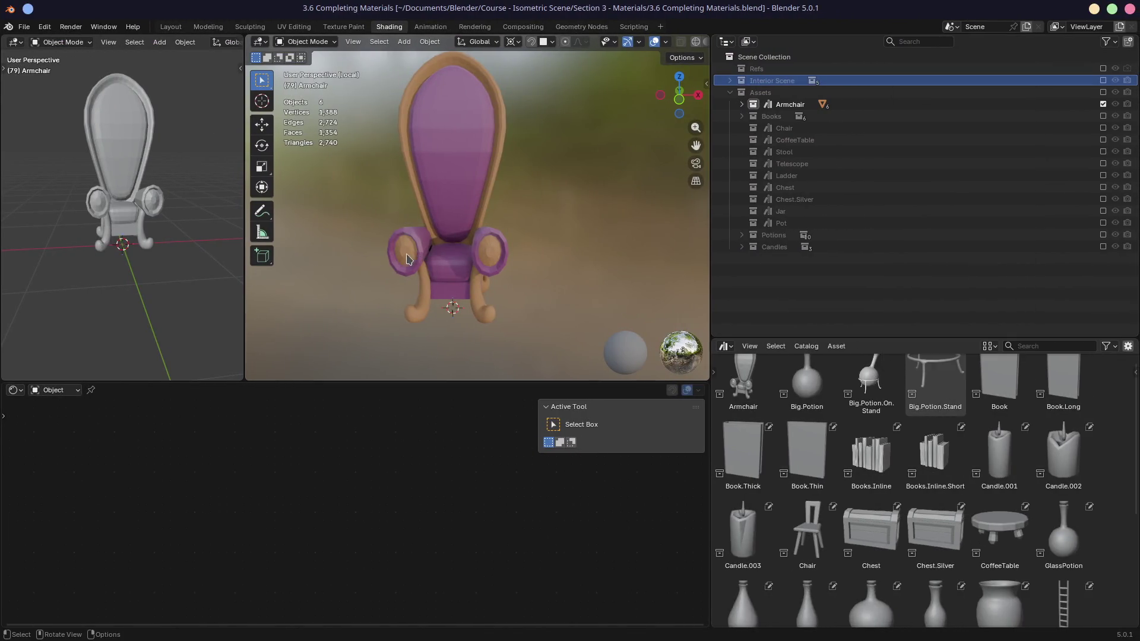
click(448, 257)
key(Tab)
key(q)
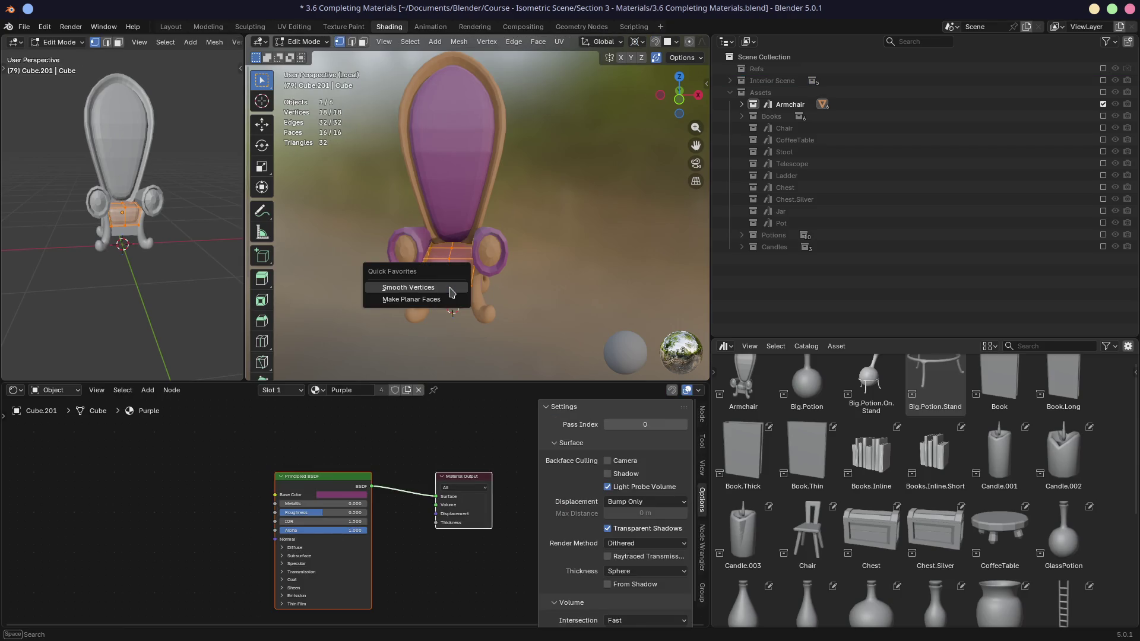
key(Escape)
key(Tab)
key(q)
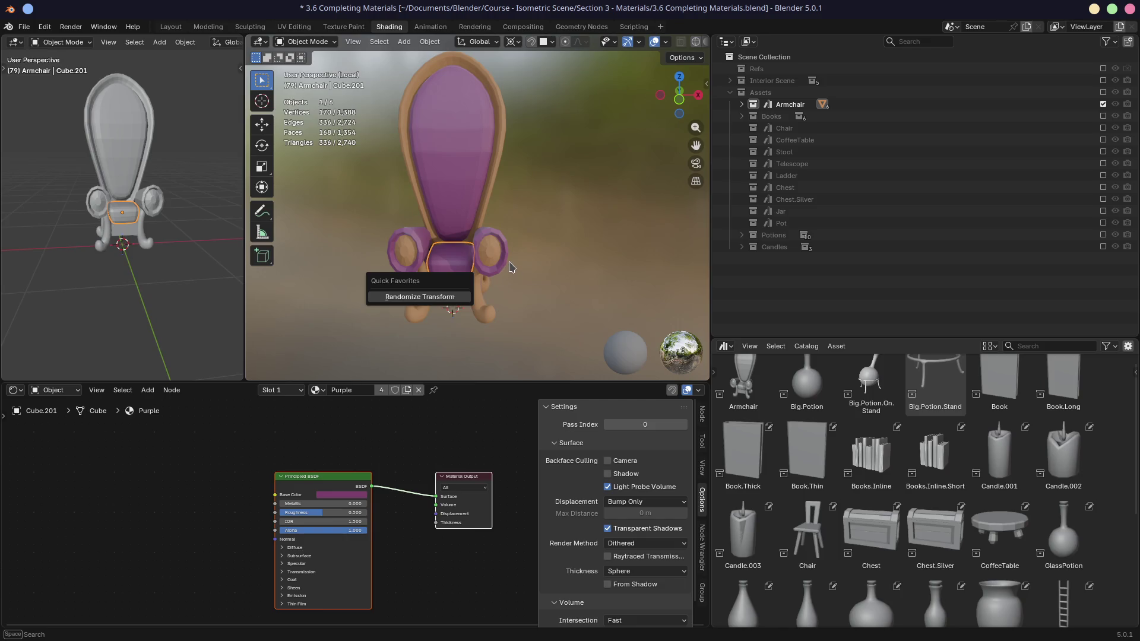
click(24, 27)
- Review the glTF 2.0 export presets without exporting, then make Armchair the active collection
click(25, 28)
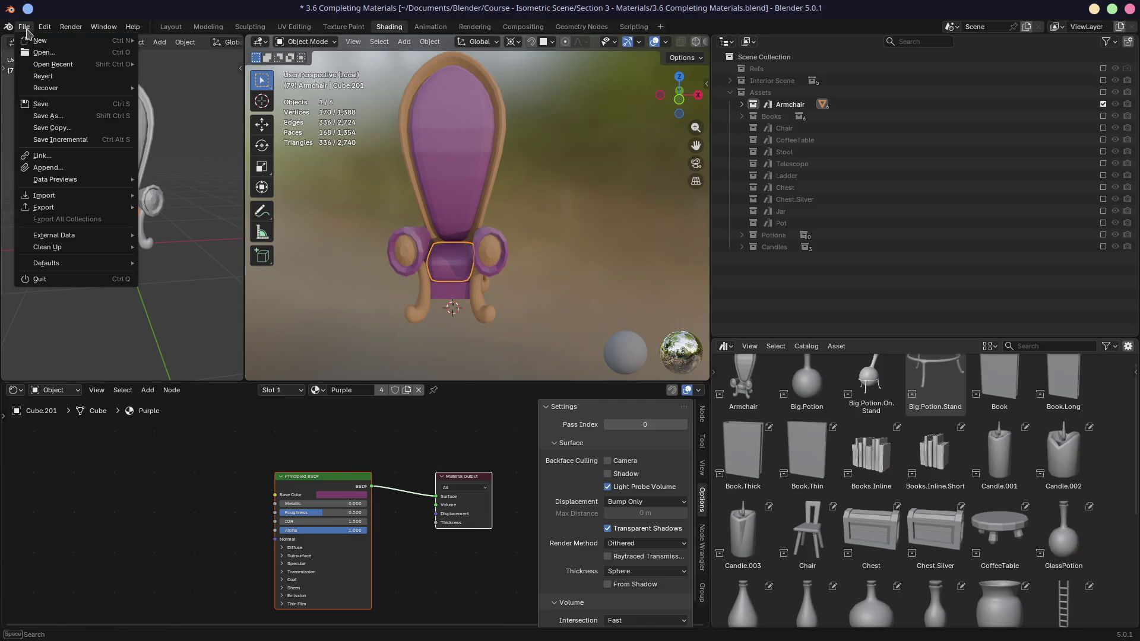
mouse_move(81, 207)
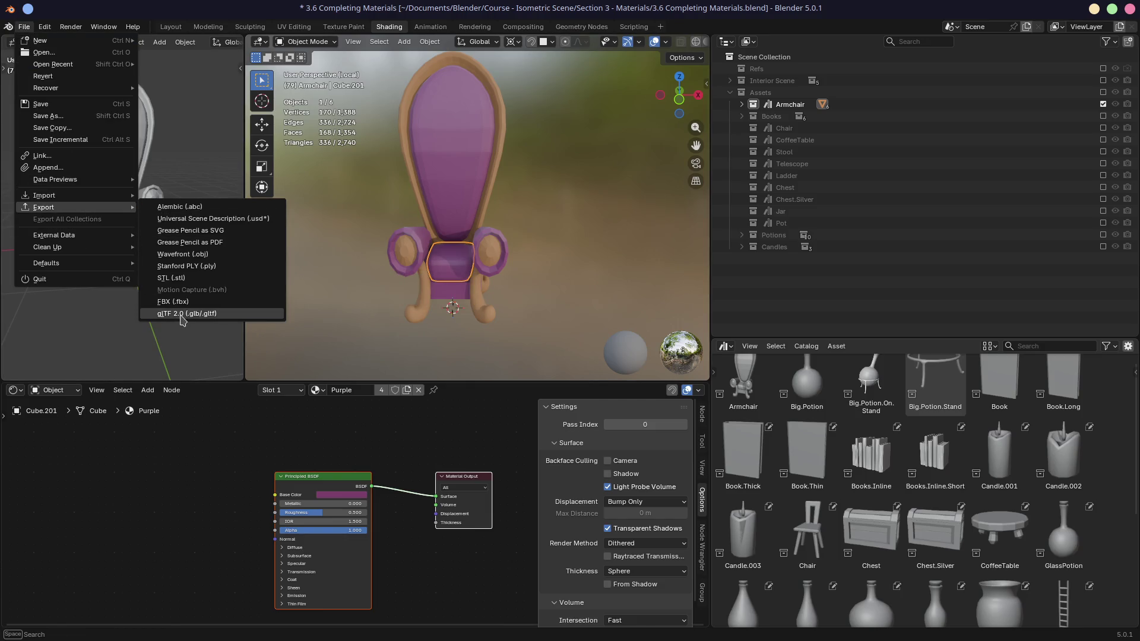
click(183, 320)
click(976, 241)
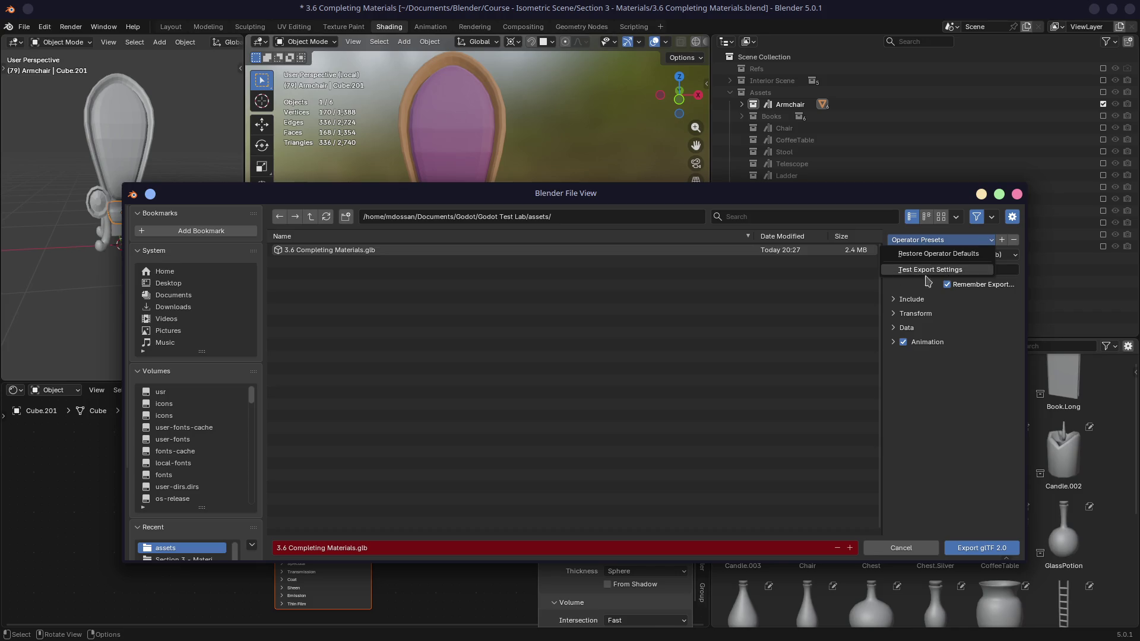
click(922, 284)
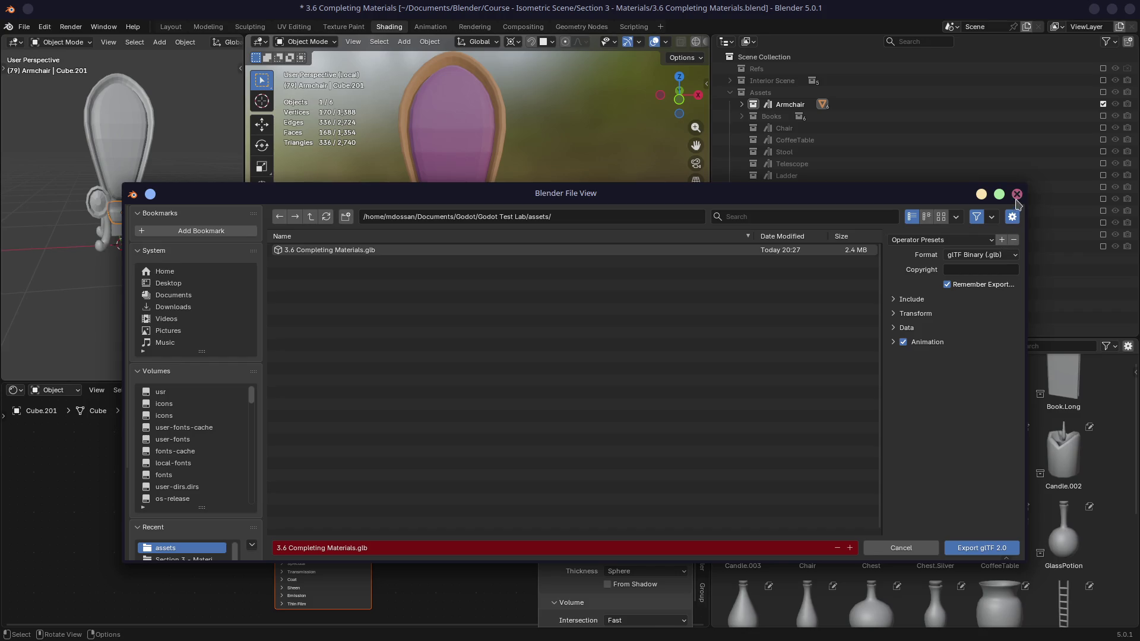
click(1016, 194)
click(792, 105)
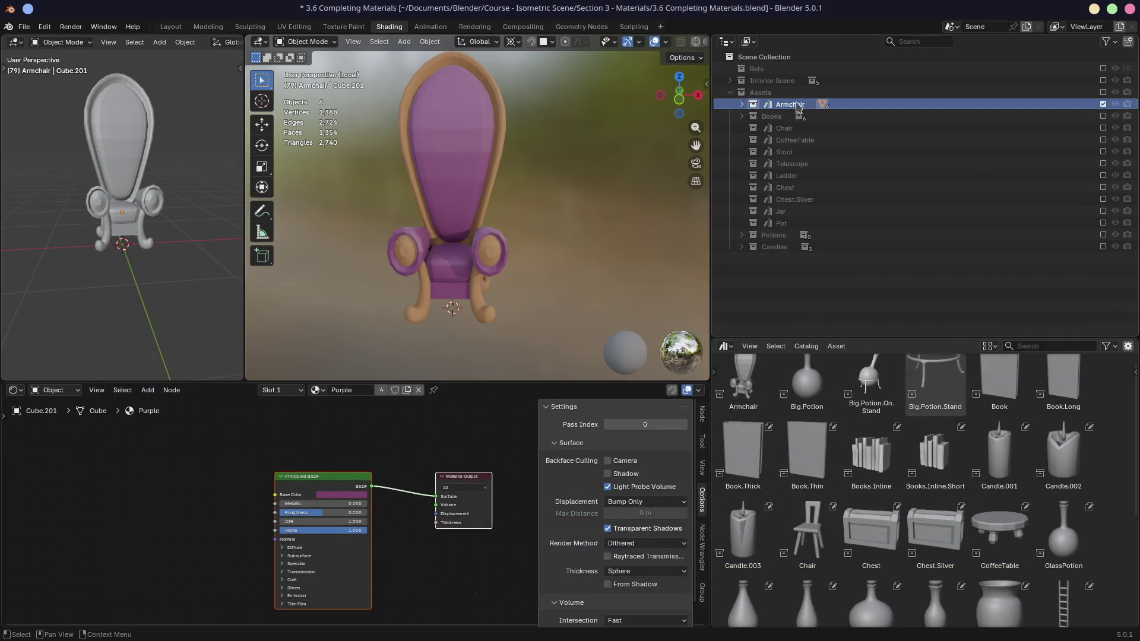
- Add a glTF 2.0 exporter to the Armchair collection, writing binary //Armchair.glb
click(906, 361)
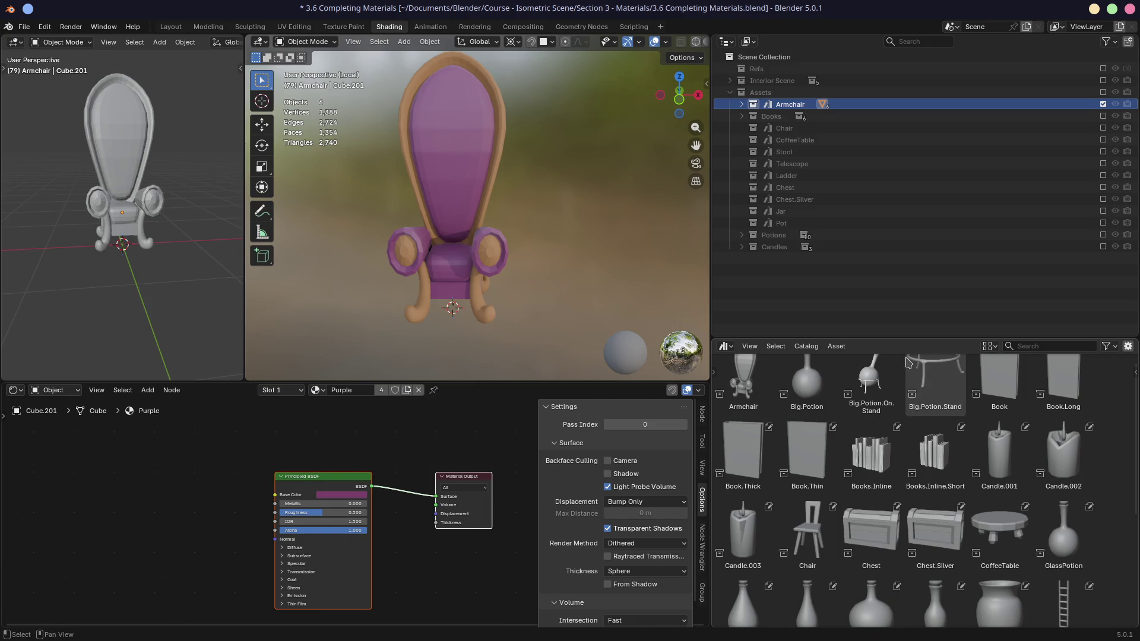
key(shift+F7)
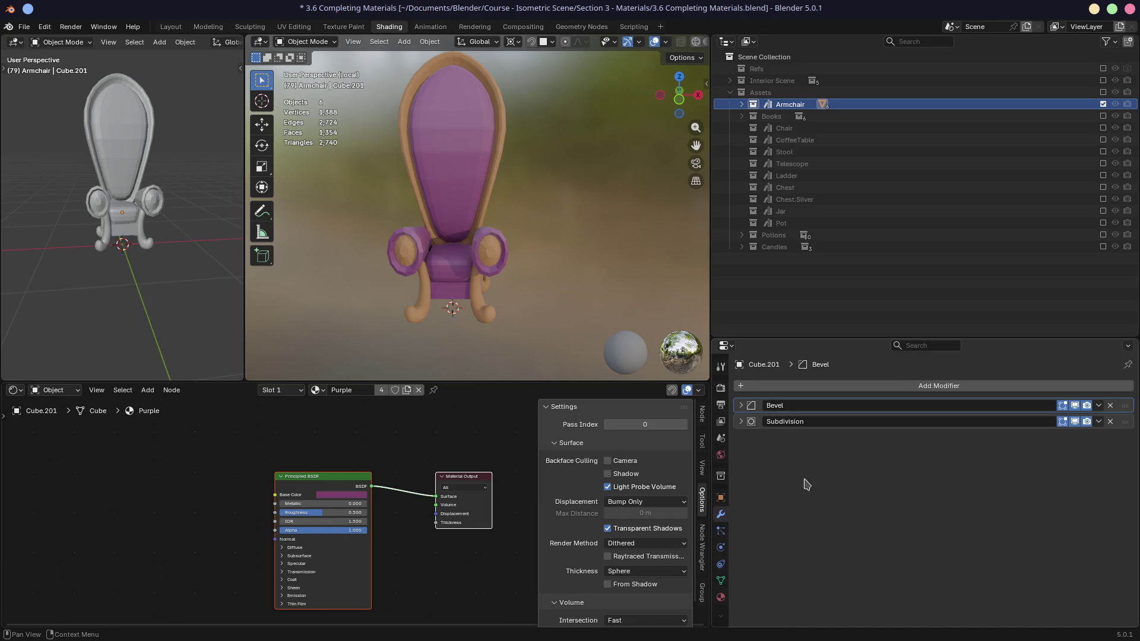
click(721, 475)
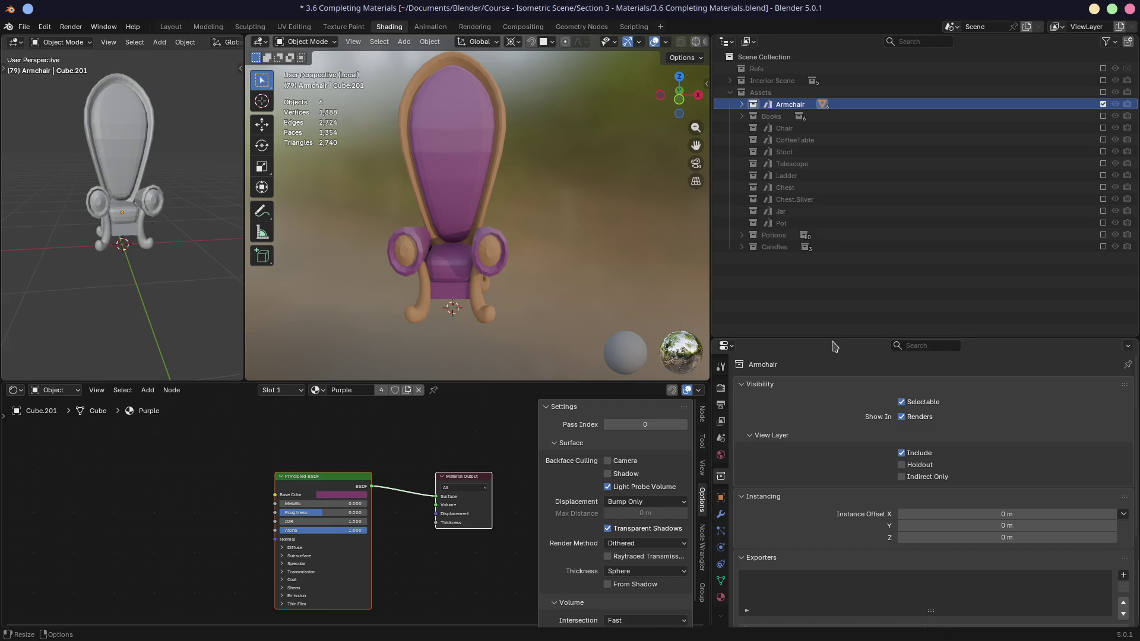
drag(831, 338, 831, 219)
click(743, 265)
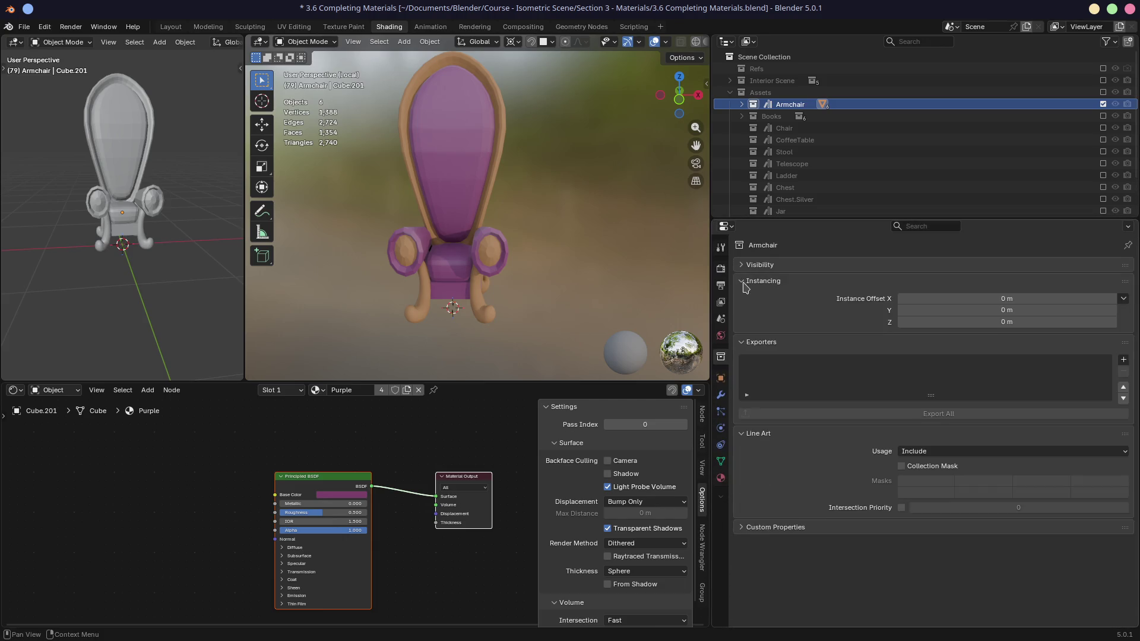
click(743, 281)
click(1123, 315)
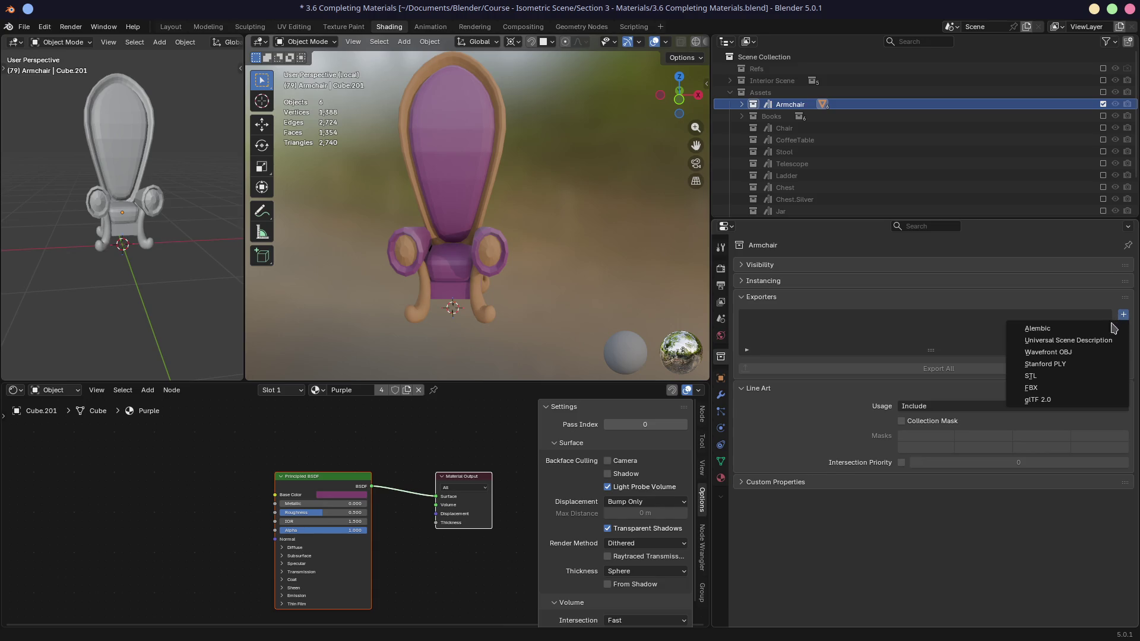
click(1040, 400)
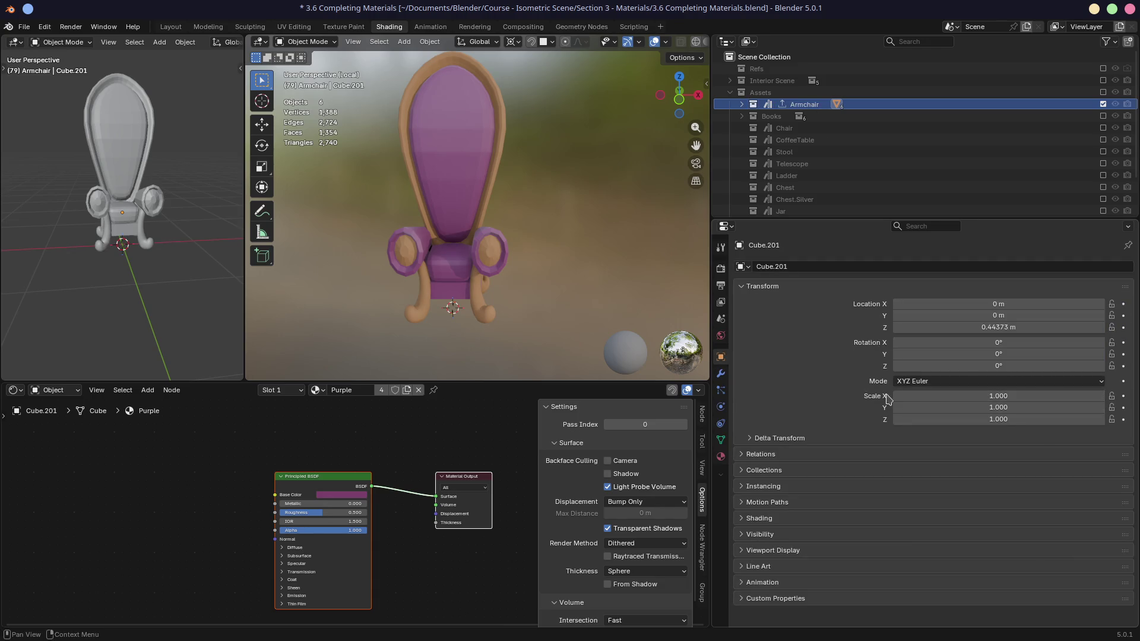
click(795, 106)
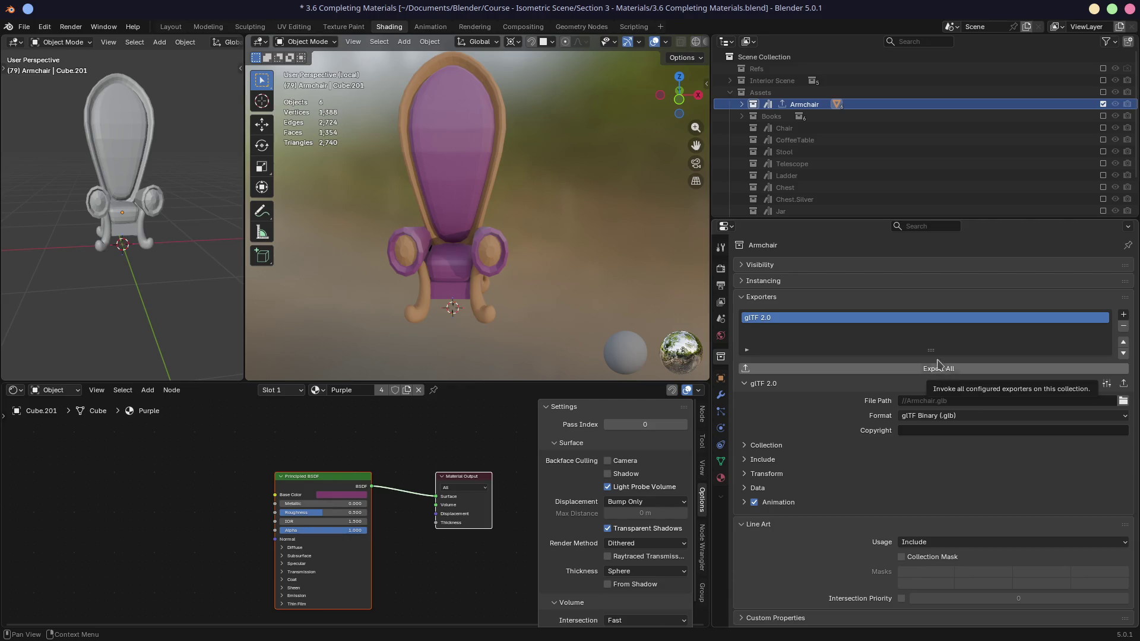
click(777, 129)
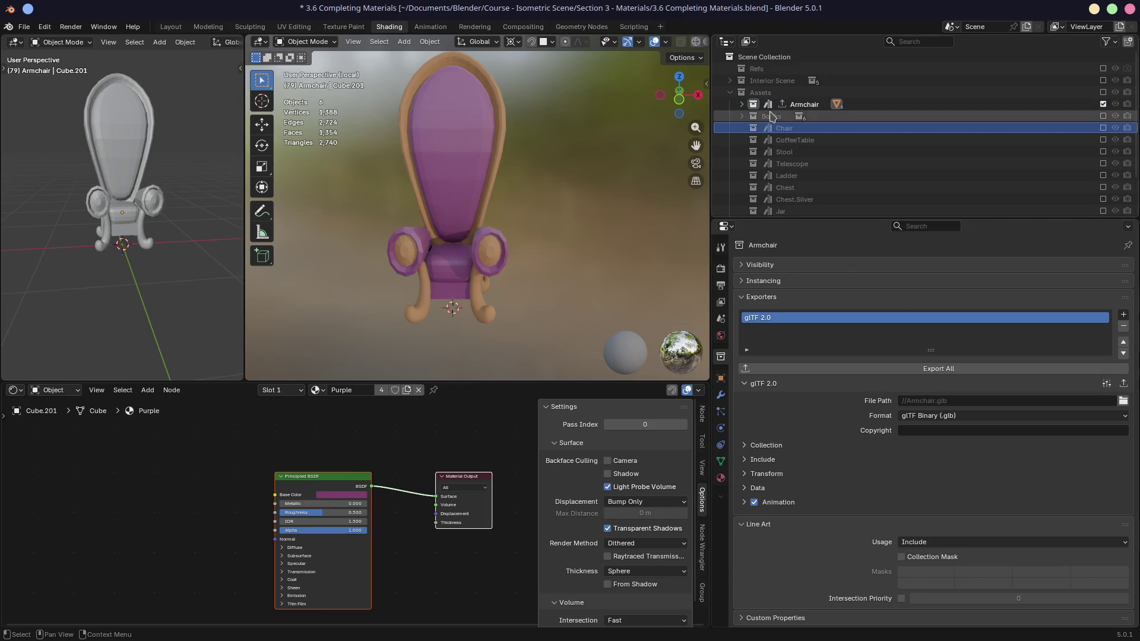
- Include the Chair collection in the view layer and show its Collection properties
click(772, 105)
click(768, 93)
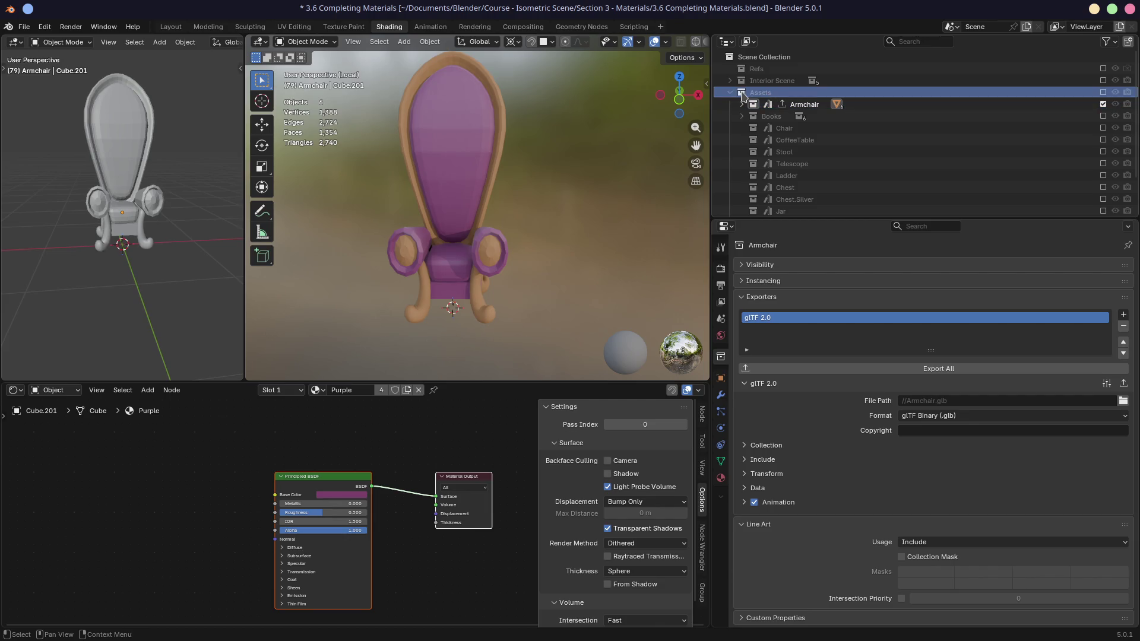
click(756, 129)
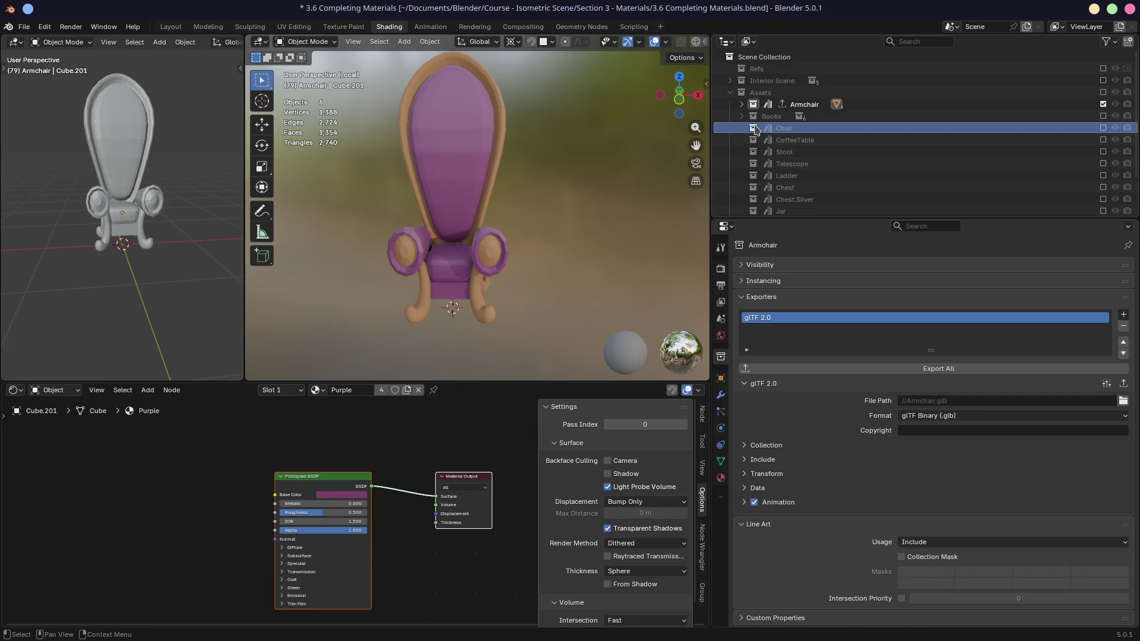
click(1102, 128)
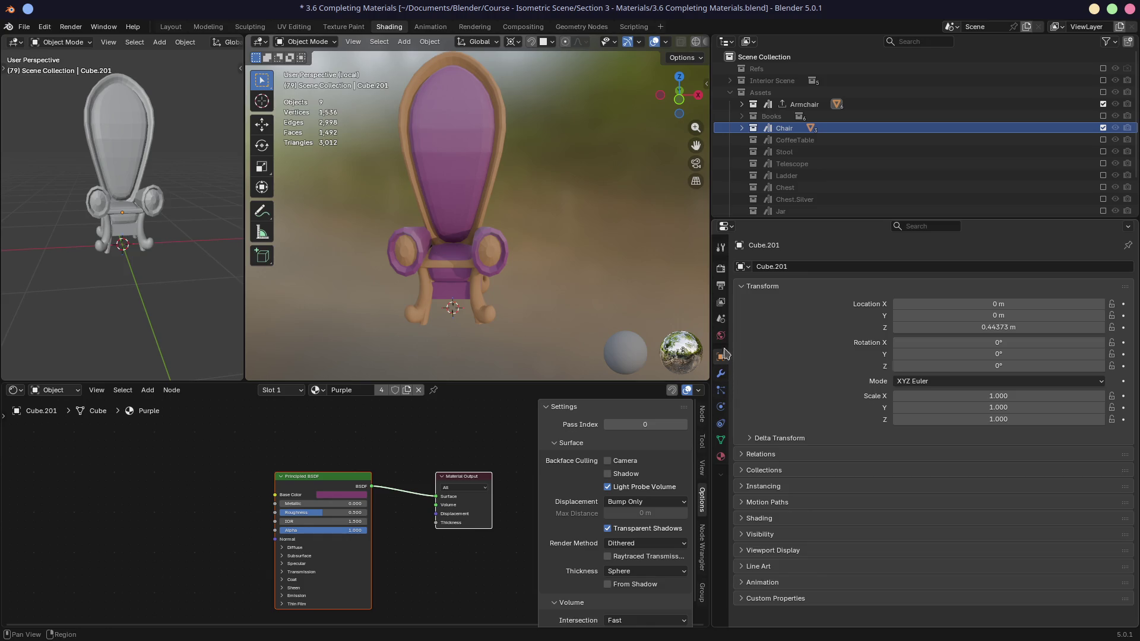
click(757, 129)
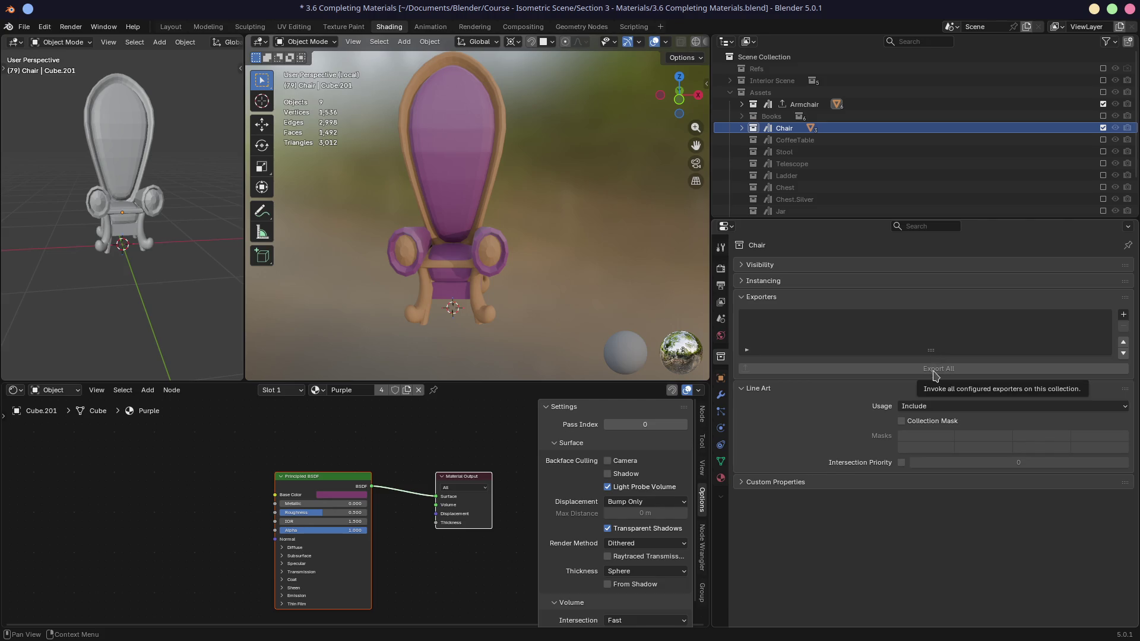
- Add a glTF 2.0 exporter to Chair writing binary //Chair.glb and view its presets
click(746, 350)
click(746, 349)
click(1122, 314)
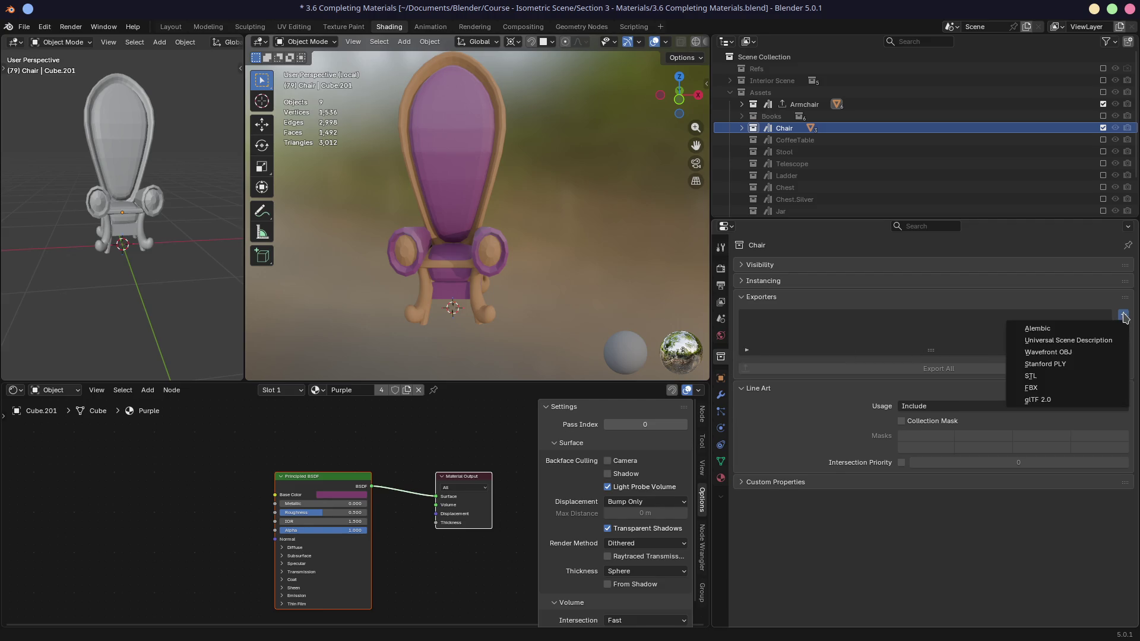
click(1043, 401)
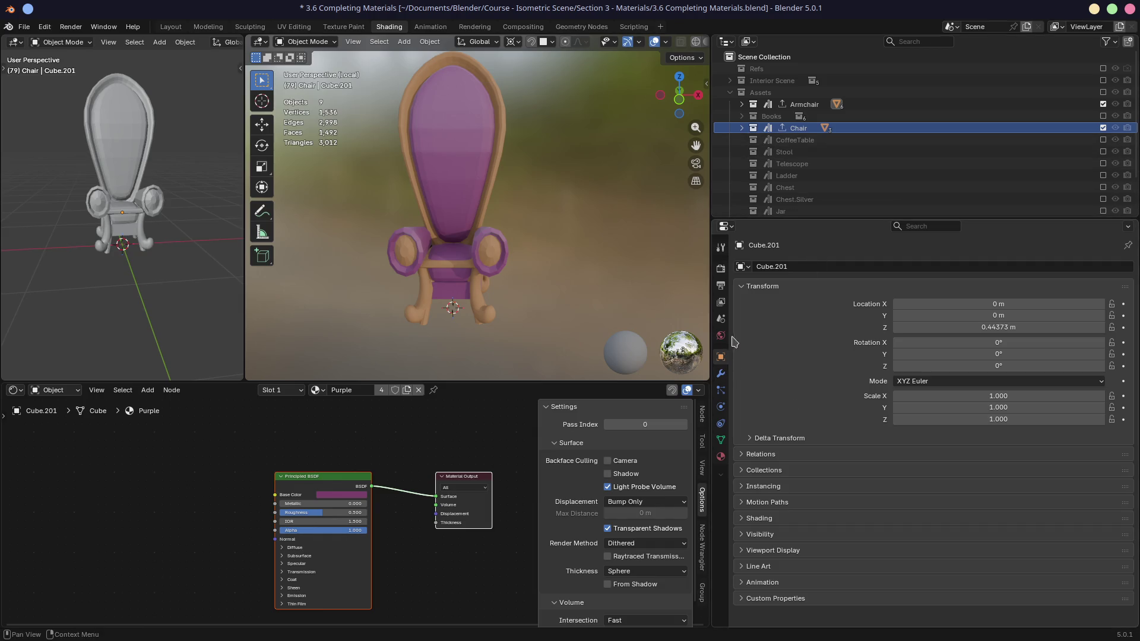
click(757, 129)
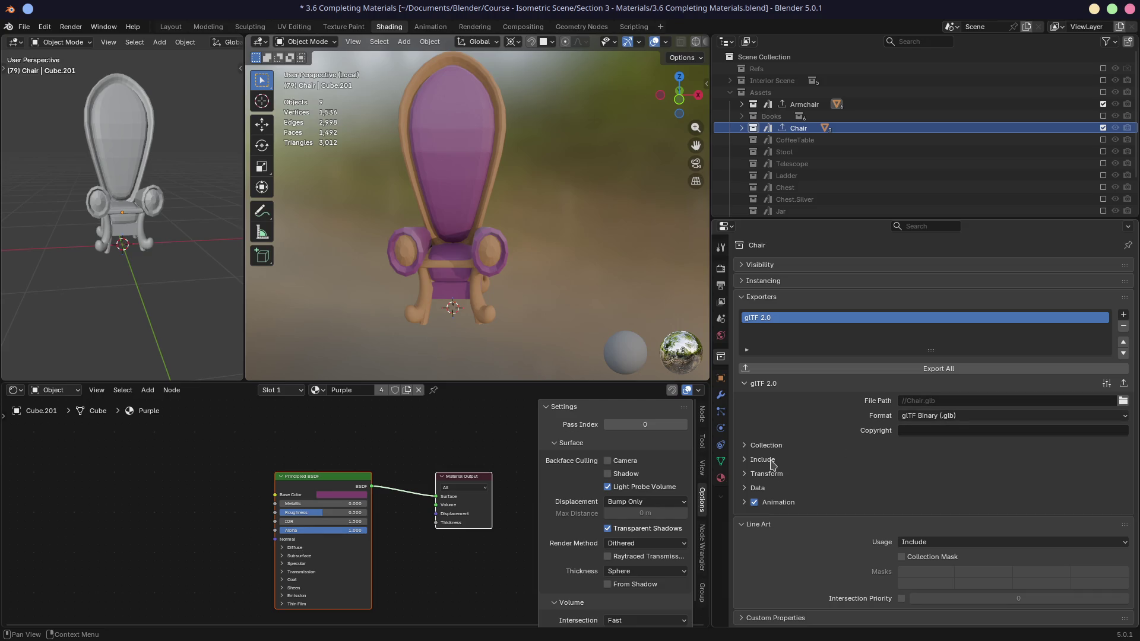
click(1106, 384)
- Locate File > Export All Collections without running it, then expand the animation options
click(25, 27)
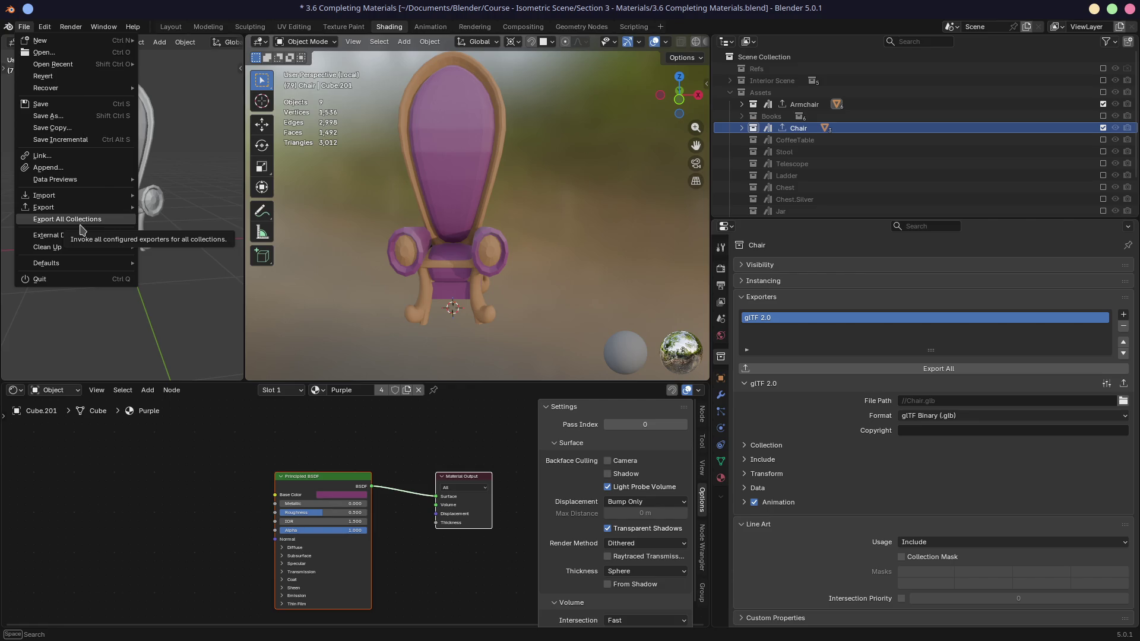
mouse_move(109, 234)
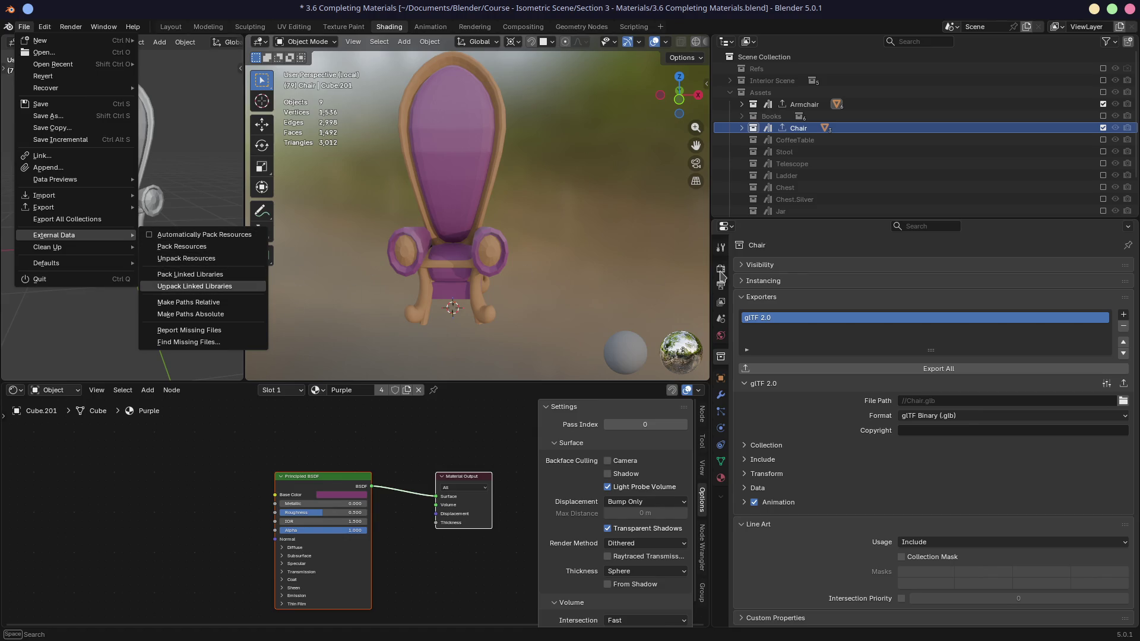
click(866, 397)
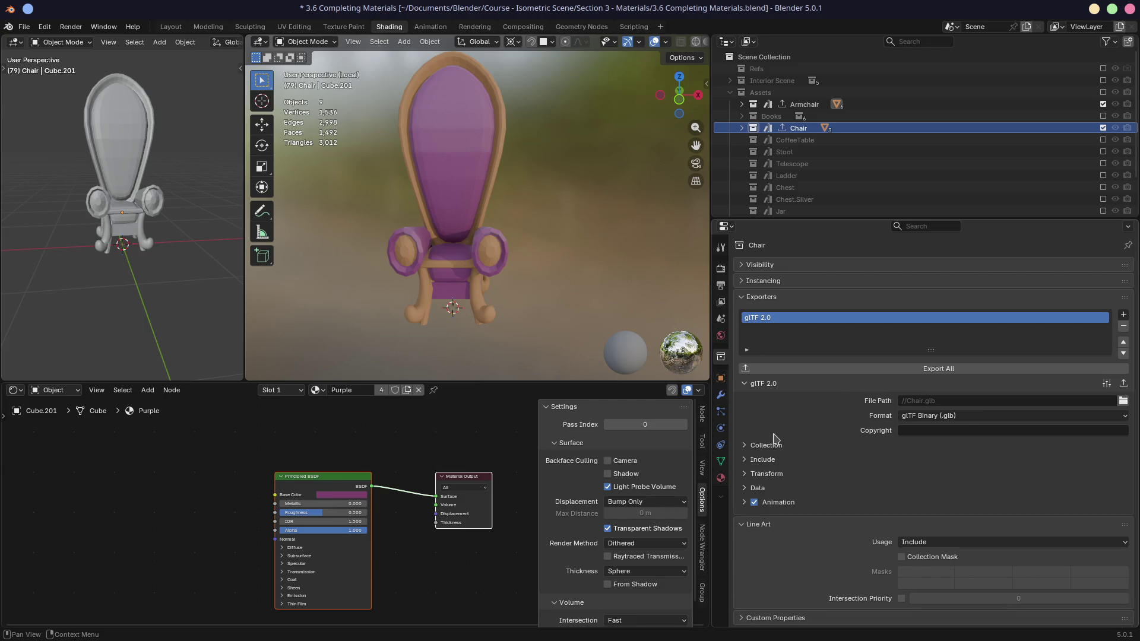
click(745, 502)
- On the Armchair exporter, open glTF Data > Mesh settings and enable Apply Modifiers
click(745, 502)
click(804, 104)
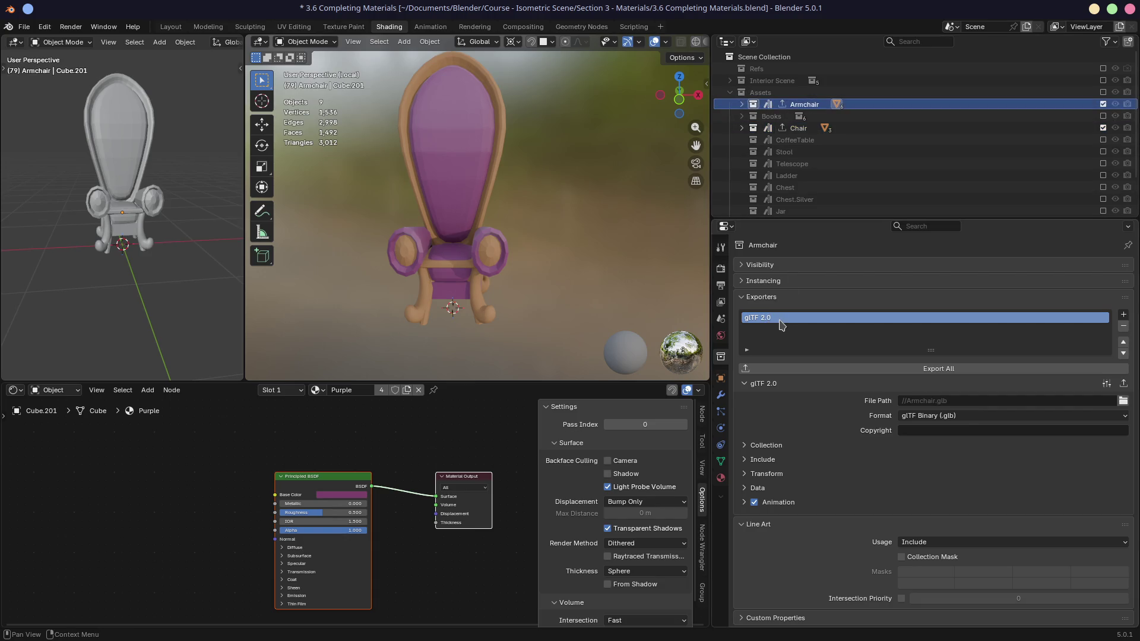
click(745, 489)
click(744, 520)
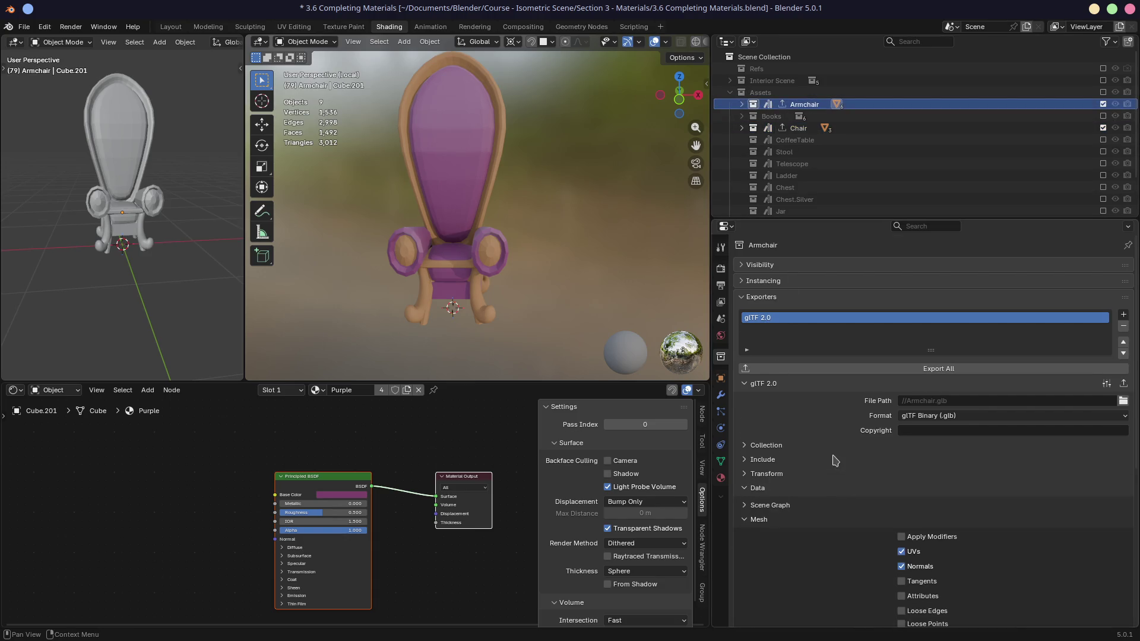
scroll(855, 468, down, 2)
scroll(874, 470, down, 5)
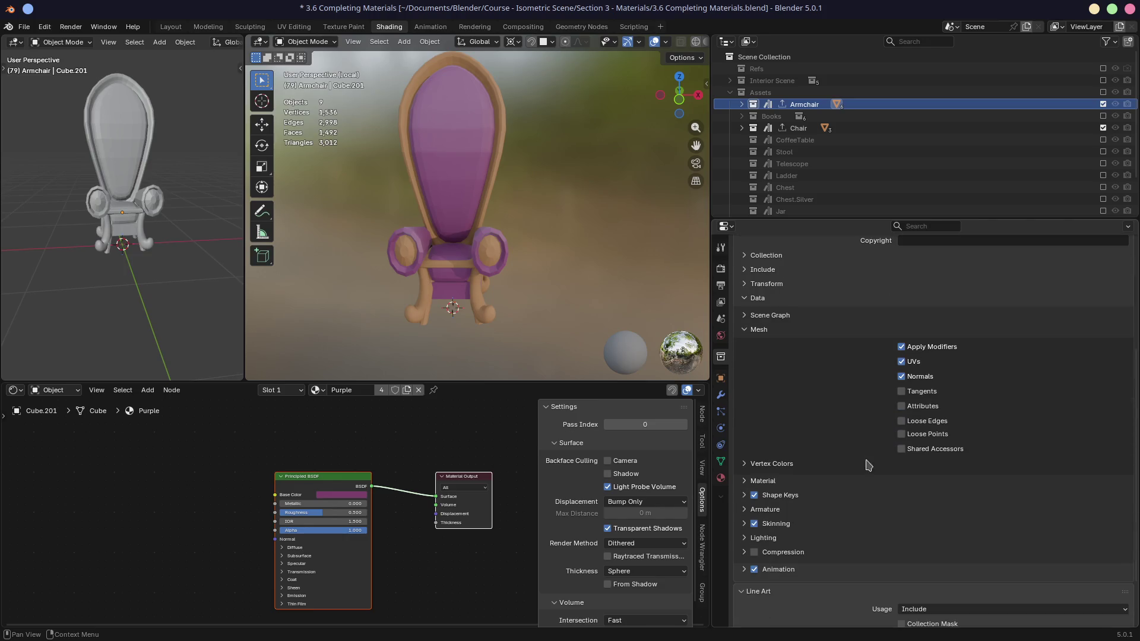
click(745, 301)
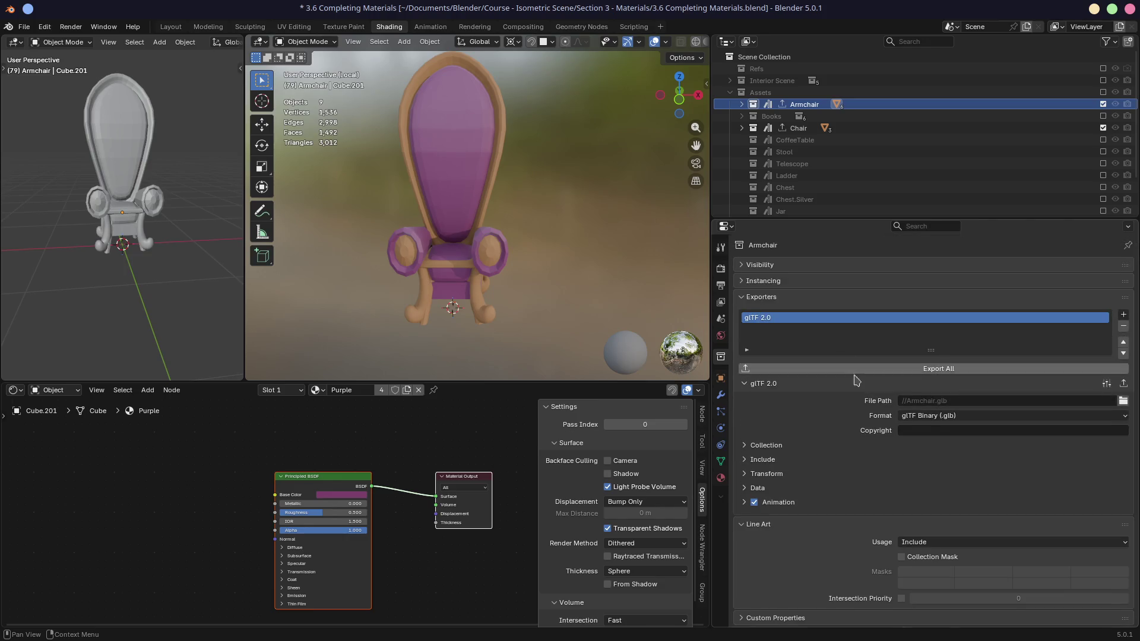
- Save the settings as preset 'Export Settings 1', apply it, then open Chair's presets
click(1106, 384)
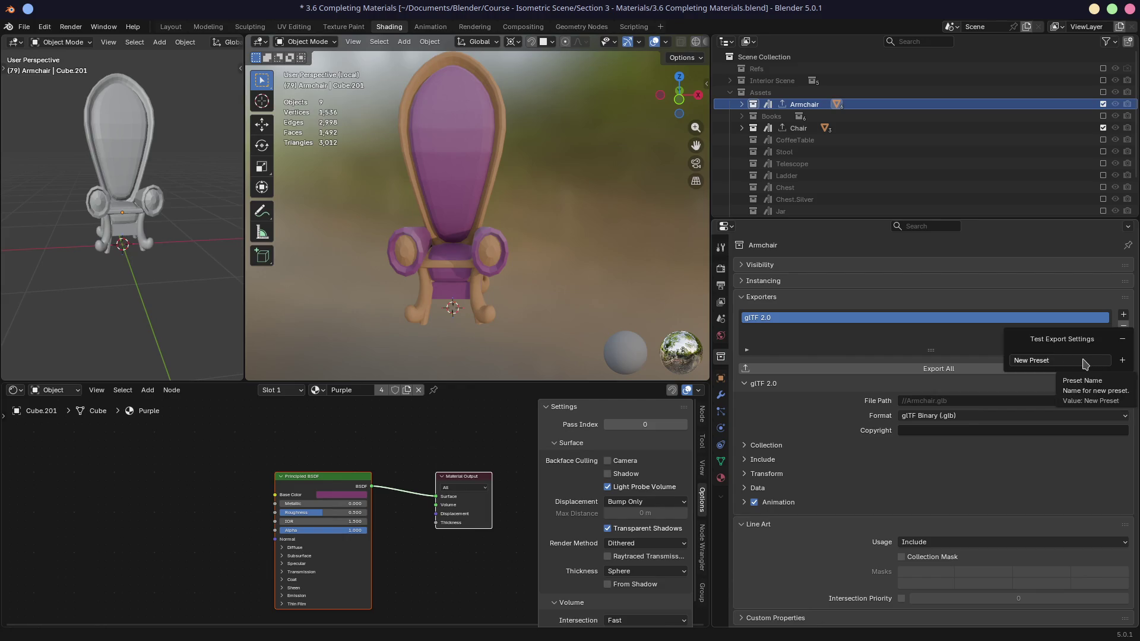
click(1082, 359)
text(Export Settings 1)
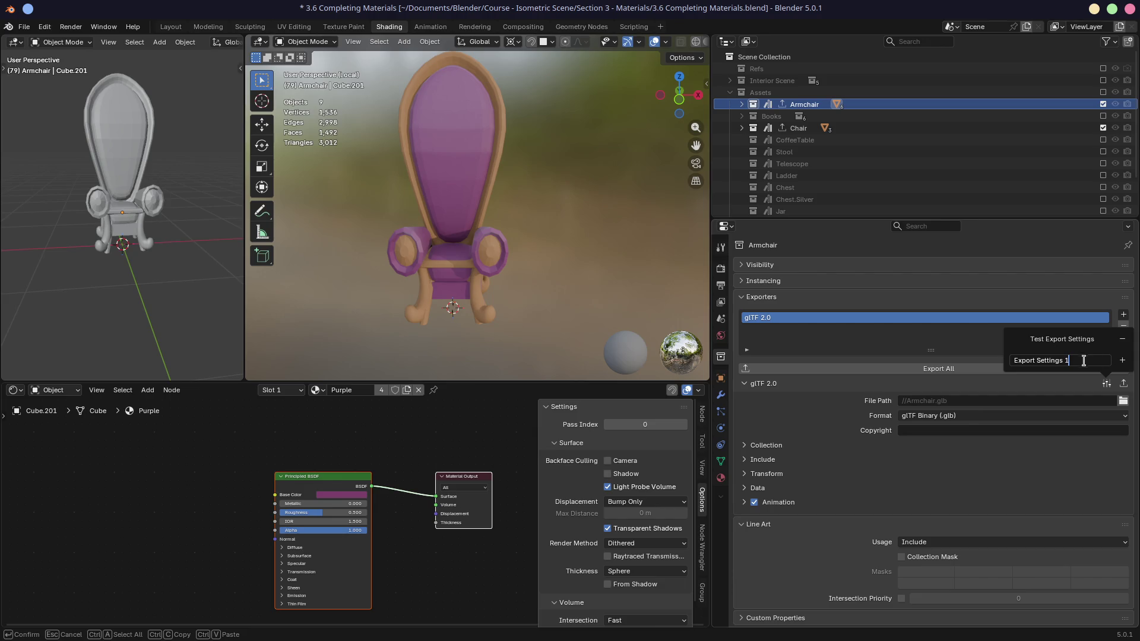
key(Return)
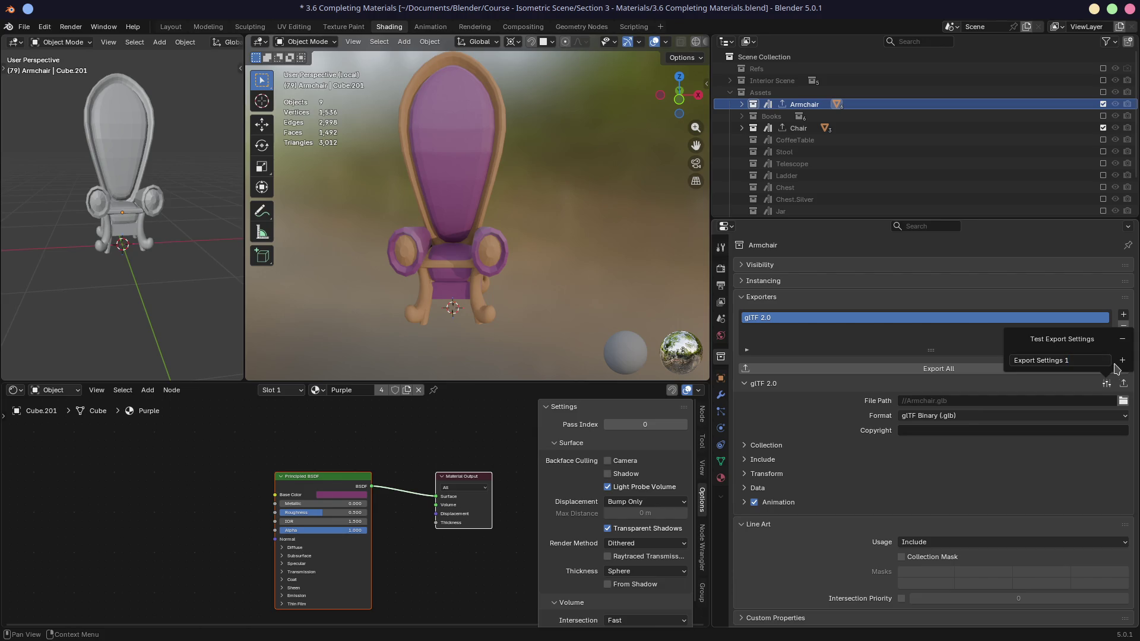
click(1122, 359)
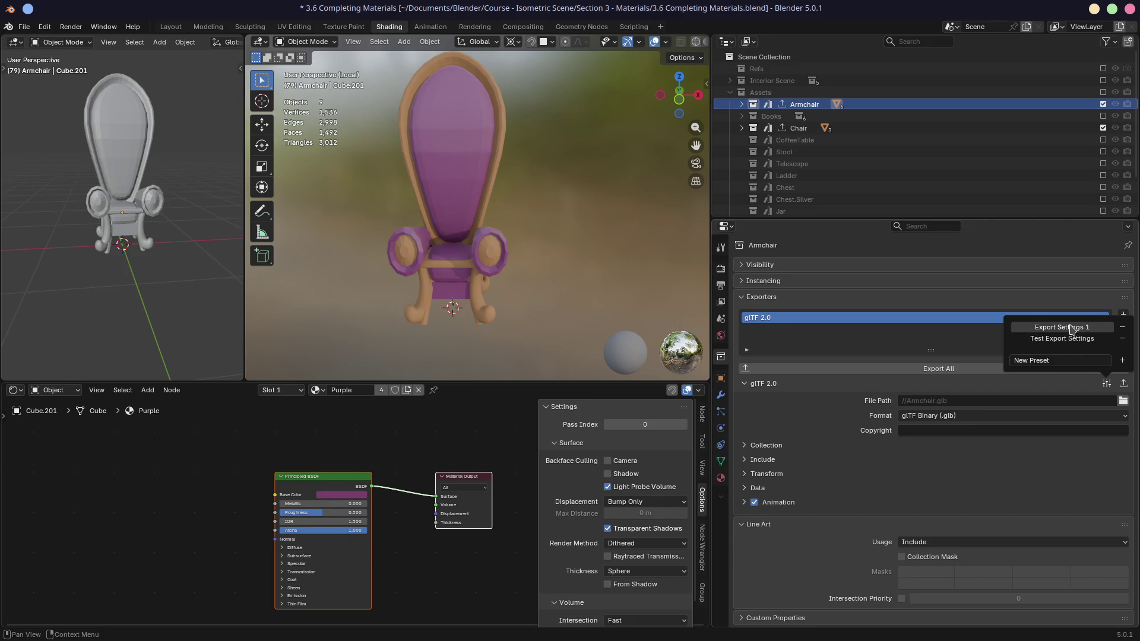
click(1060, 339)
click(1060, 328)
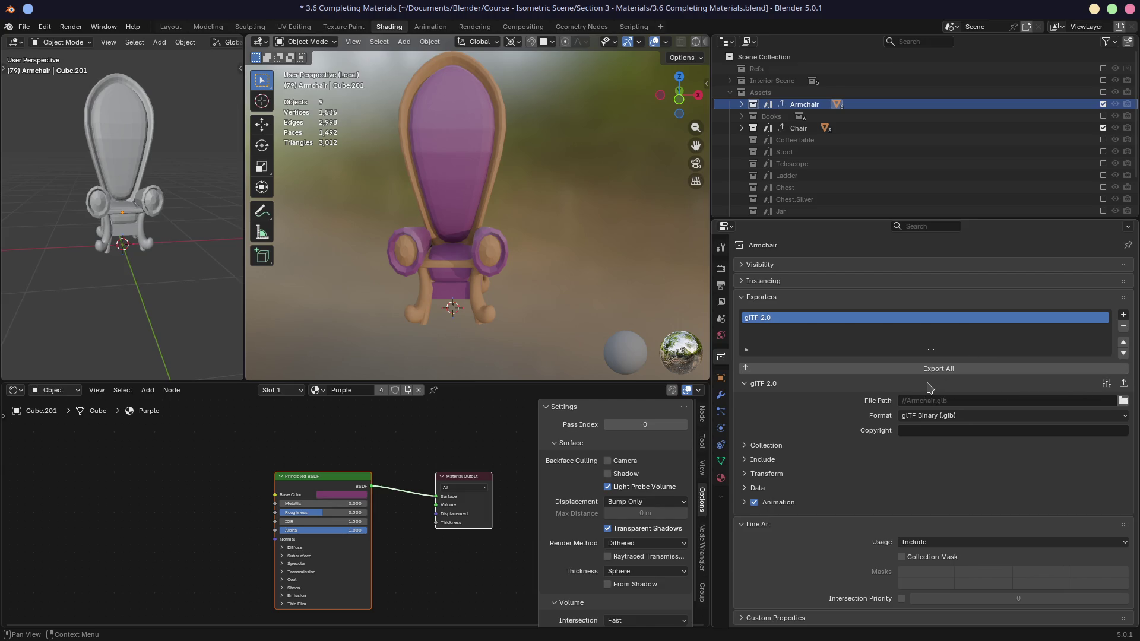
click(798, 127)
click(1106, 383)
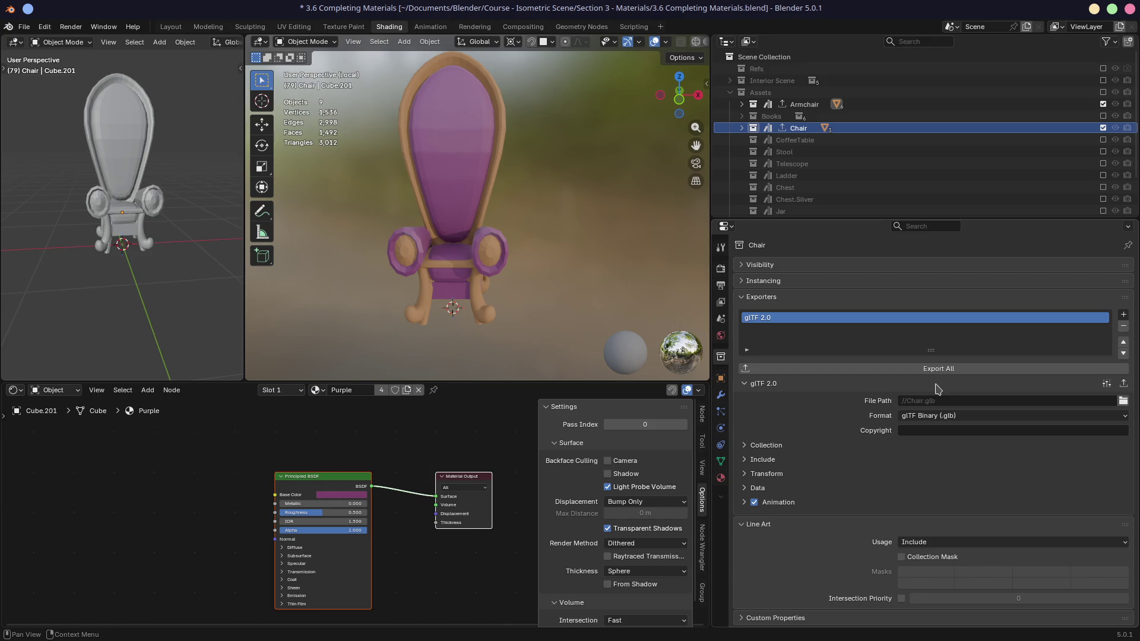
- Apply the Test Export Settings preset to Chair's glTF exporter and fold its settings away
click(1106, 384)
click(1092, 338)
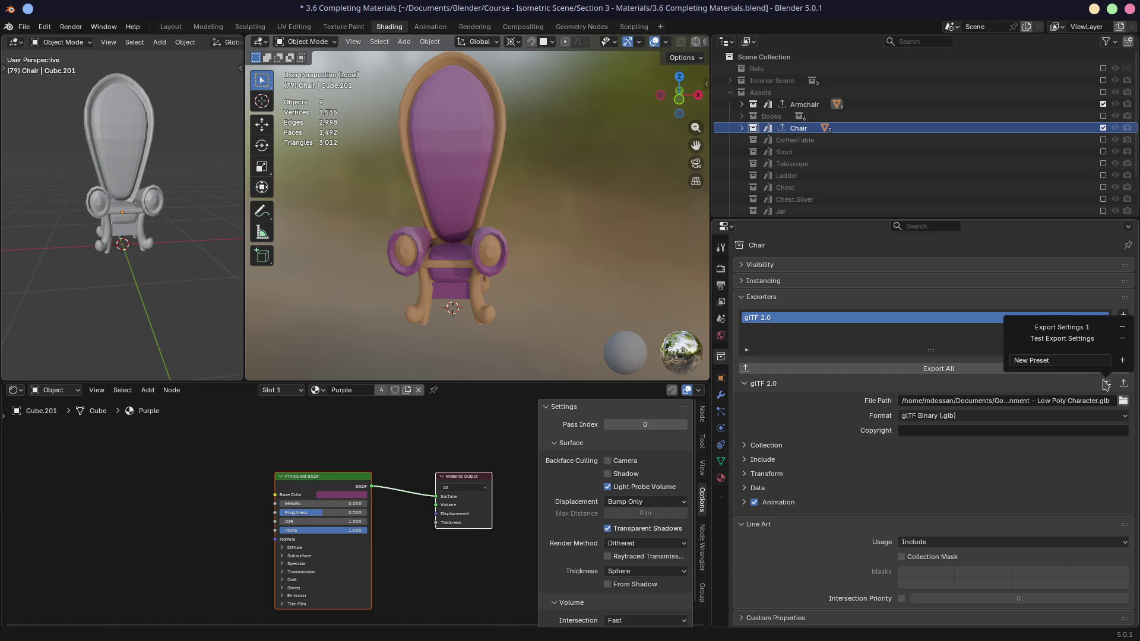
click(885, 383)
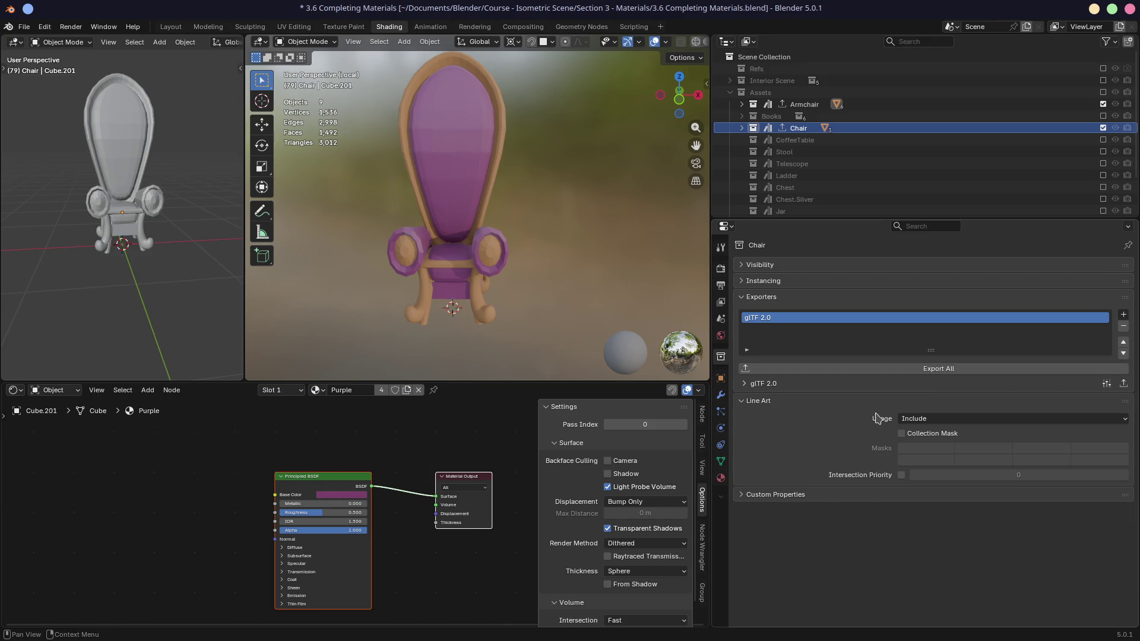
click(744, 384)
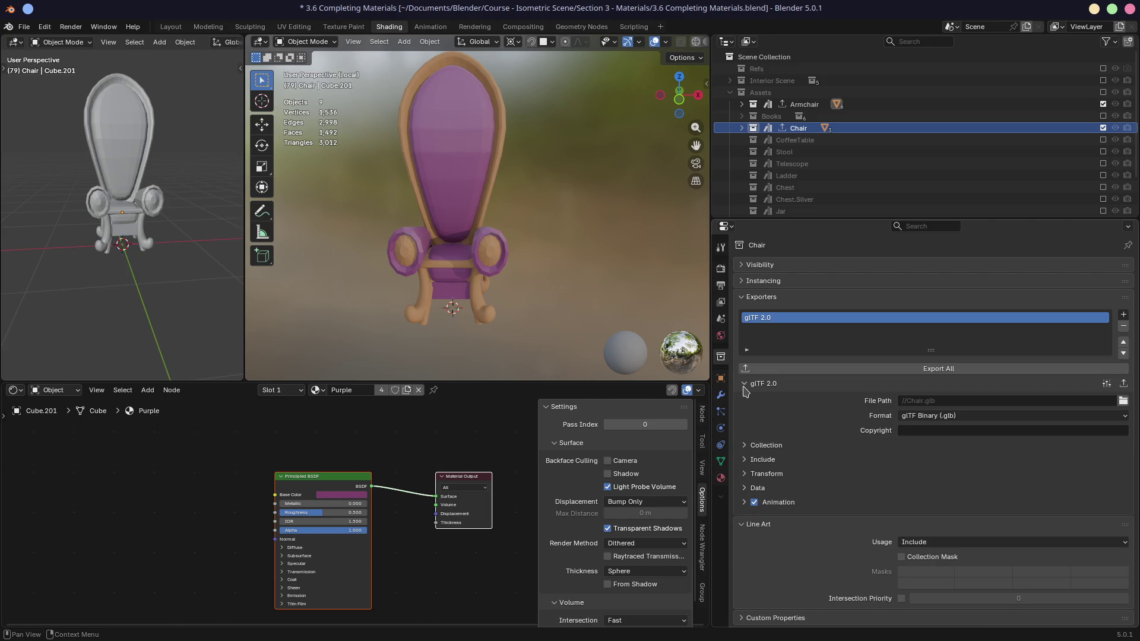
click(749, 384)
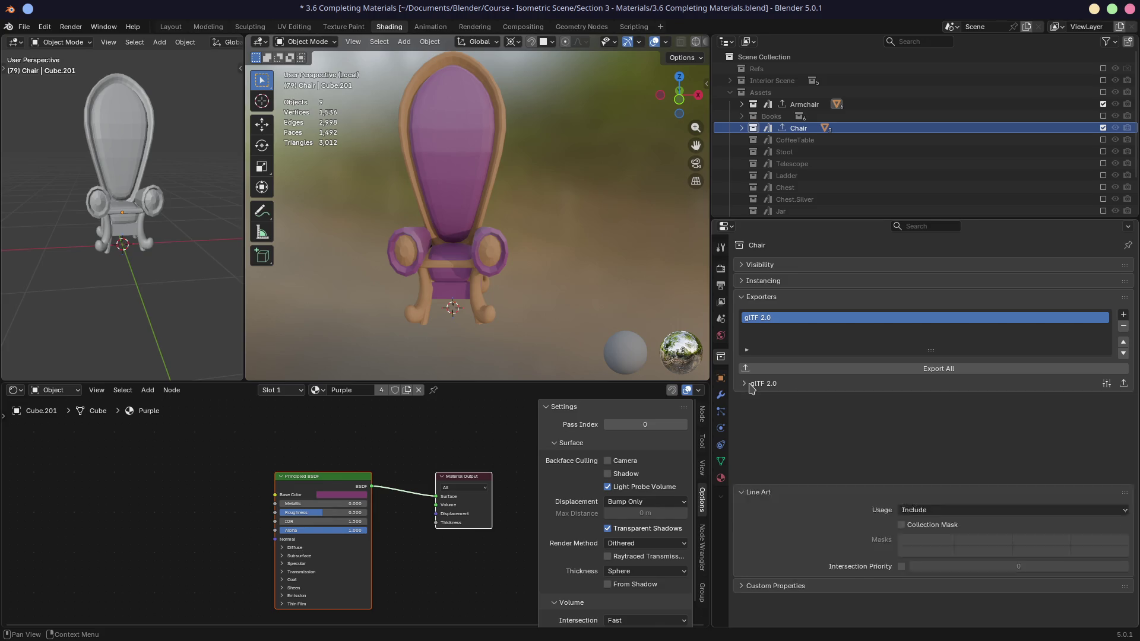
click(776, 385)
click(789, 384)
- Save the blend file, then open File > Export All Collections twice without running it
key(ctrl+s)
click(24, 26)
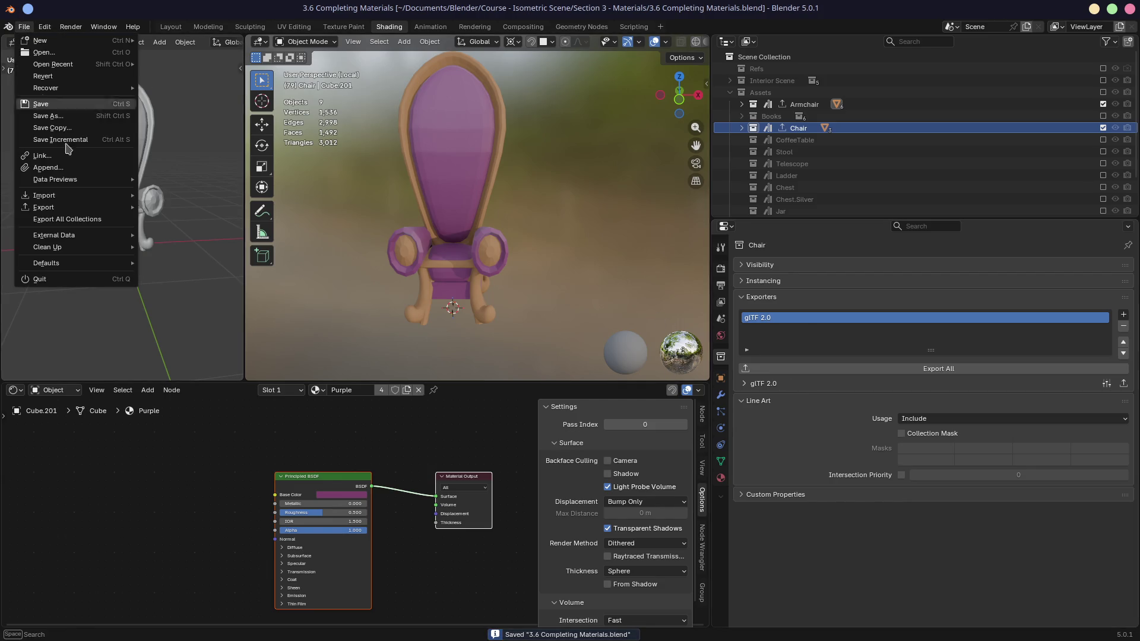
click(83, 220)
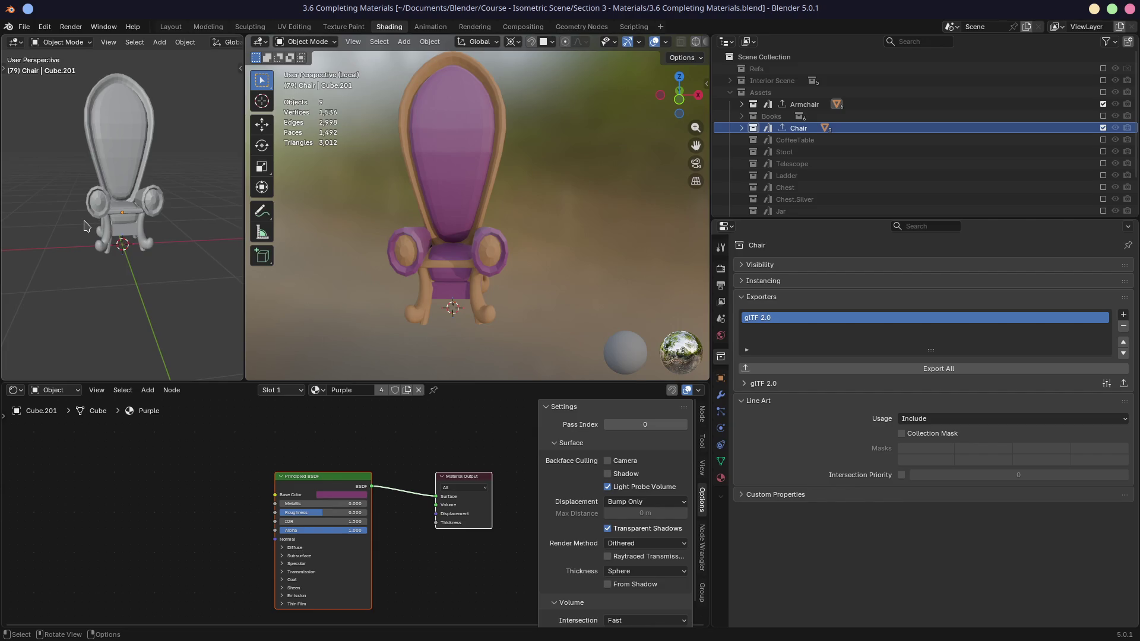
click(24, 26)
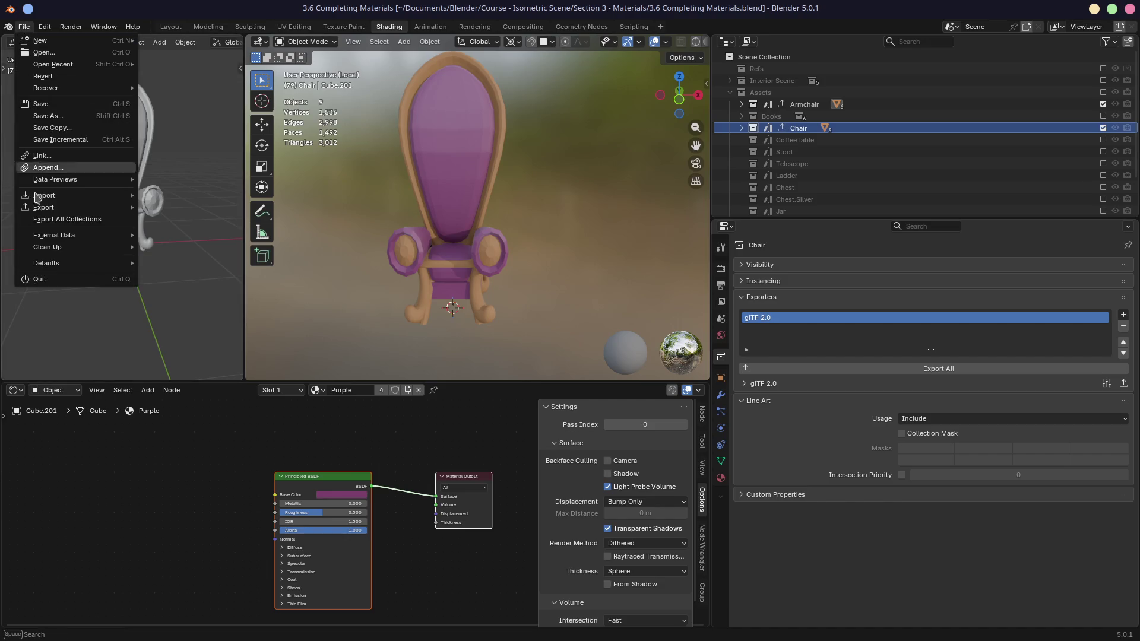
click(53, 219)
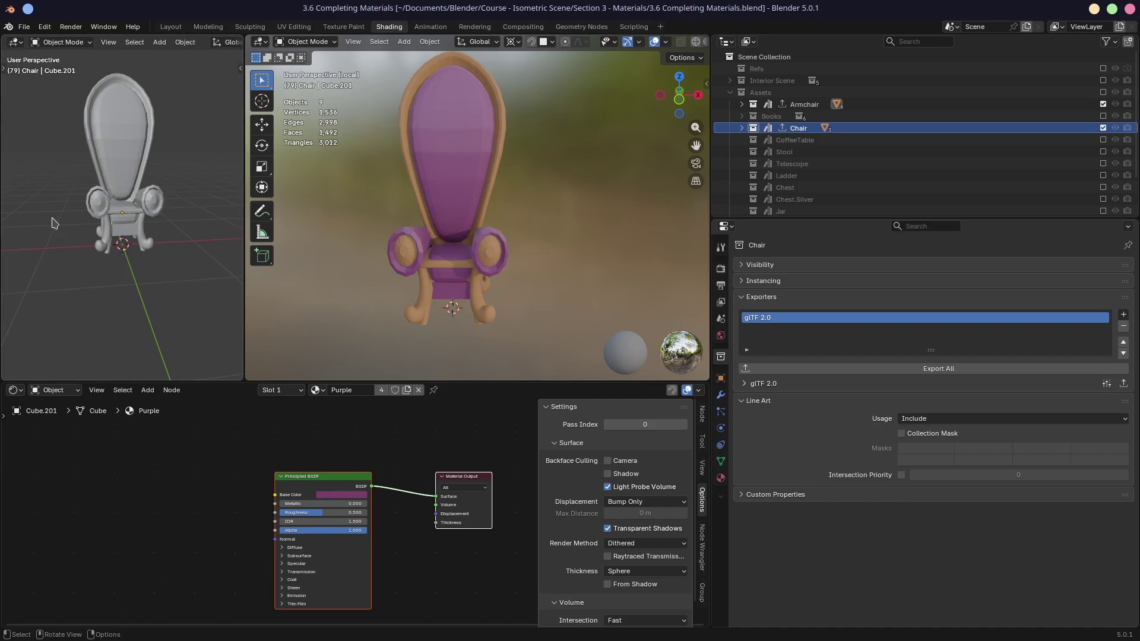
- Export the Chair collection to glTF, then check Godot's res://assets folder for the file
click(893, 372)
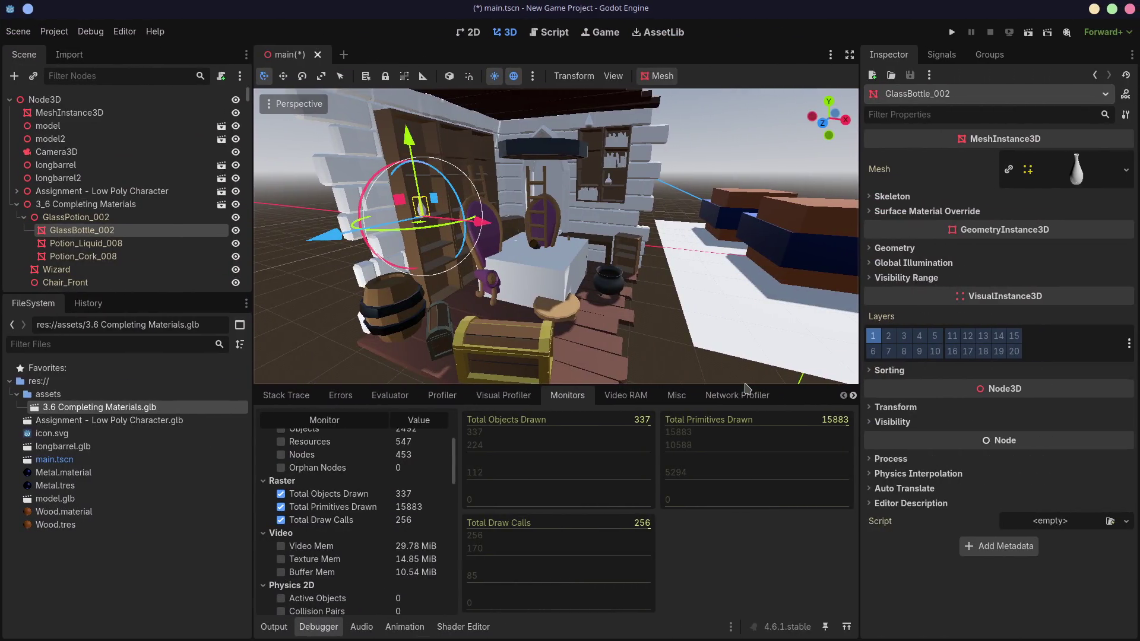
click(49, 395)
click(17, 395)
click(17, 394)
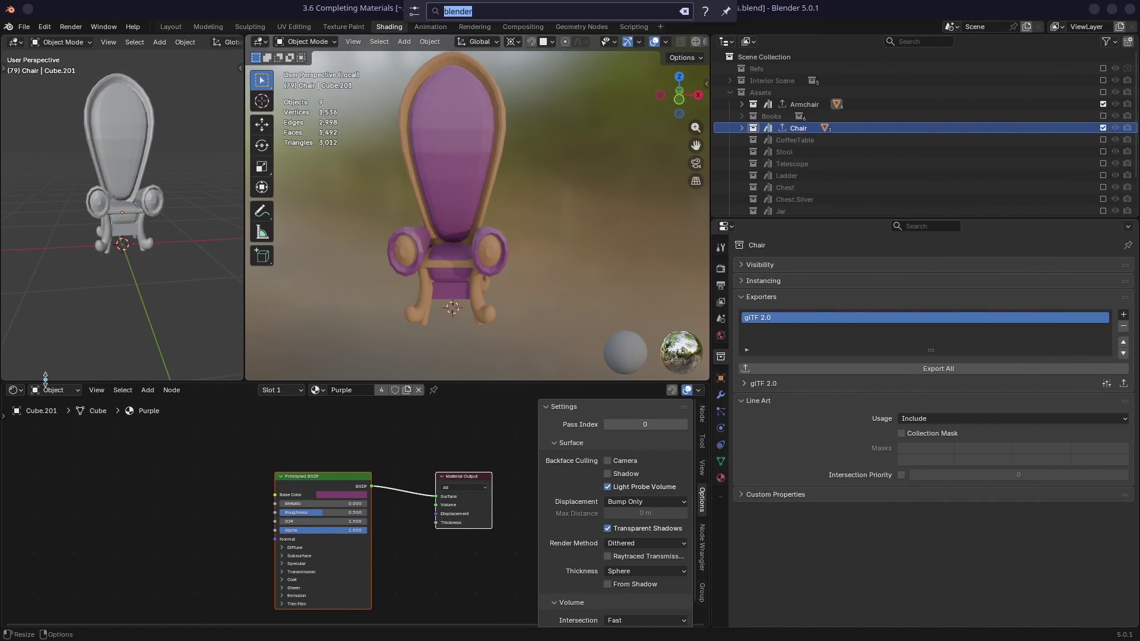
key(alt+space)
- Launch Dolphin with 'dol' and open the Section 3 - Materials folder
text(dol)
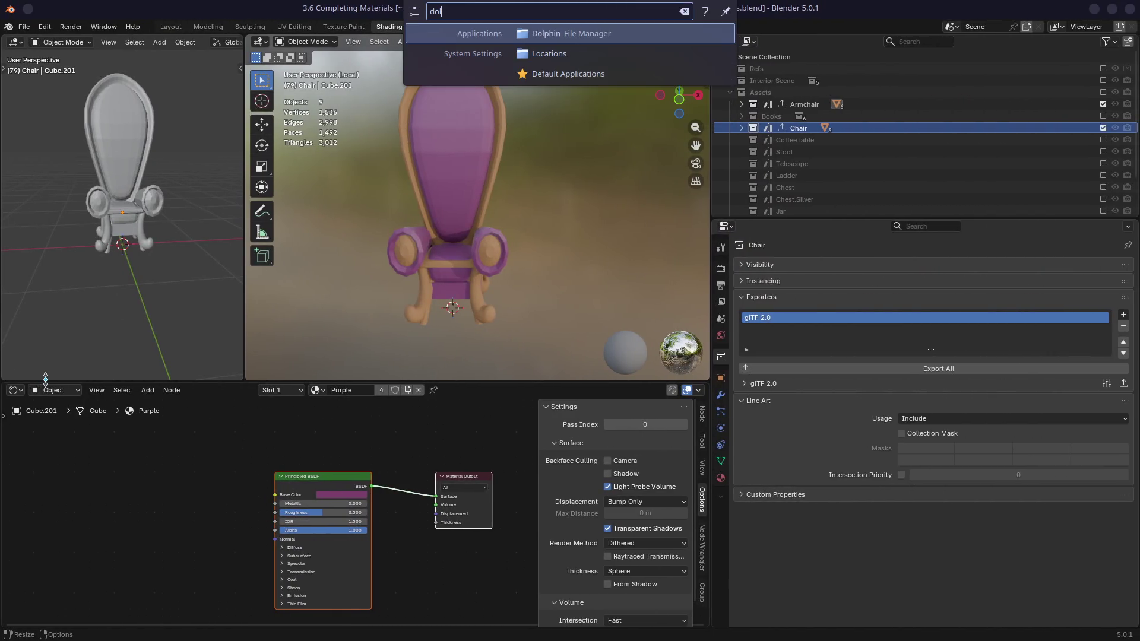
key(Return)
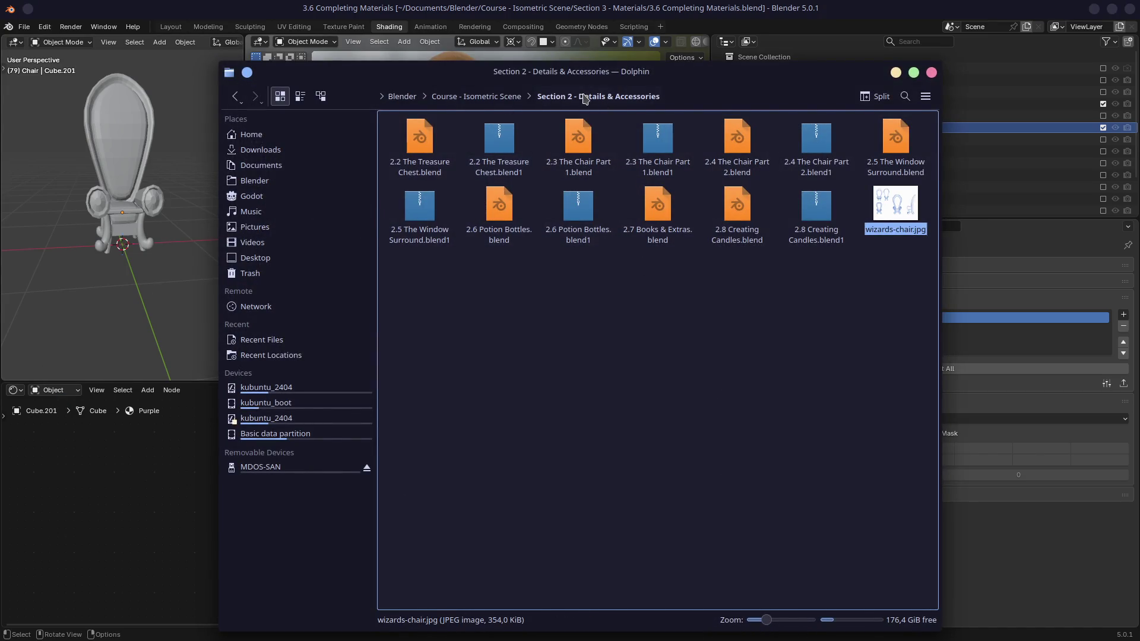
click(496, 96)
double_click(572, 143)
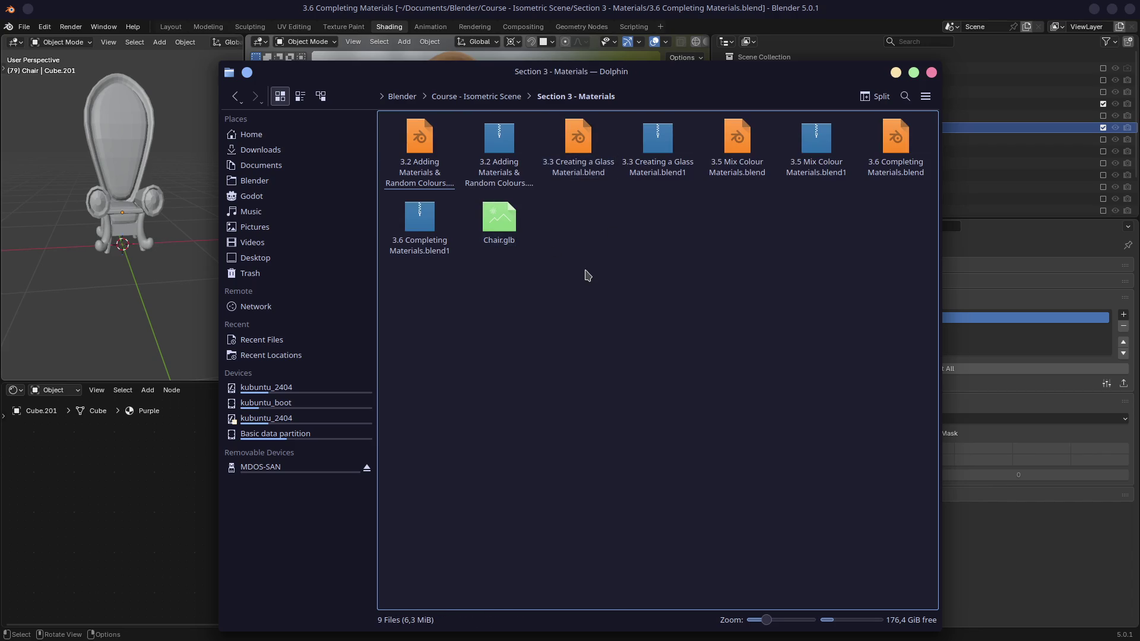
- Return to Blender, save 3.6 Completing Materials.blend and quit Blender
click(151, 27)
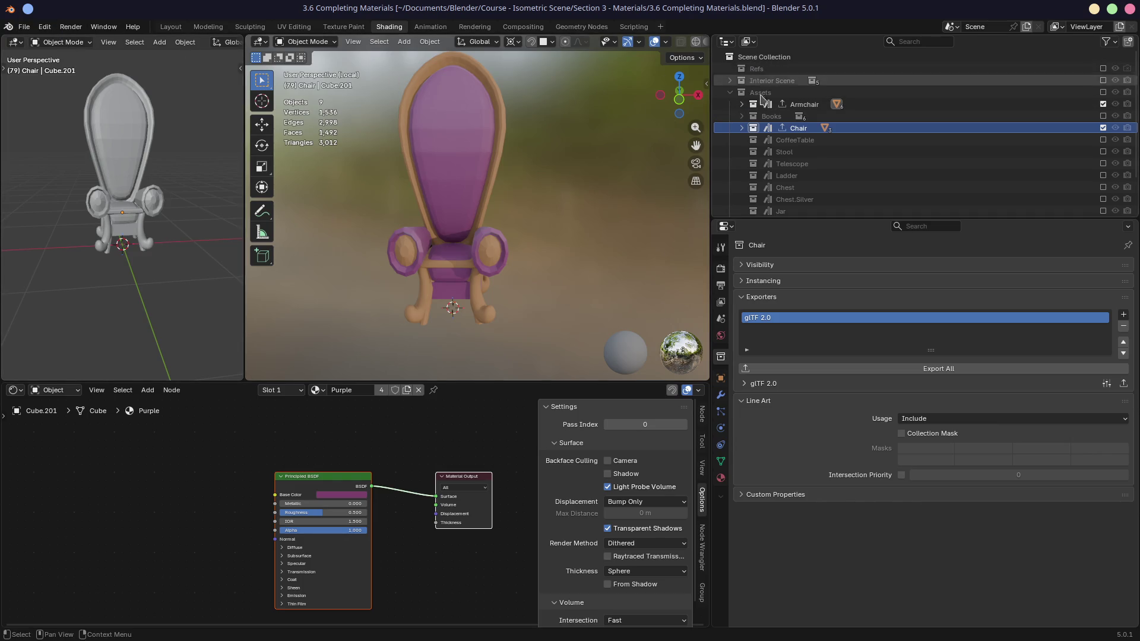
click(24, 27)
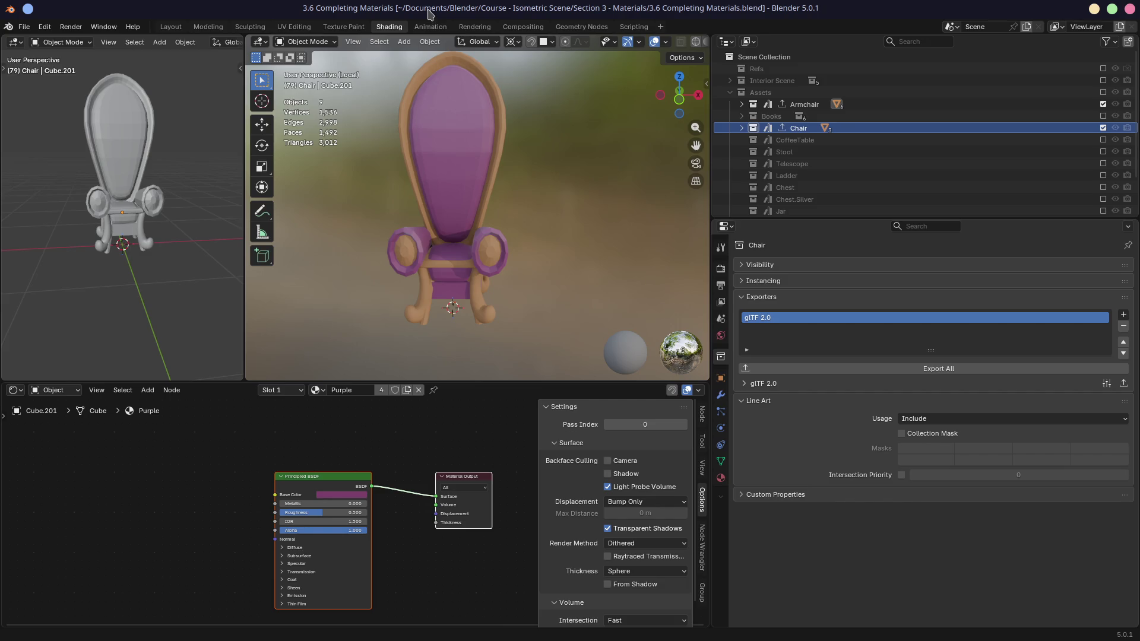
key(ctrl+s)
click(1129, 10)
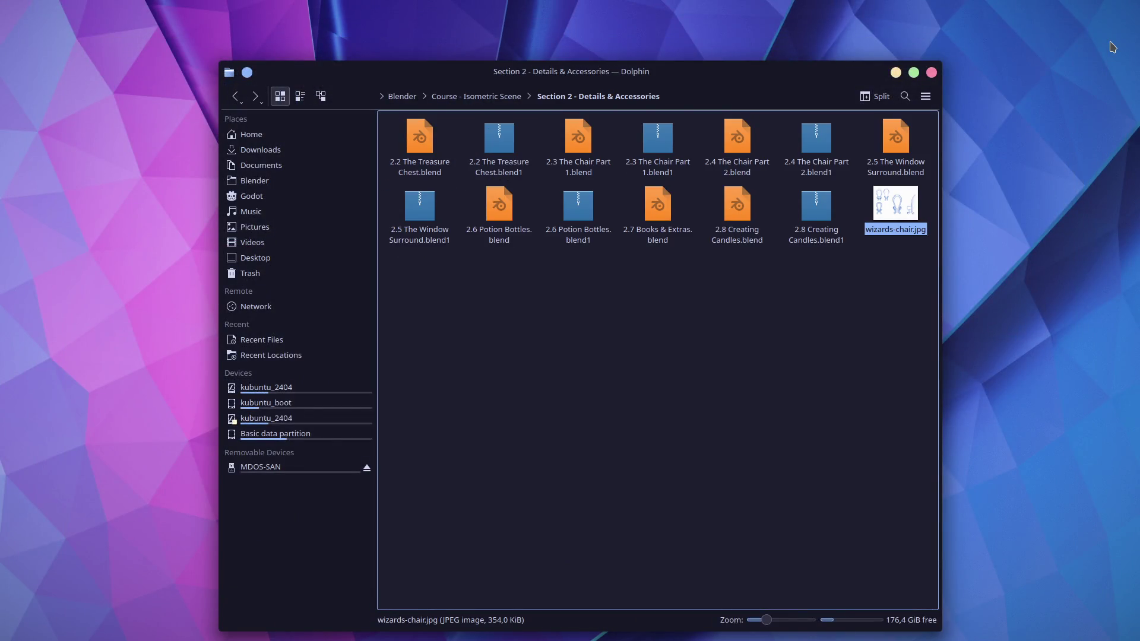
- Relaunch Blender from KRunner with 'blender' and move the new window into place
key(alt+space)
text(blender)
key(Return)
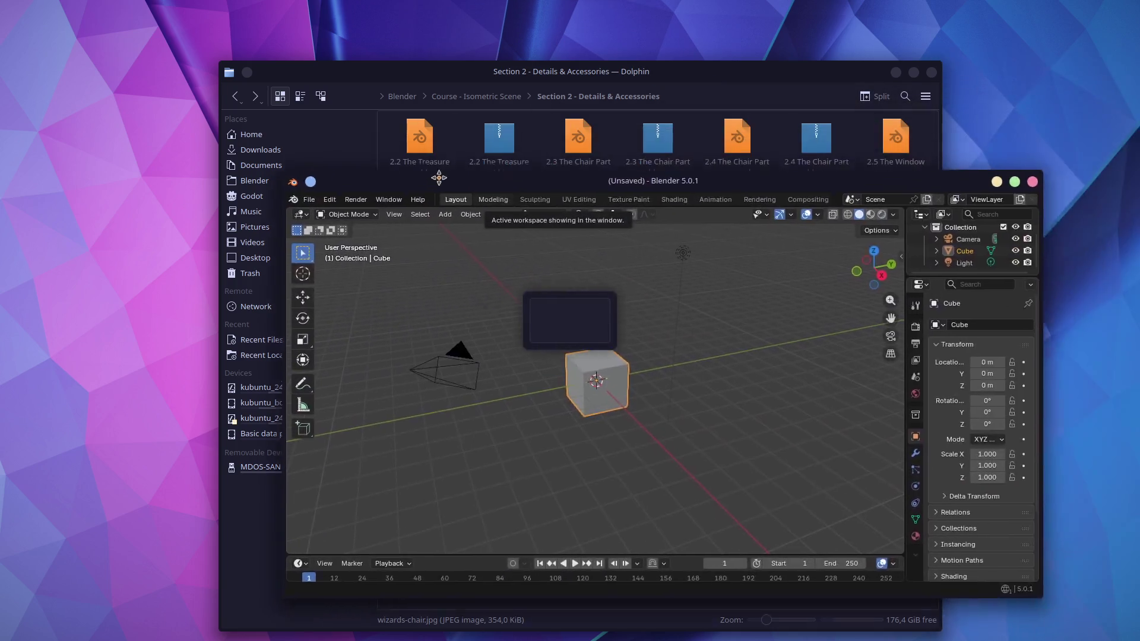
mouse_move(437, 178)
mouse_down()
mouse_move(287, 311)
mouse_move(580, 320)
mouse_up()
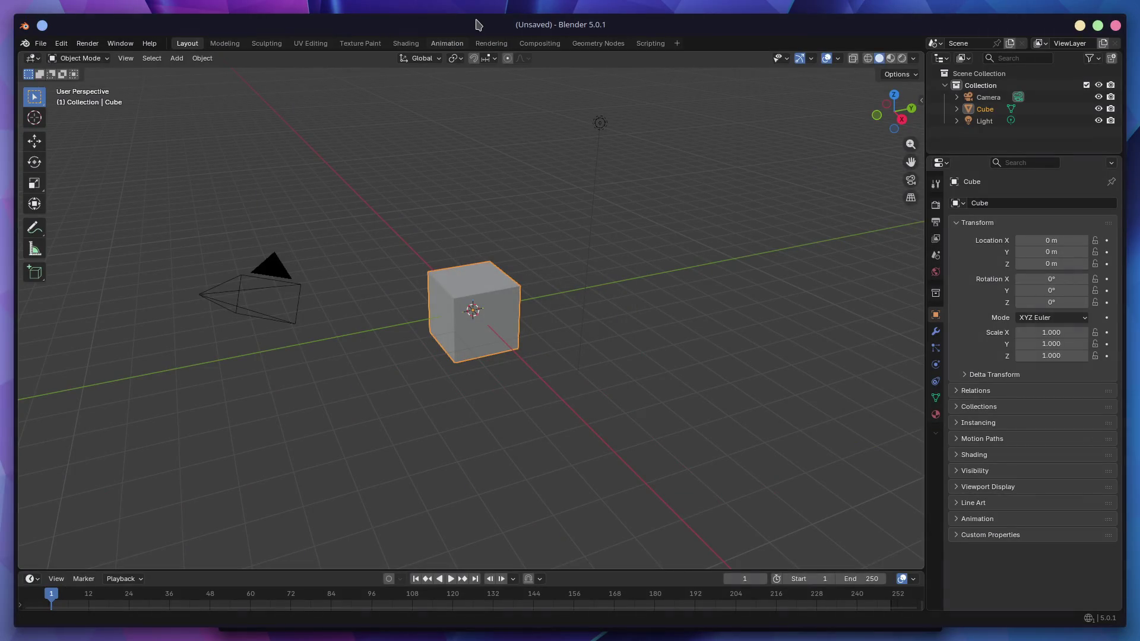
- Maximize Blender and reopen 3.6 Completing Materials.blend from Open Recent
double_click(17, 31)
click(24, 27)
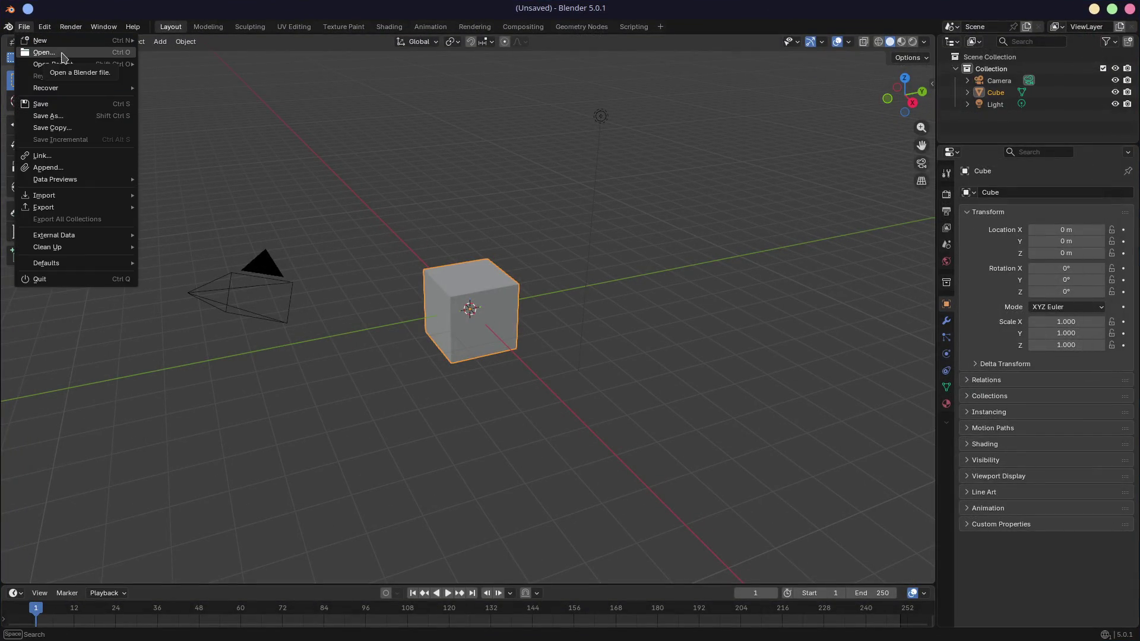
mouse_move(89, 63)
click(202, 63)
key(ctrl+s)
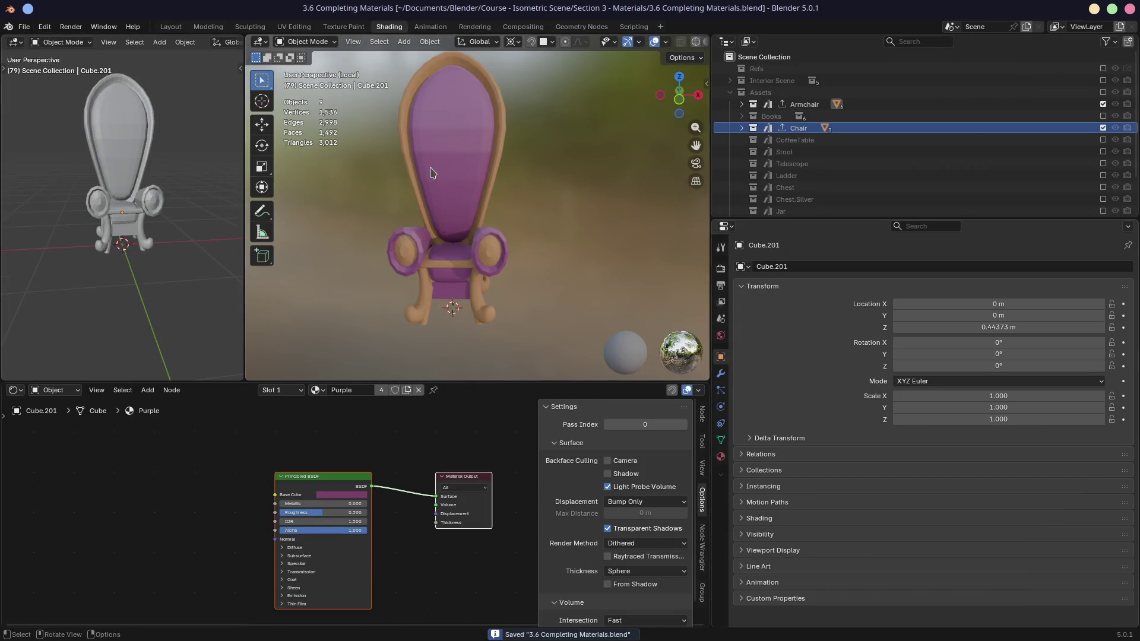
- Switch to the Layout workspace and check File > Export All Collections
click(23, 27)
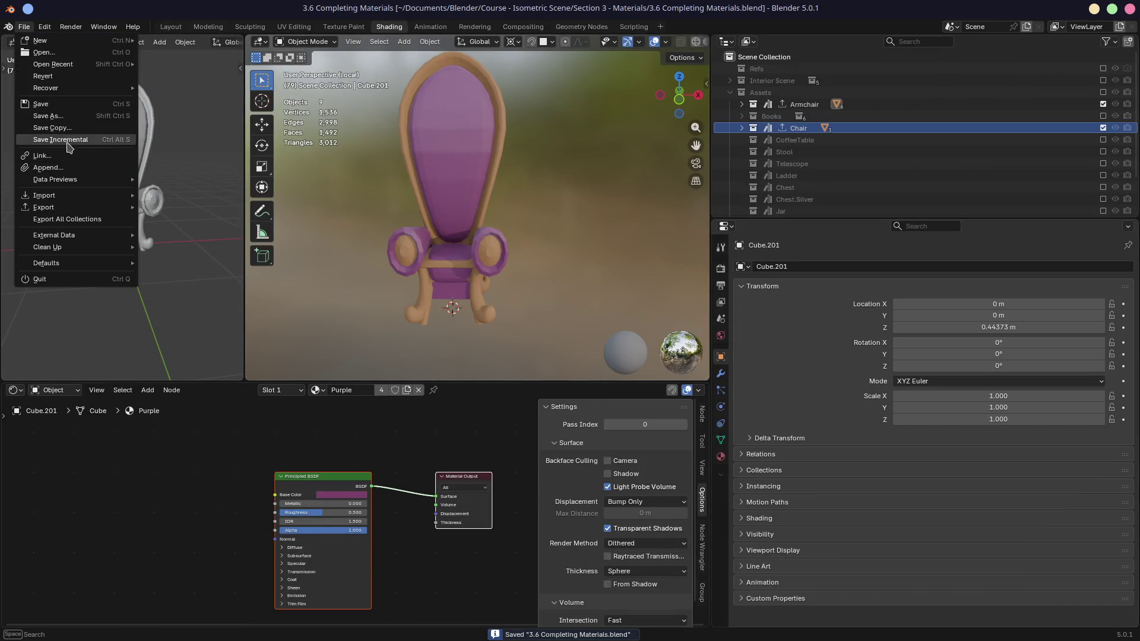
key(Escape)
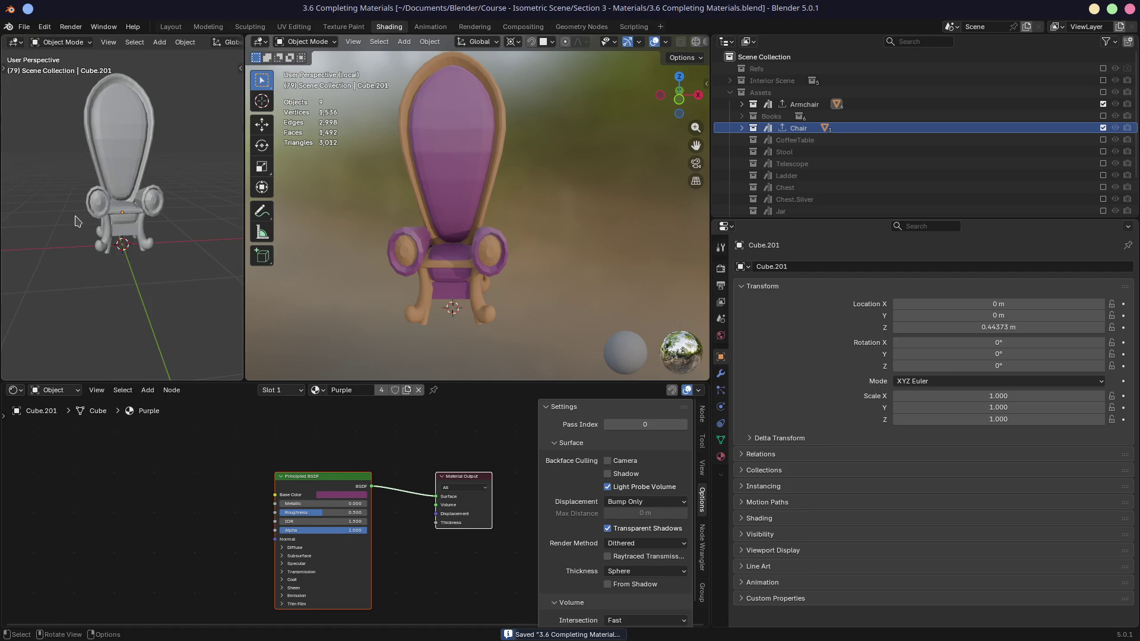
click(170, 27)
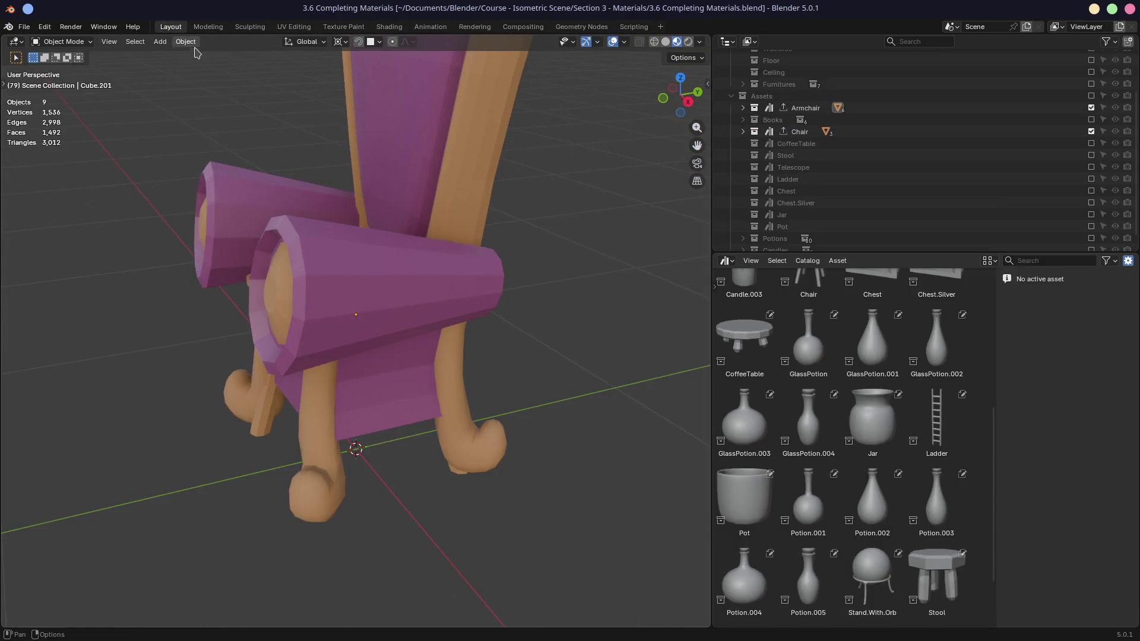
scroll(330, 255, down, 5)
click(23, 28)
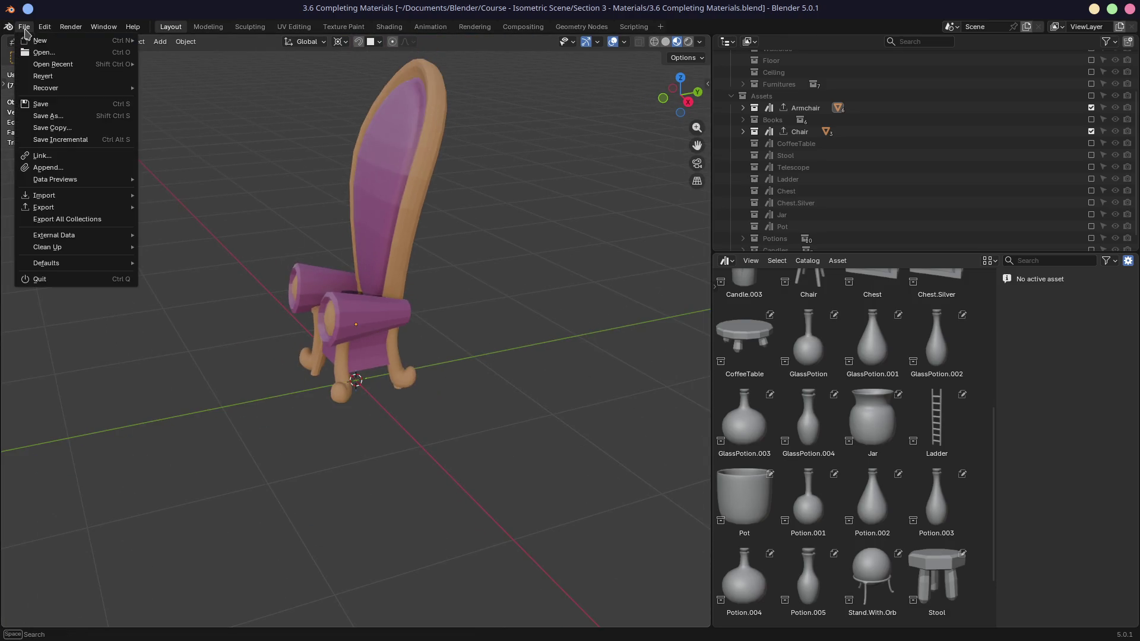
click(70, 221)
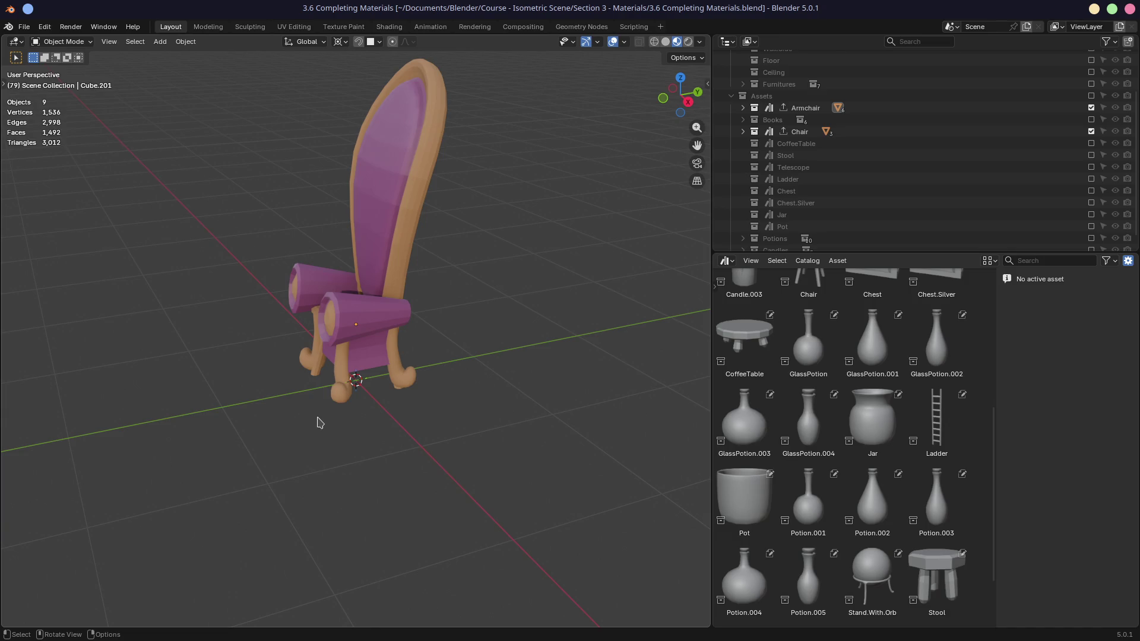
- Select all nine chair objects, then switch to the Skein docs in Firefox
key(a)
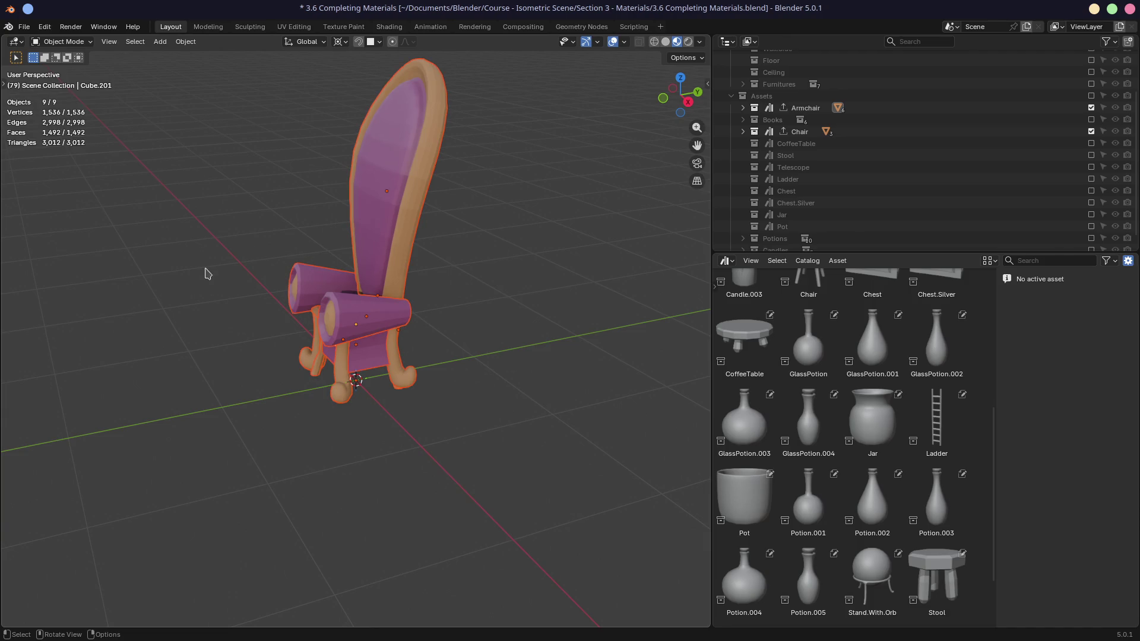
click(24, 27)
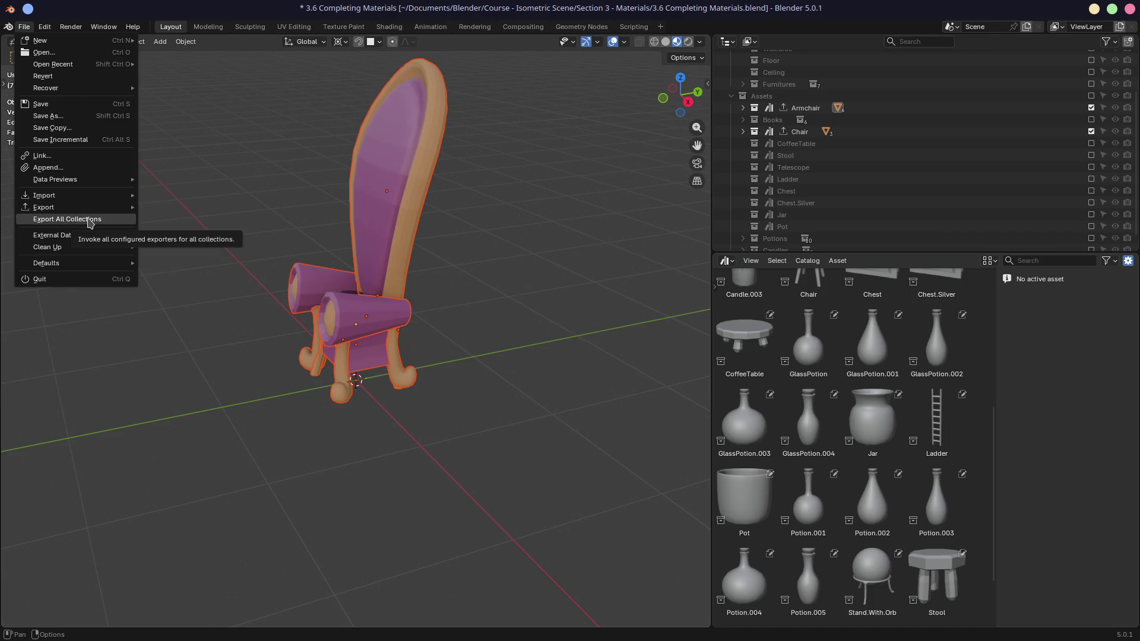
key(Escape)
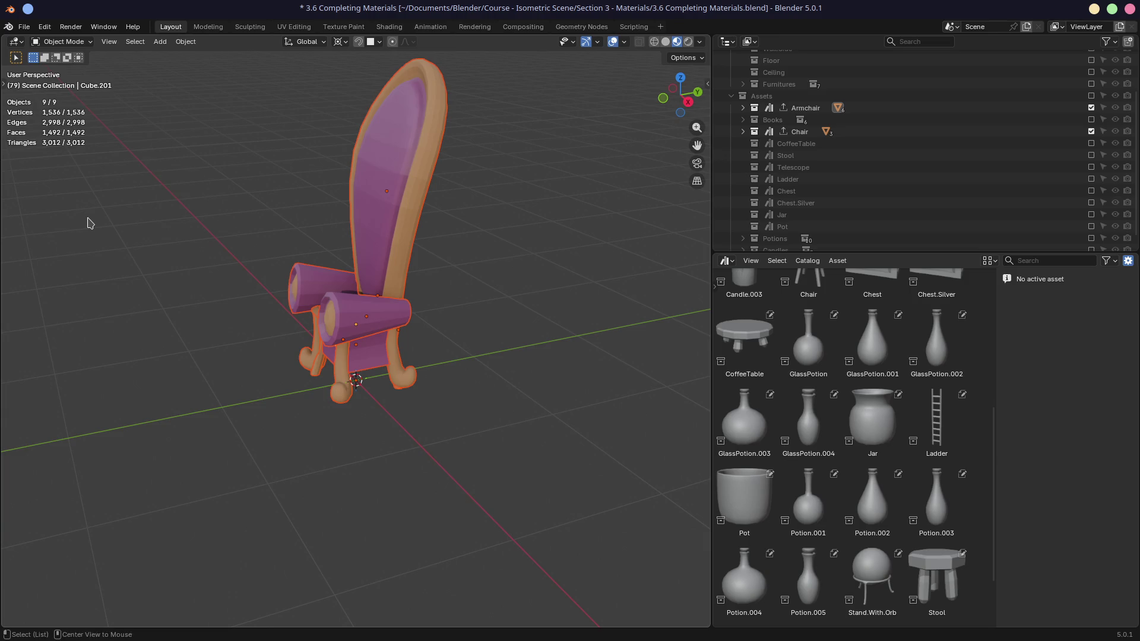
key(alt+Tab)
scroll(528, 350, down, 6)
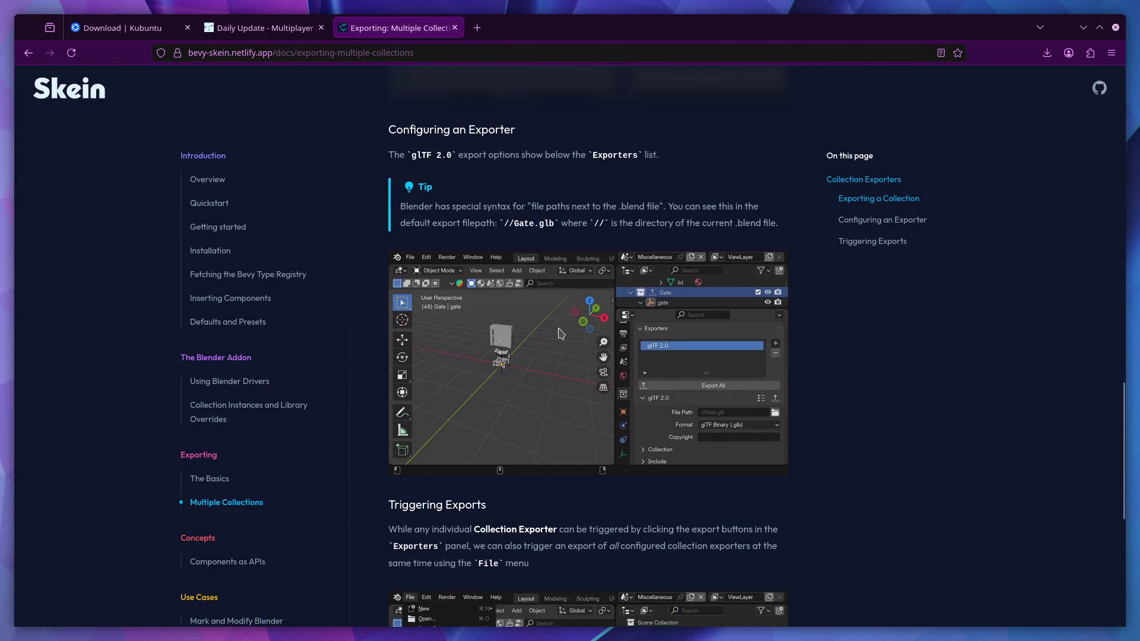
- Scroll to the Triggering Exports tip and highlight, then clear, the 'dependency graph' phrase
scroll(561, 333, down, 5)
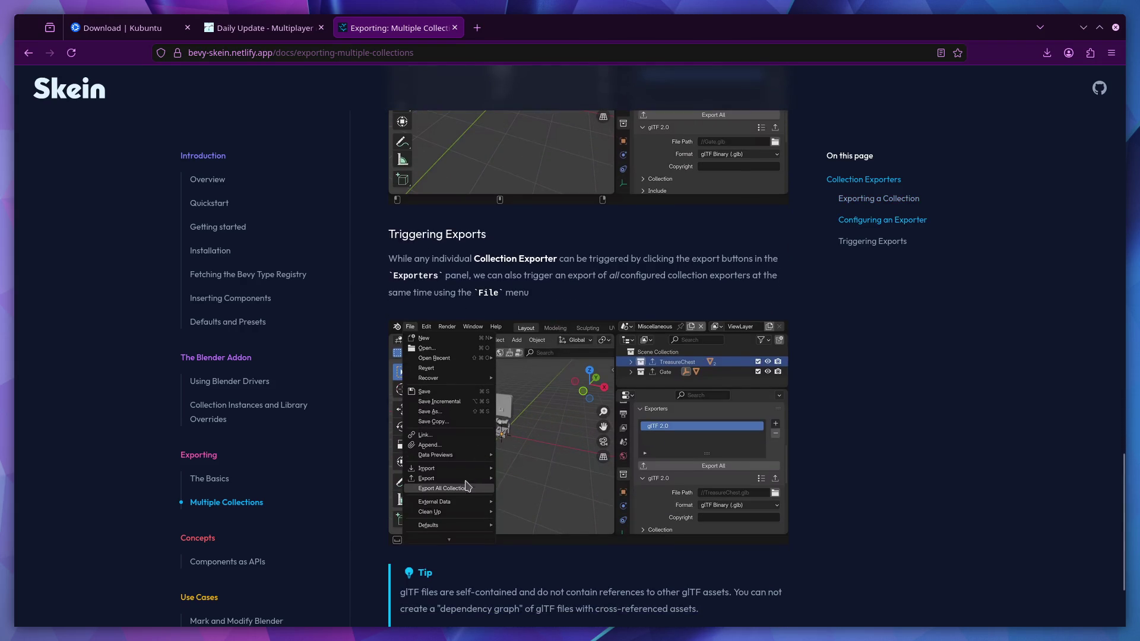
scroll(483, 487, down, 3)
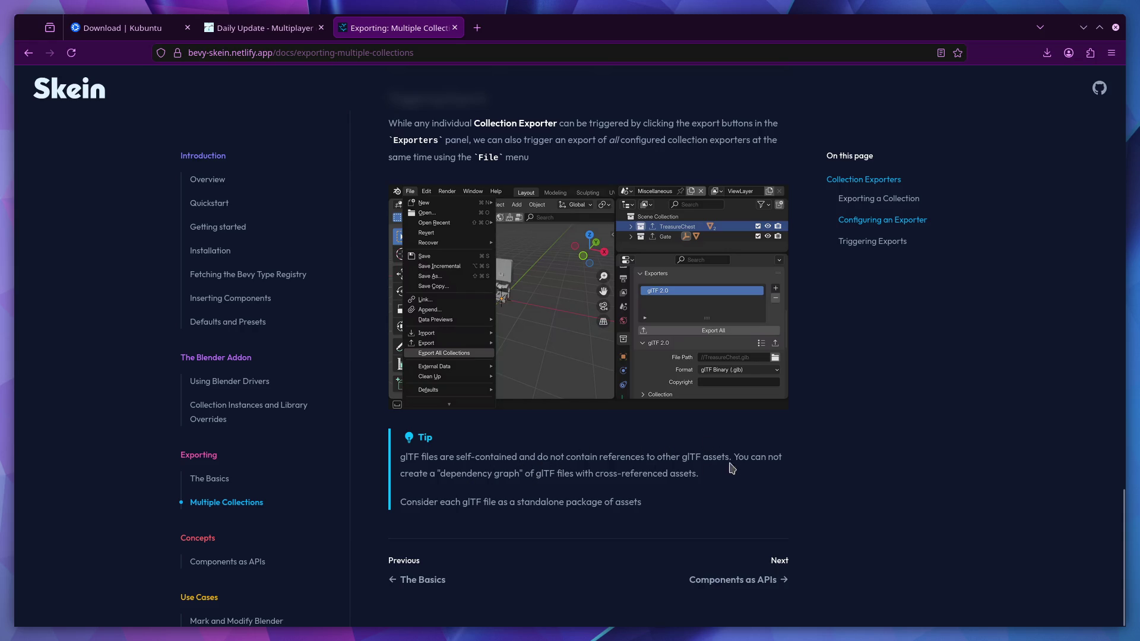
mouse_move(440, 473)
mouse_down()
mouse_move(545, 474)
mouse_move(520, 471)
mouse_up()
click(503, 499)
mouse_move(436, 473)
mouse_down()
mouse_move(523, 473)
mouse_move(441, 473)
mouse_up()
click(585, 467)
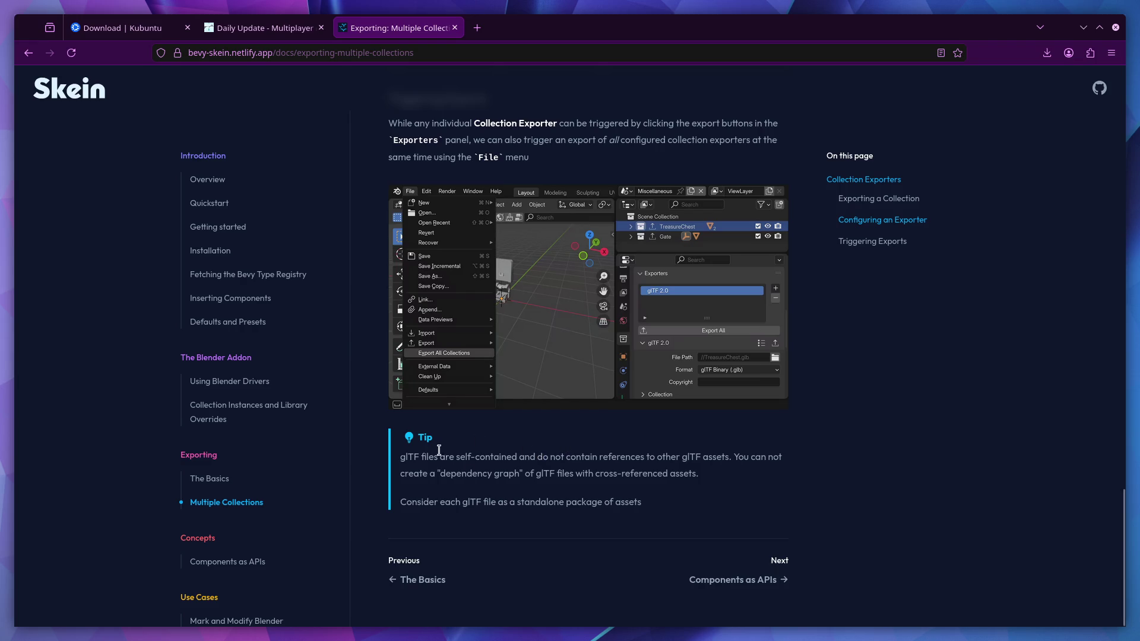
- Under Triggering Exports, highlight the phrase about all configured exporters on the Exporters line
scroll(551, 503, up, 3)
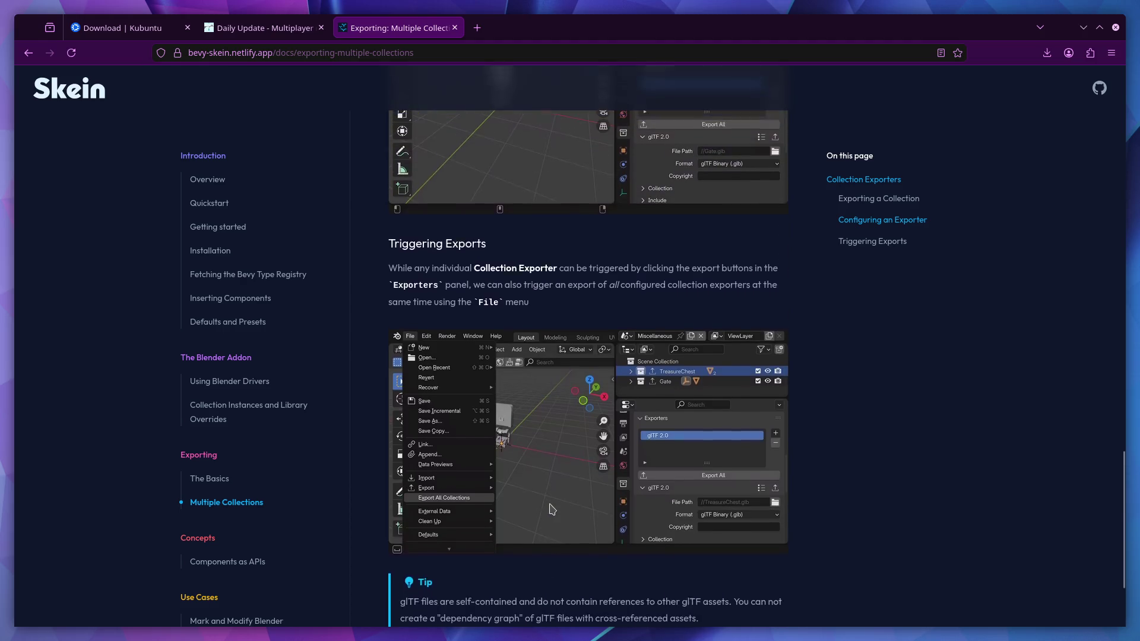
scroll(560, 505, down, 1)
drag(397, 259, 629, 259)
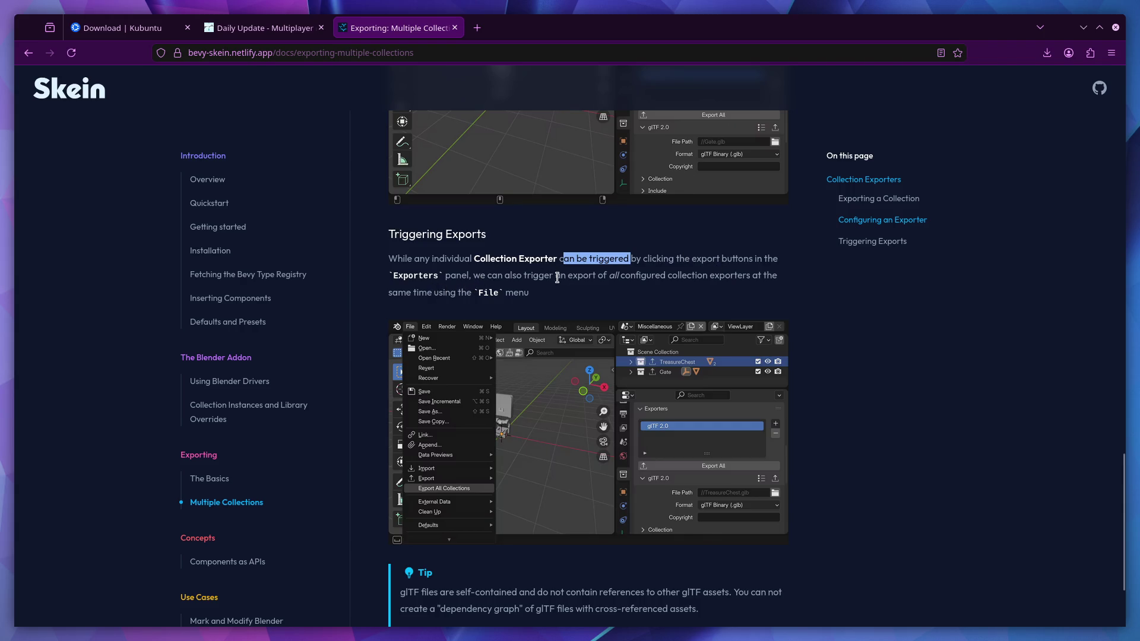
click(620, 275)
drag(619, 275, 691, 272)
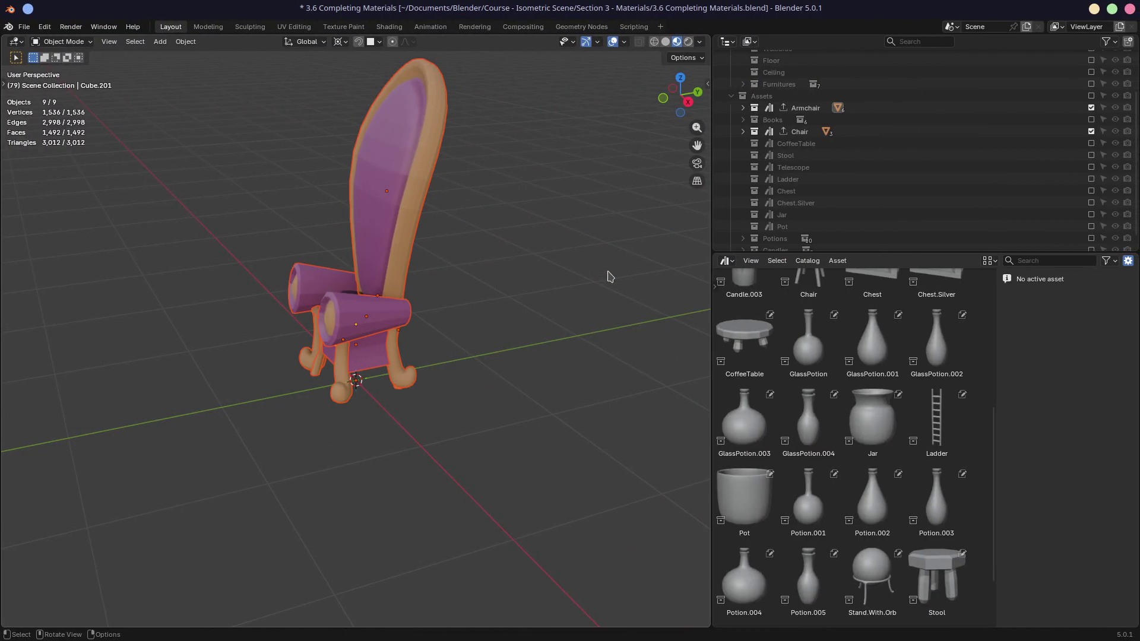
- Save and run Export All Collections, then exclude Assets except the Armchair and Chair collections
shift+click(1091, 97)
key(ctrl+s)
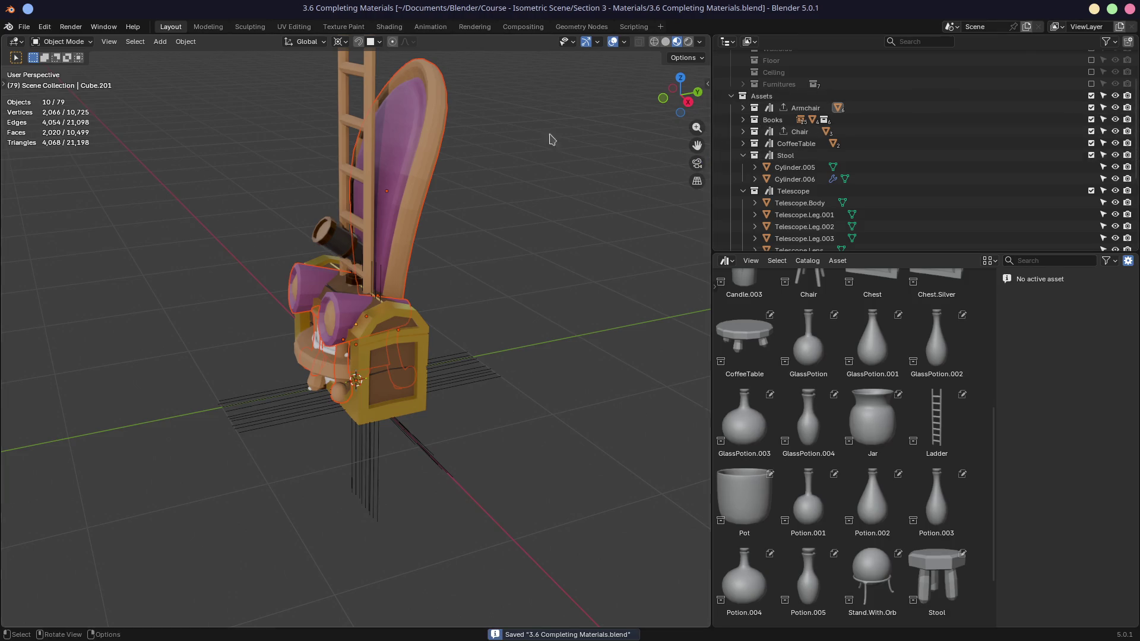
click(27, 30)
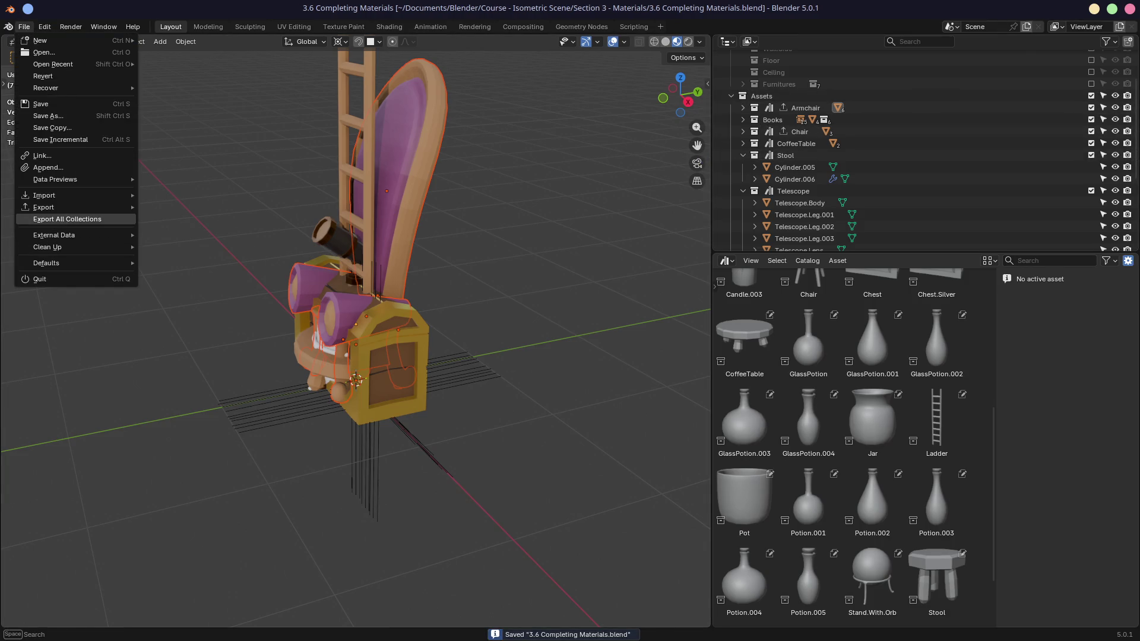
click(65, 224)
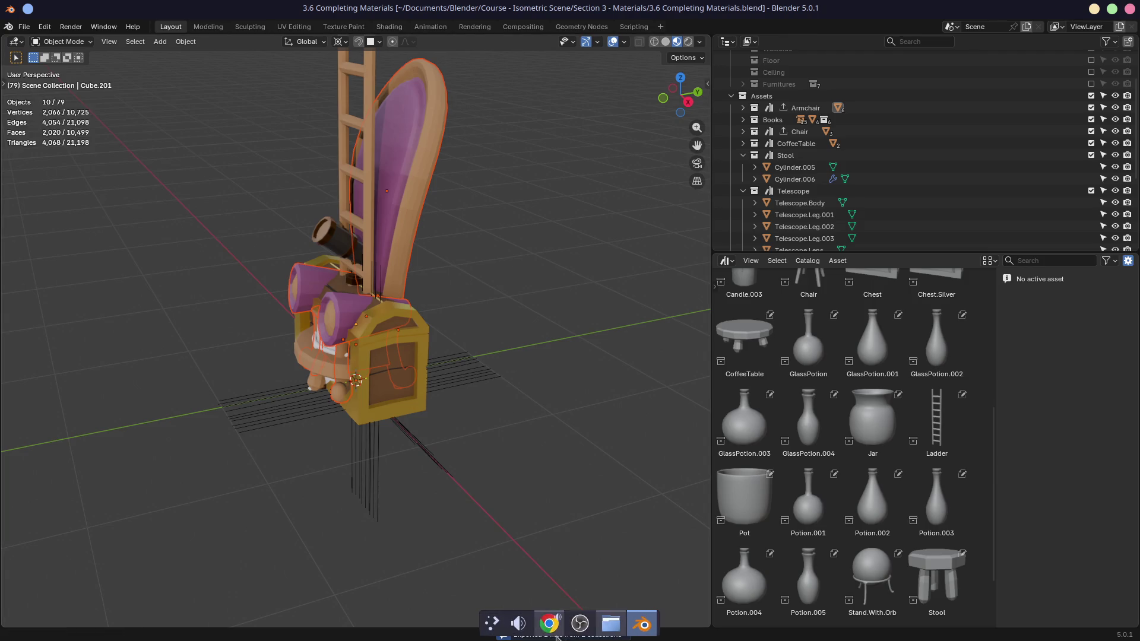
click(1092, 96)
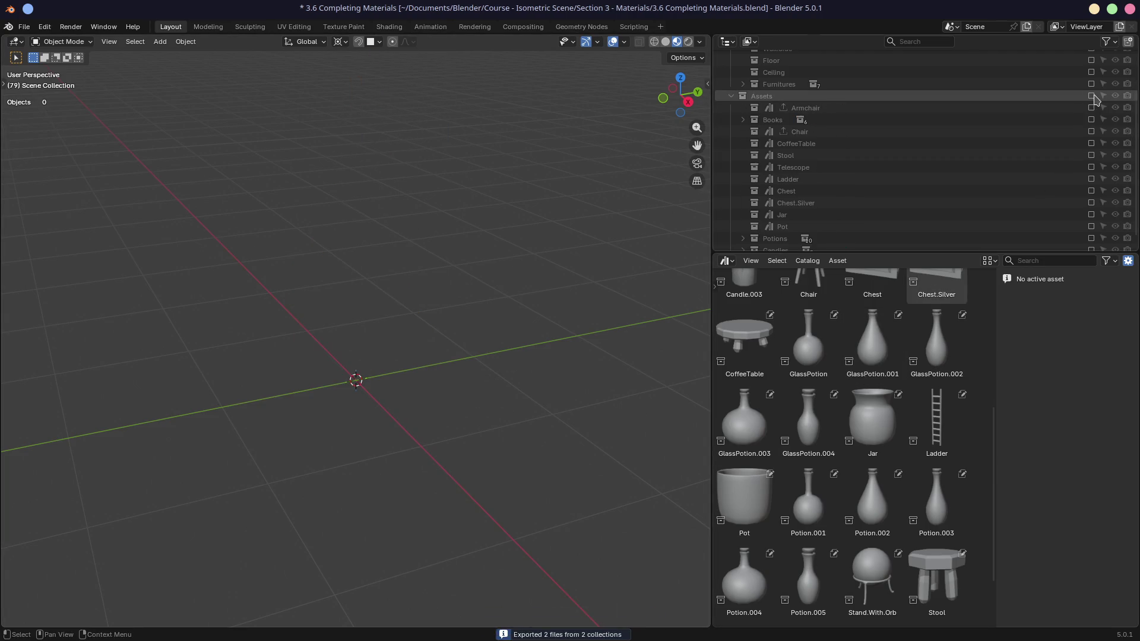
click(1091, 107)
click(1091, 132)
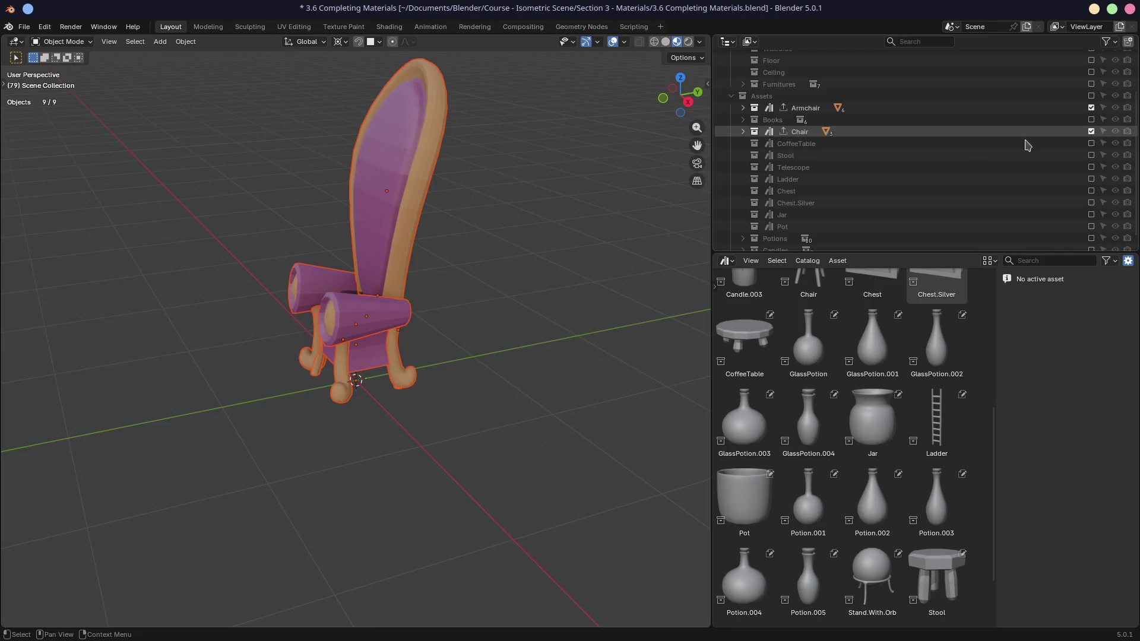
- Add Export All Collections from the File menu to Quick Favorites
click(24, 26)
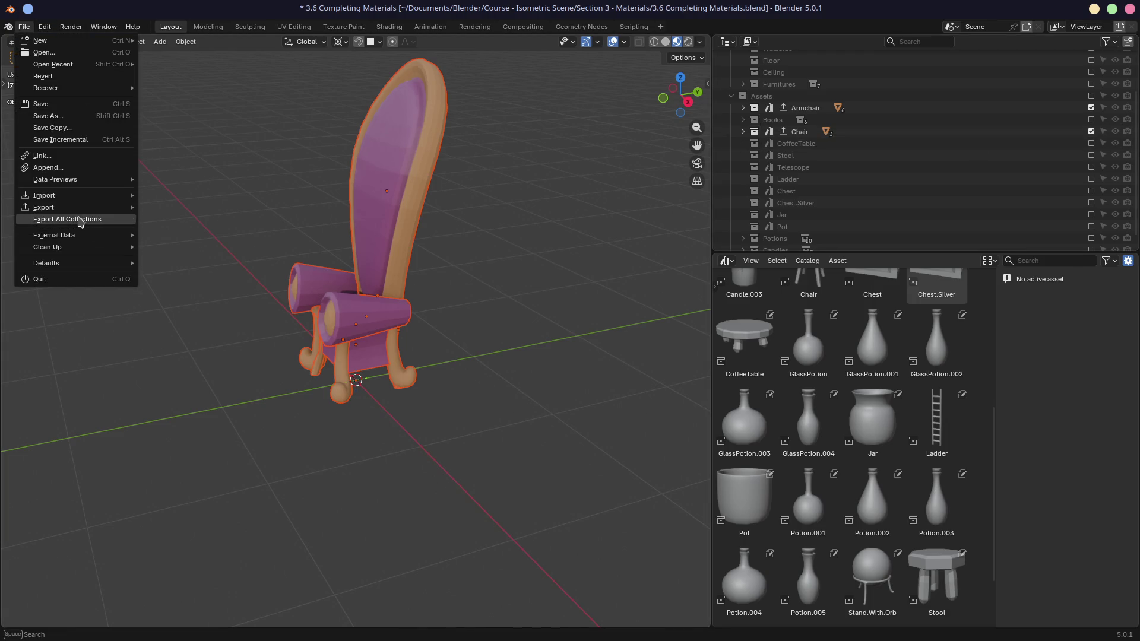
click(23, 27)
right_click(66, 219)
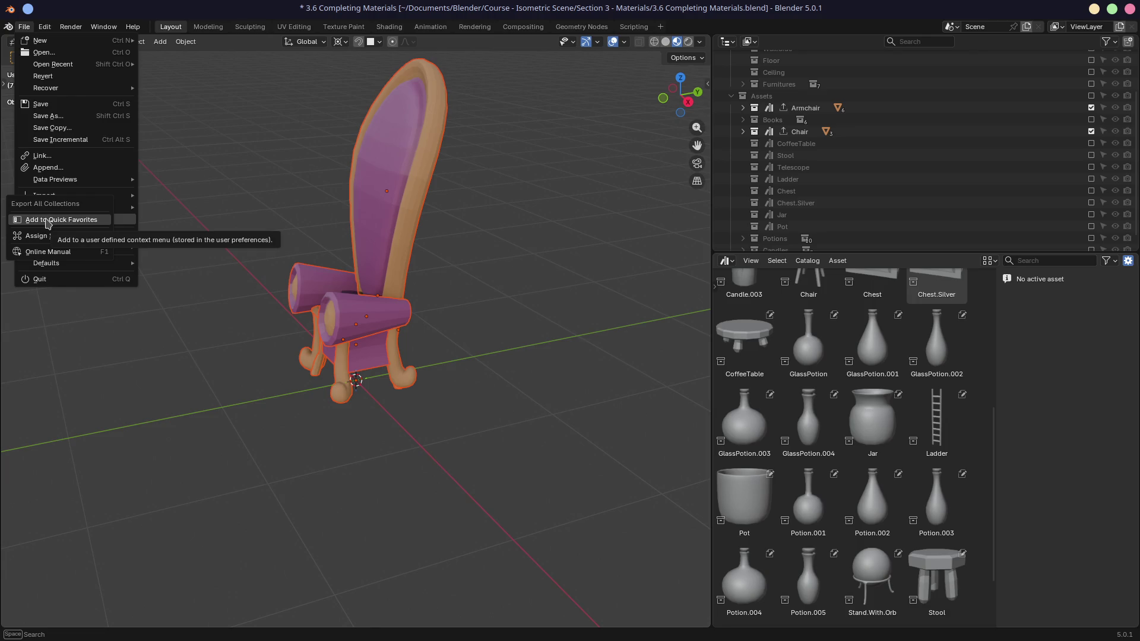
click(48, 221)
right_click(99, 219)
key(Escape)
- Confirm Export All Collections now appears in the Q Quick Favorites menu
key(Escape)
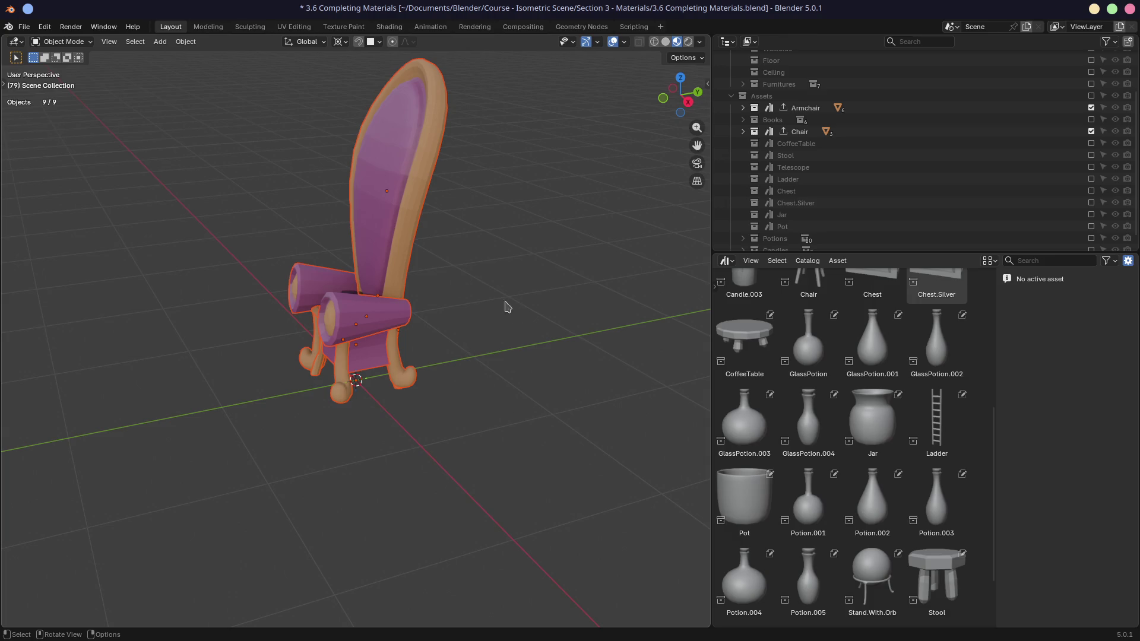
key(q)
key(Escape)
click(478, 412)
key(q)
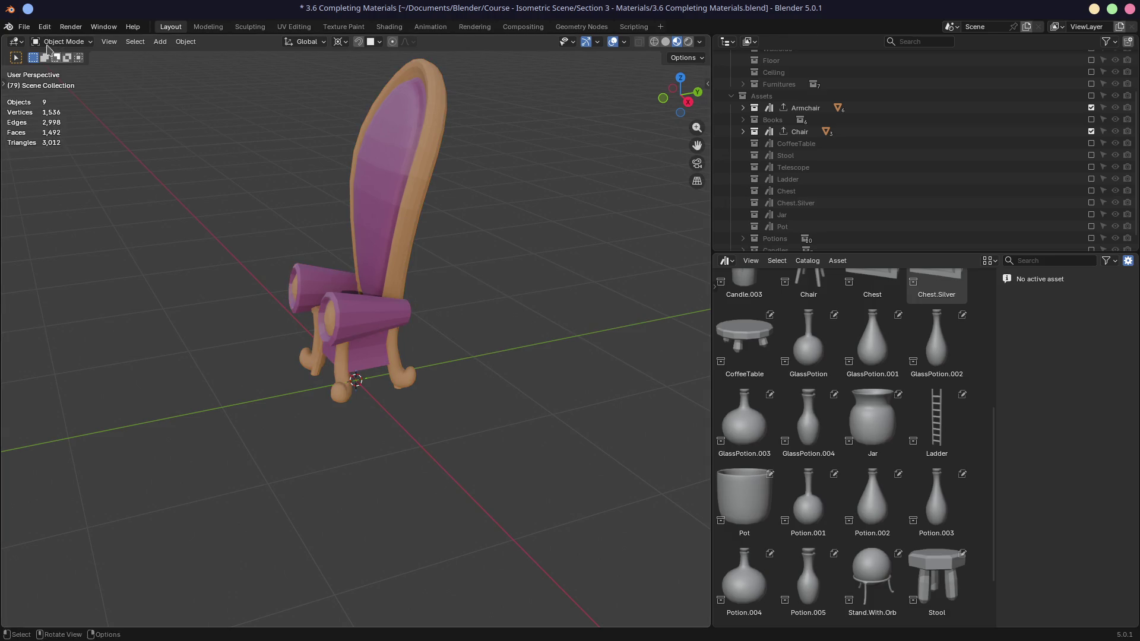
click(23, 26)
right_click(52, 219)
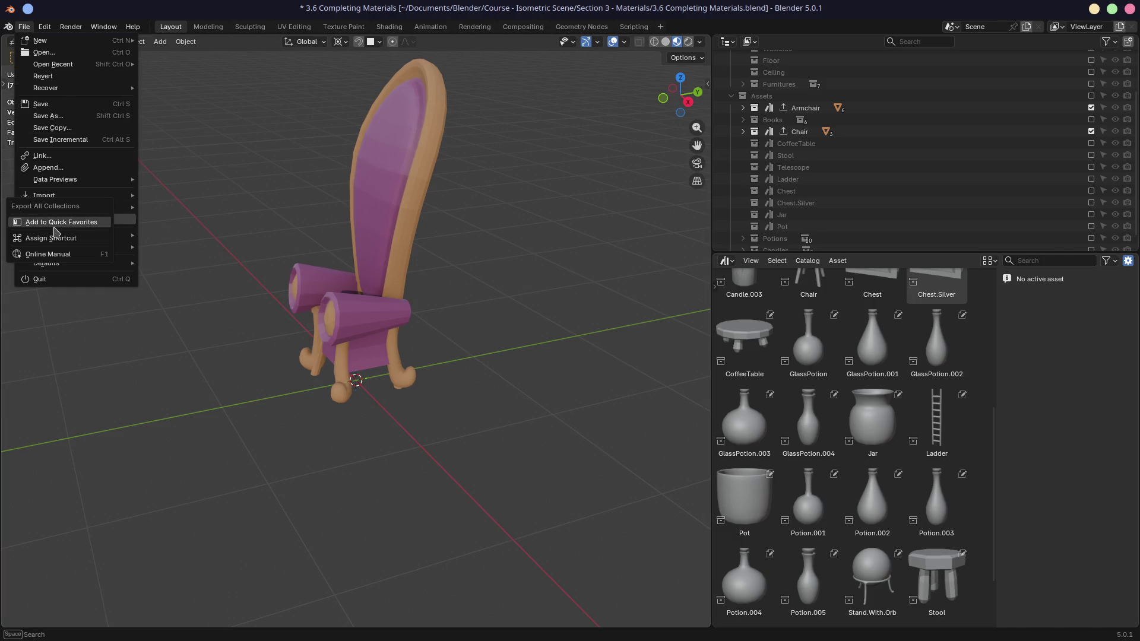
key(Escape)
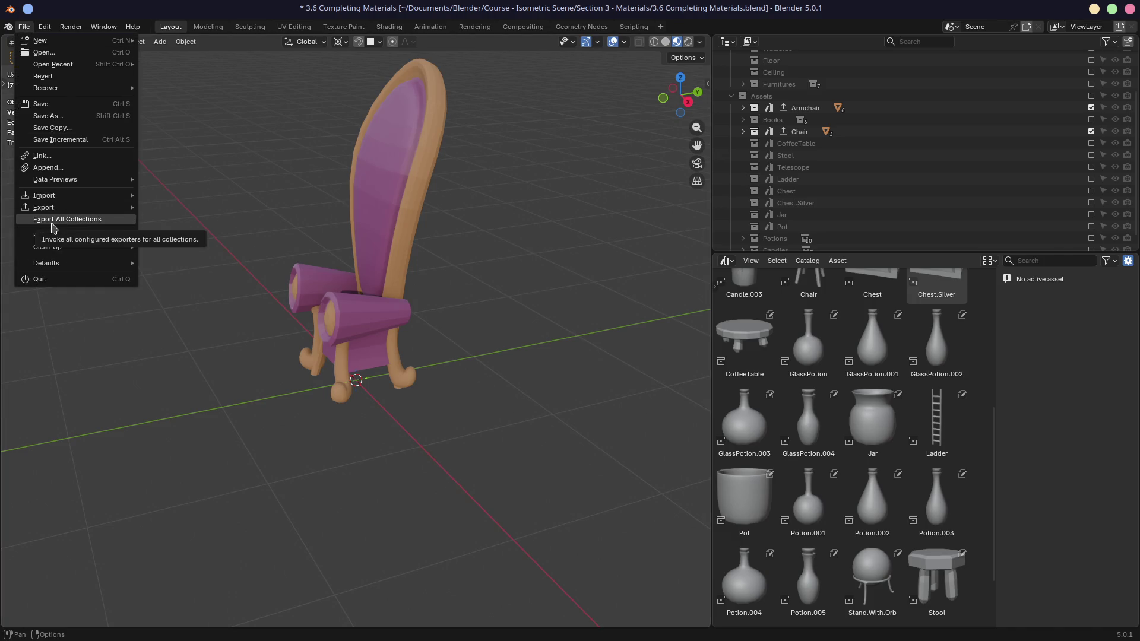
key(q)
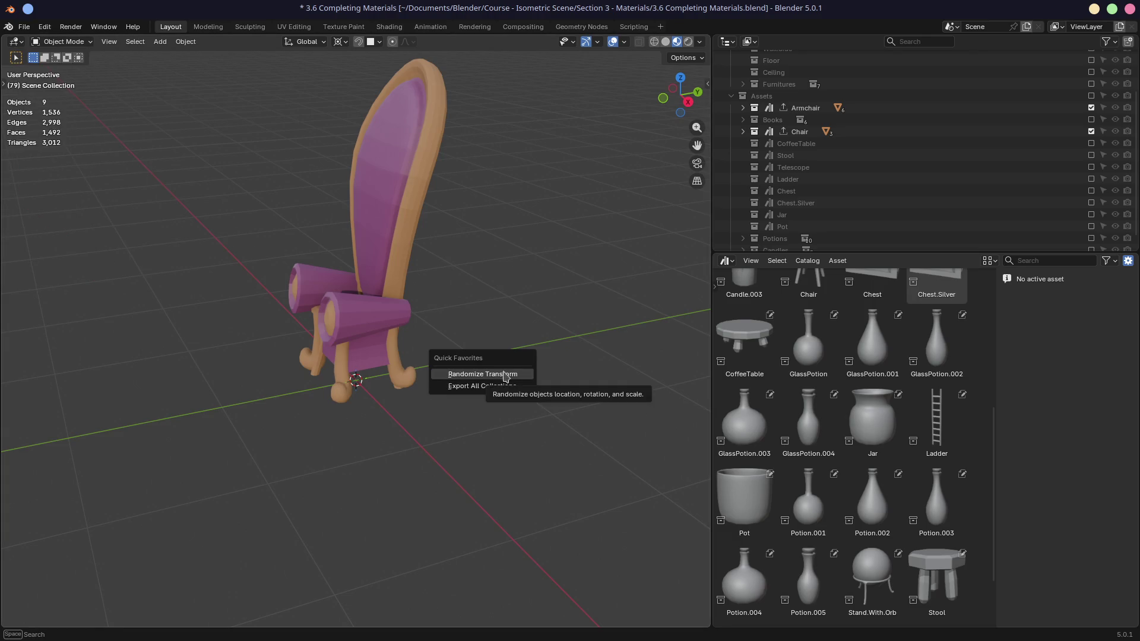
- Re-include the full Assets collection in the Outliner, bringing the scene back to 79 objects
key(Escape)
key(q)
key(Escape)
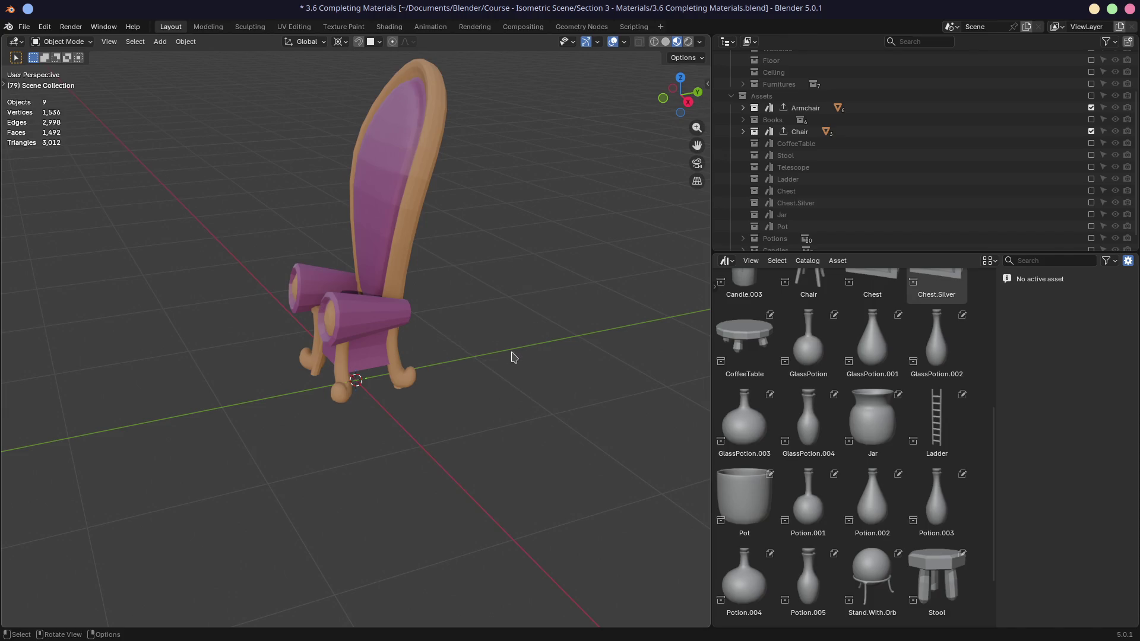
scroll(834, 157, up, 2)
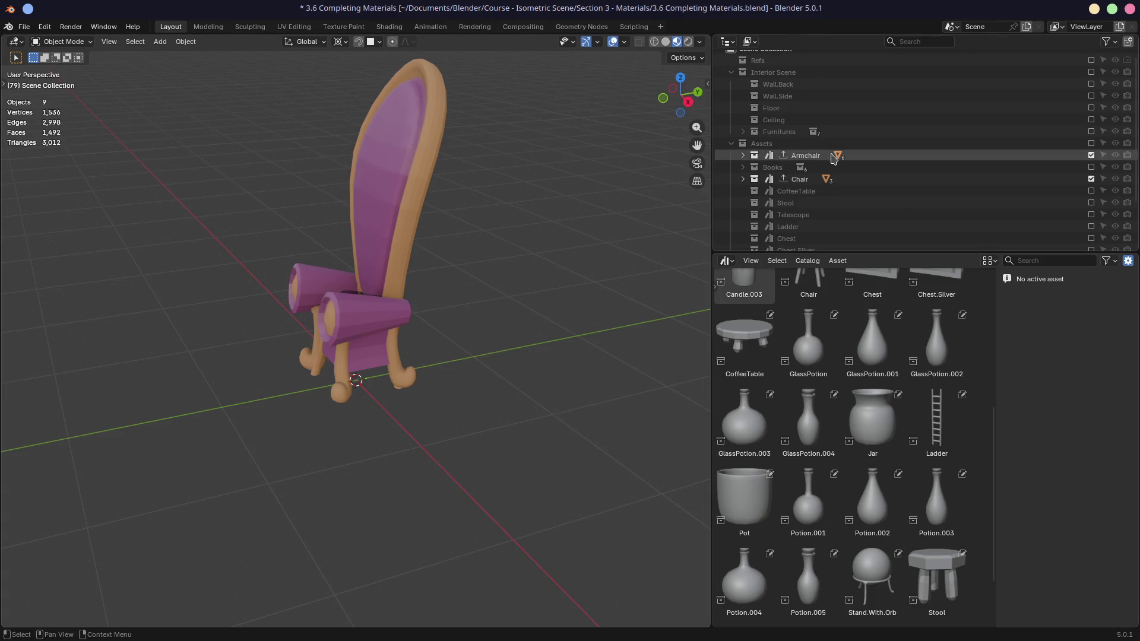
scroll(834, 158, up, 1)
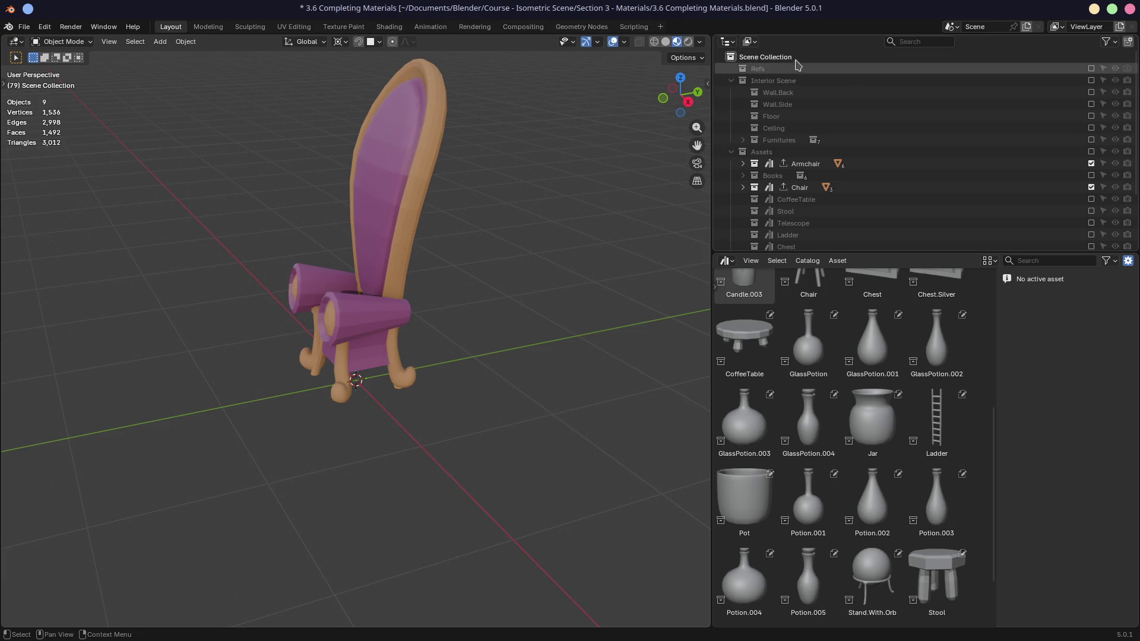
click(1091, 151)
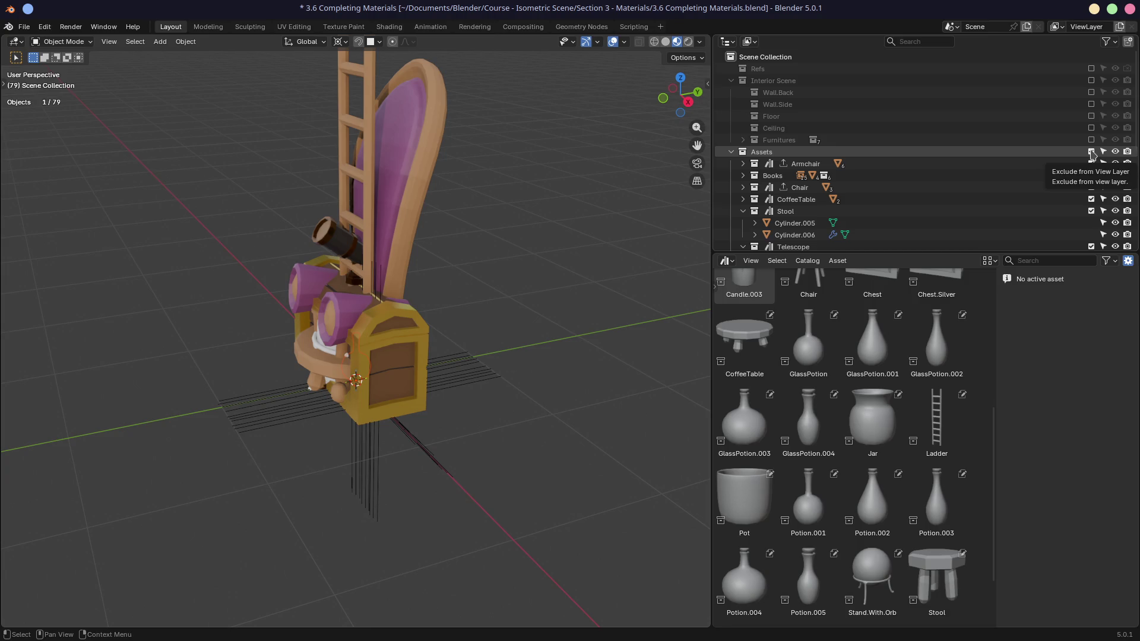
click(567, 253)
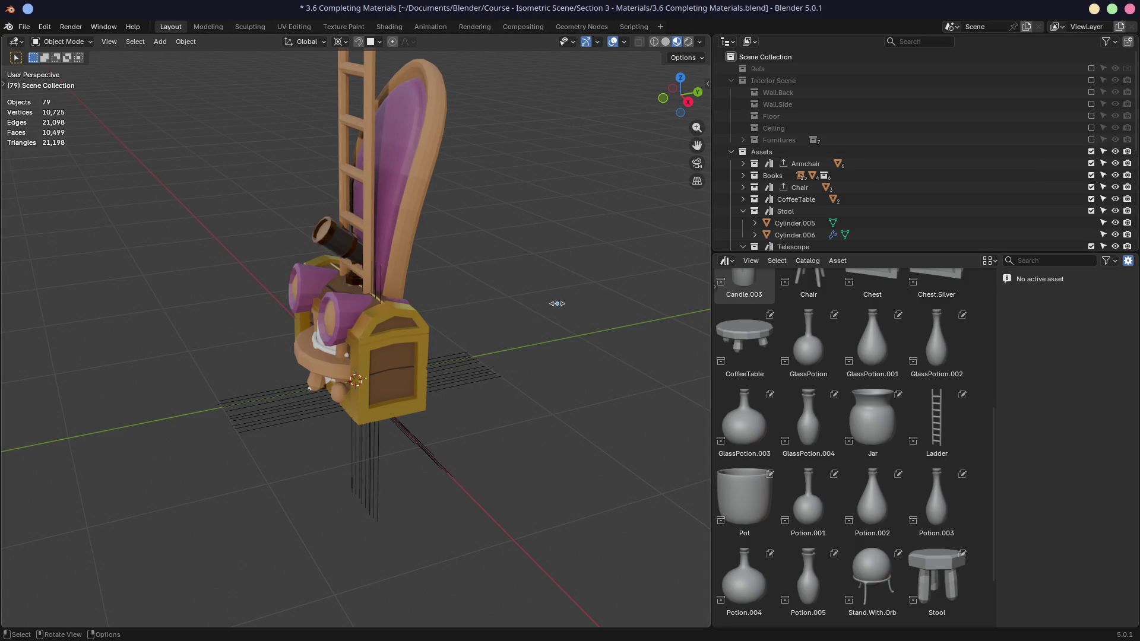
- Run Export All Collections from the Quick Favorites menu with all assets included
key(q)
click(543, 269)
key(alt+Tab)
key(alt+Tab)
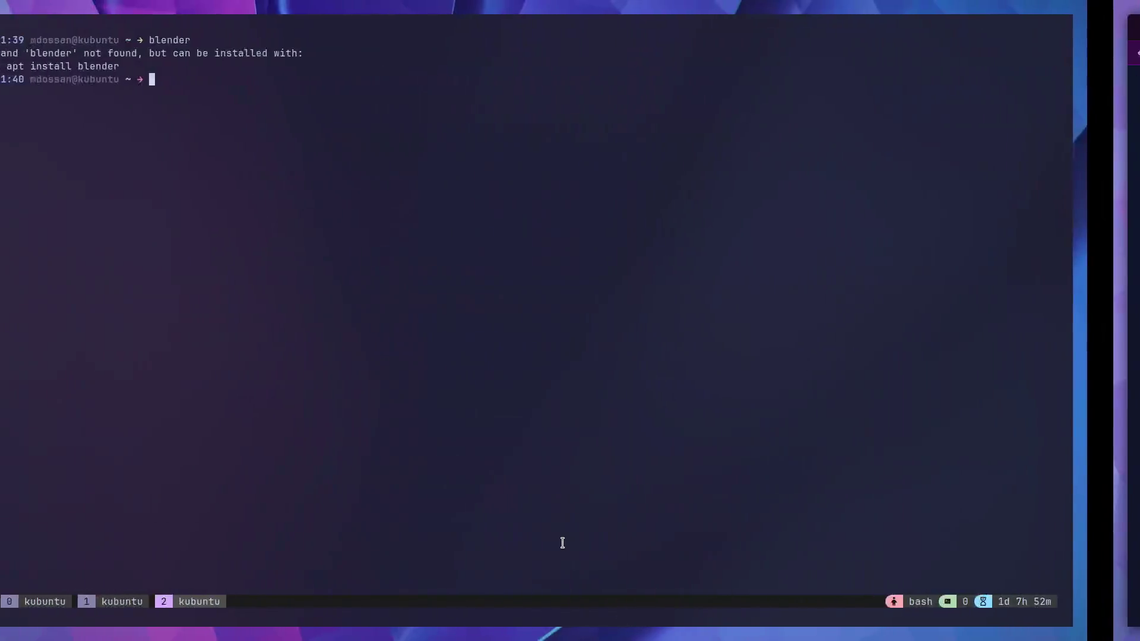
key(alt+Tab)
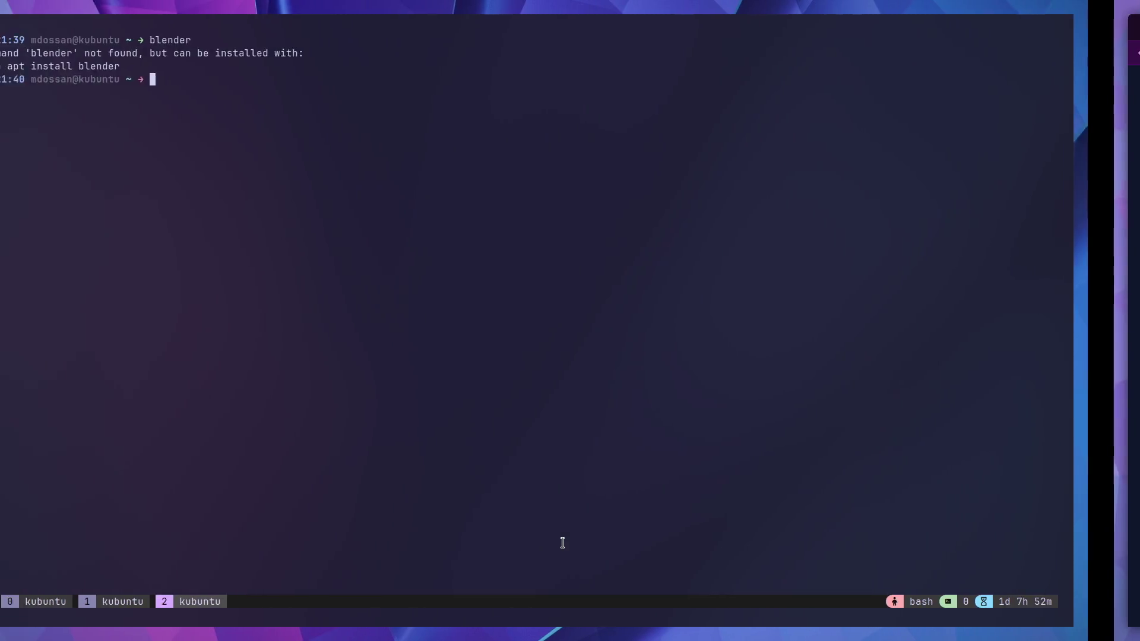
key(alt+Tab)
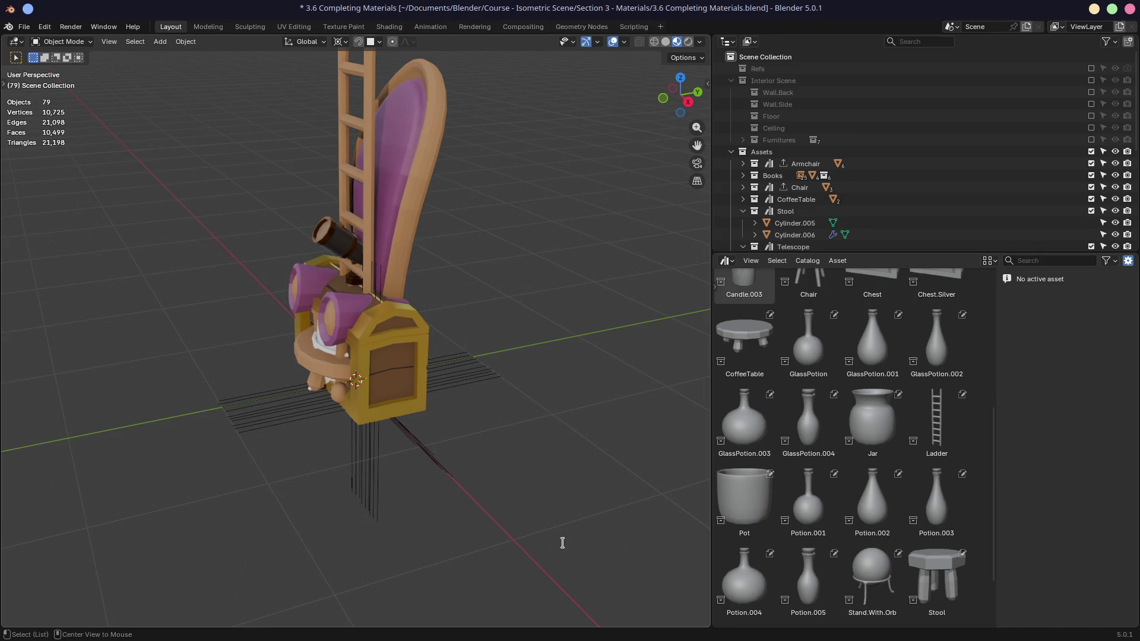
- Enlarge the Outliner and collapse the Telescope, Stool, Chest and Chest.Silver collections
key(alt+Tab)
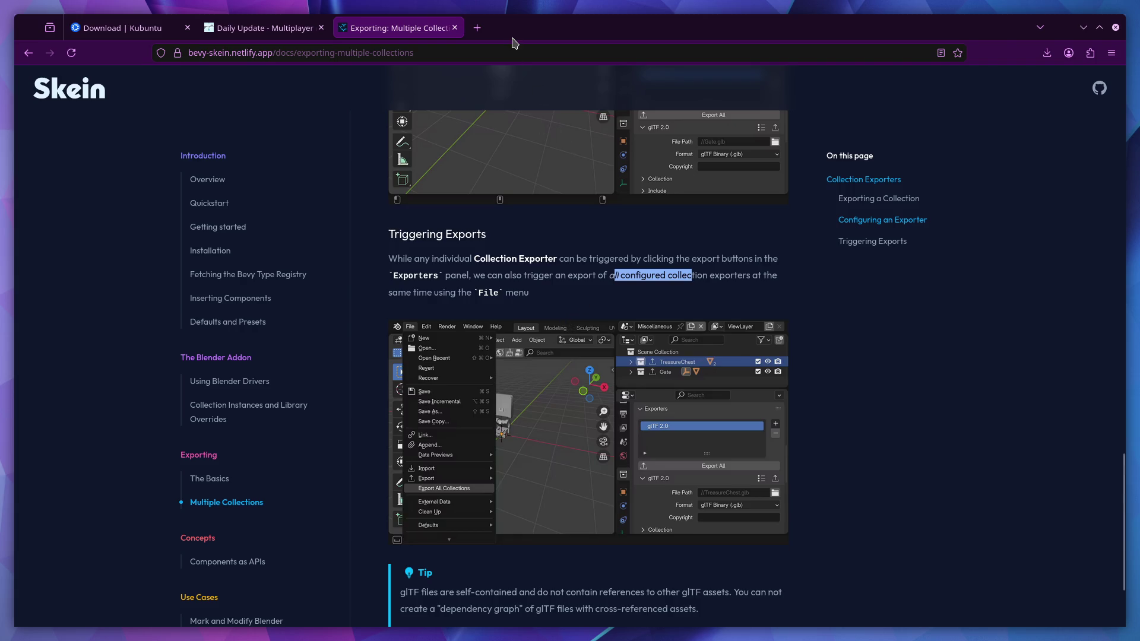
key(ctrl+super+Right)
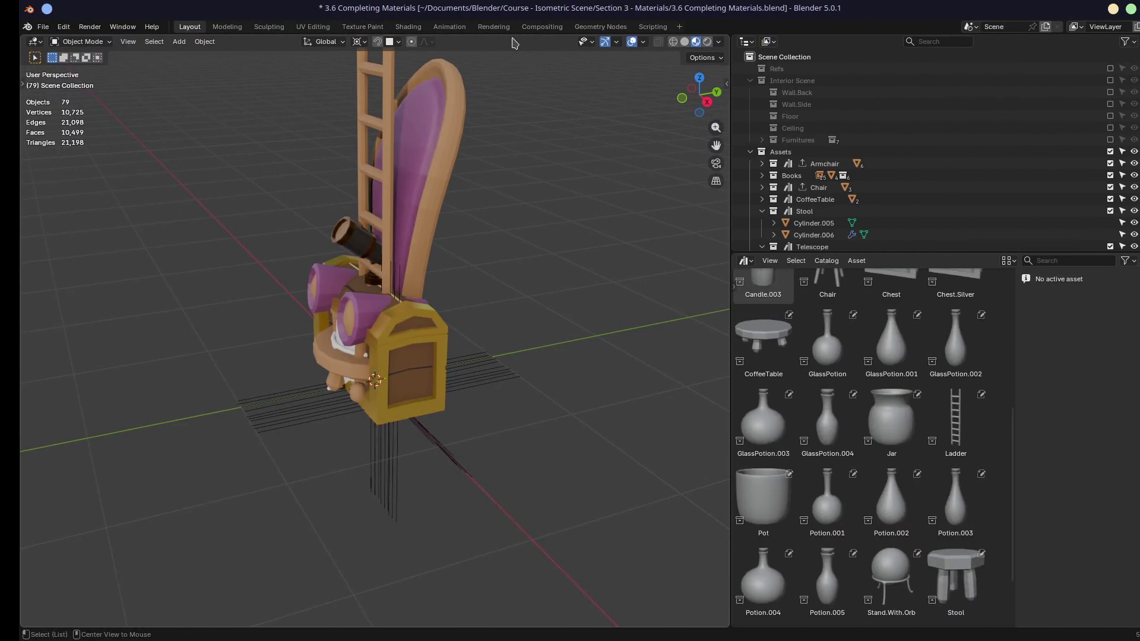
middle_drag(216, 330, 656, 262)
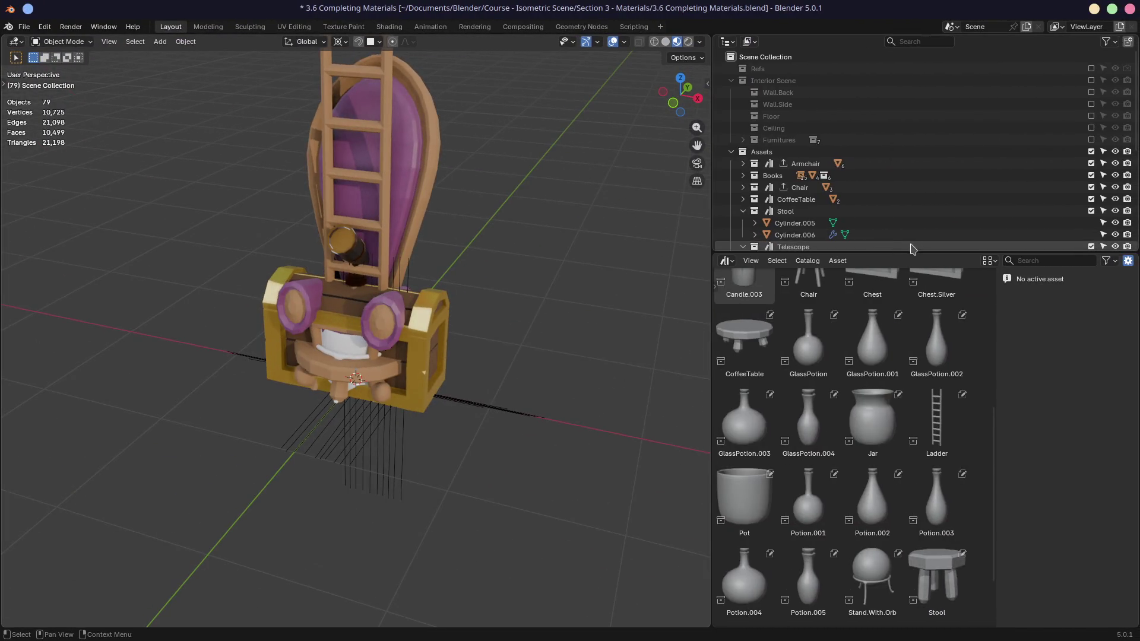
drag(906, 248, 906, 352)
click(743, 246)
click(742, 211)
click(742, 246)
click(743, 258)
- Select Telescope then Stool, and switch the Asset Browser to the Properties editor
click(793, 200)
click(790, 223)
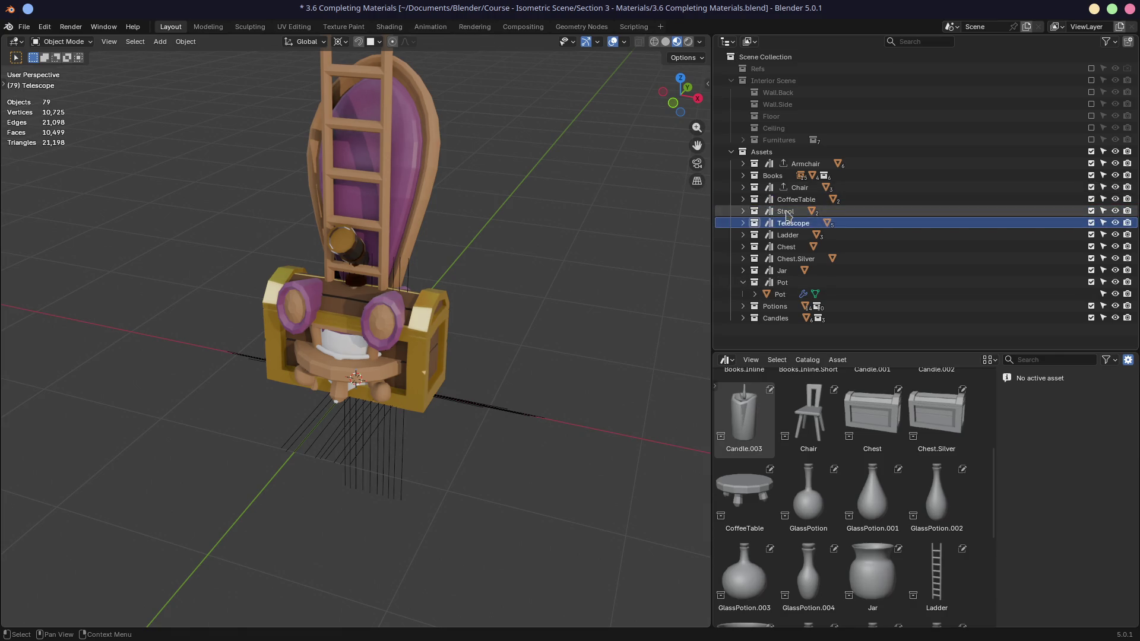
click(785, 212)
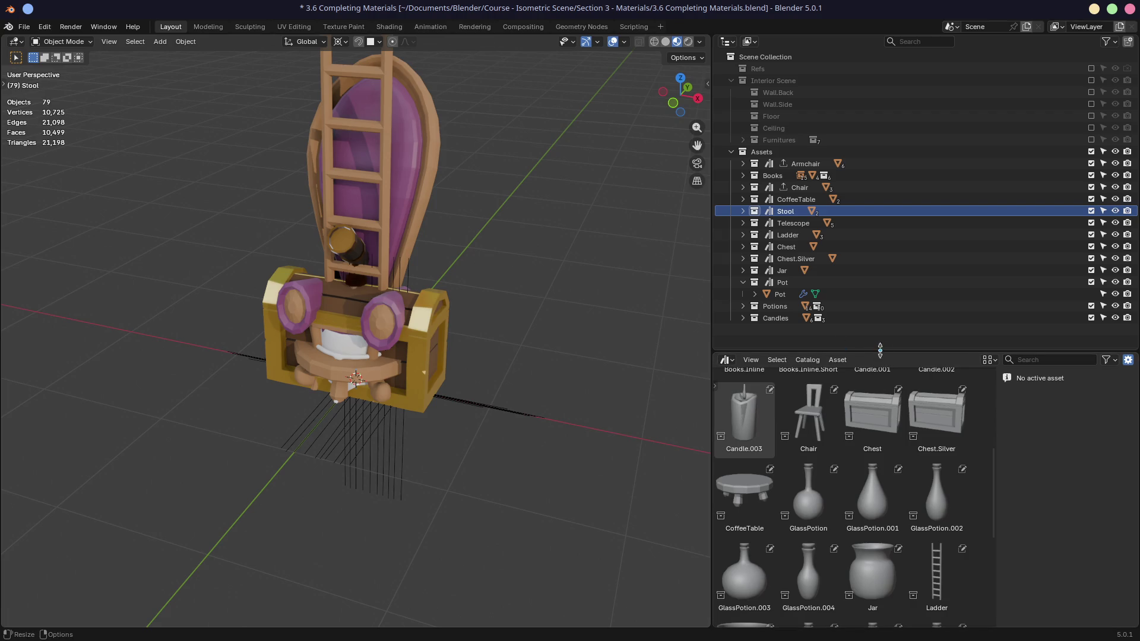
key(shift+F7)
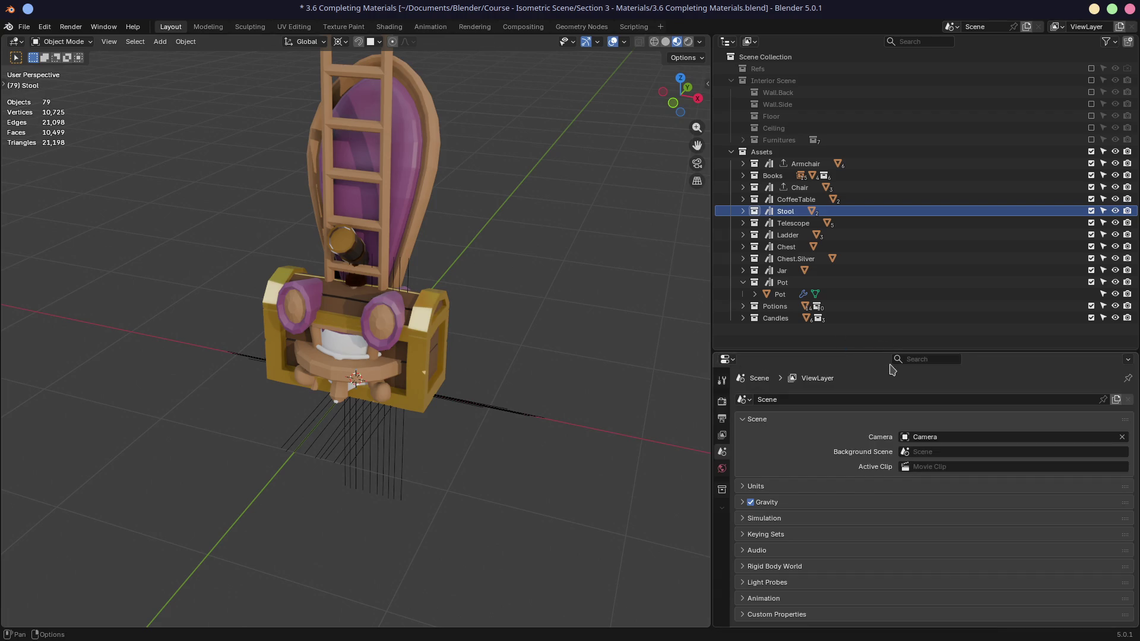
- Enlarge the Properties area and show CoffeeTable's Collection properties with its empty Exporters list
drag(869, 350, 870, 326)
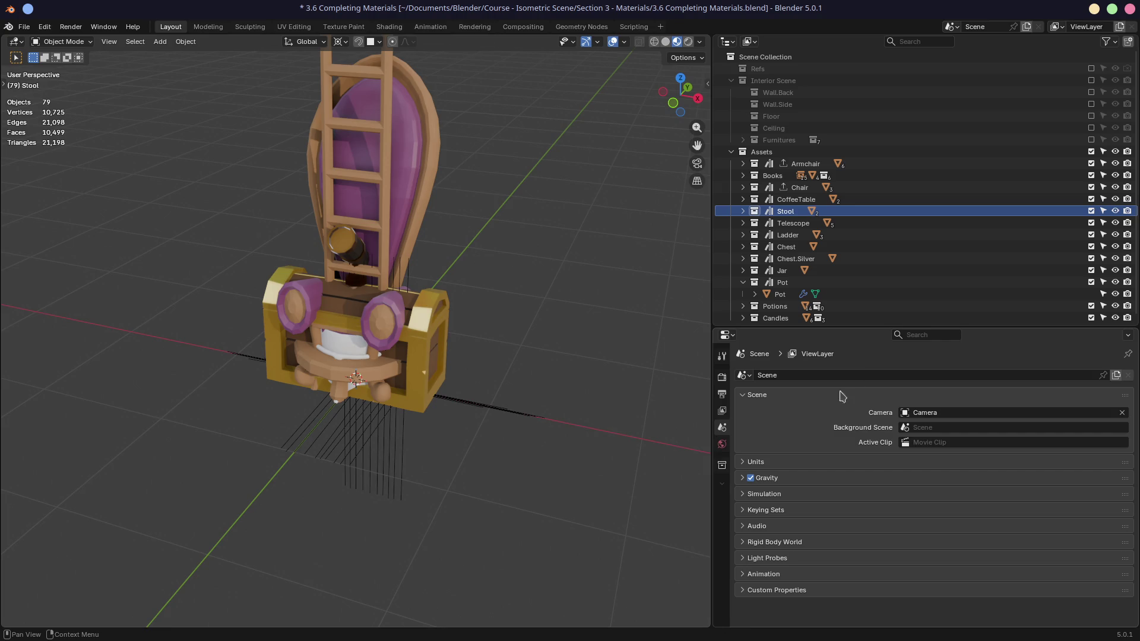
mouse_move(821, 327)
mouse_down()
mouse_move(824, 300)
mouse_move(848, 322)
mouse_up()
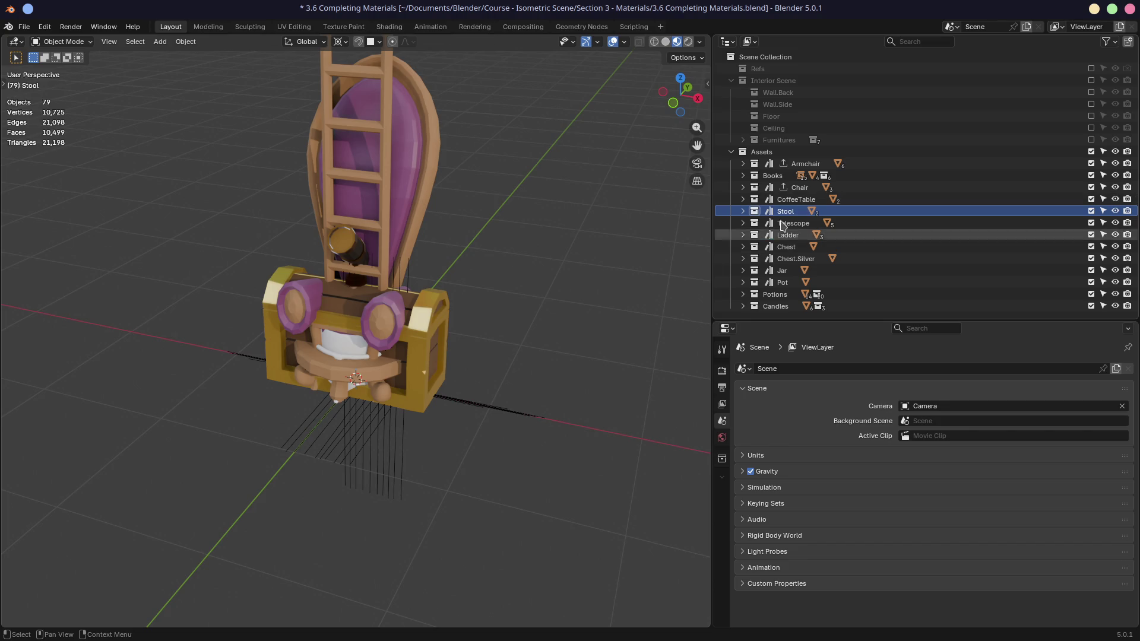
click(796, 200)
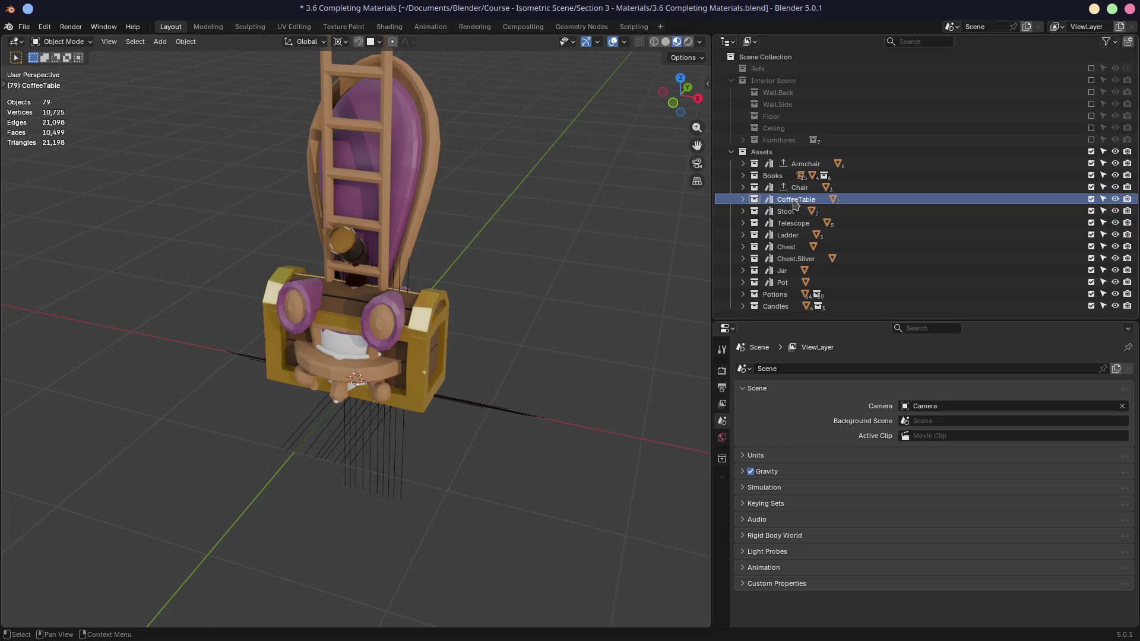
click(723, 458)
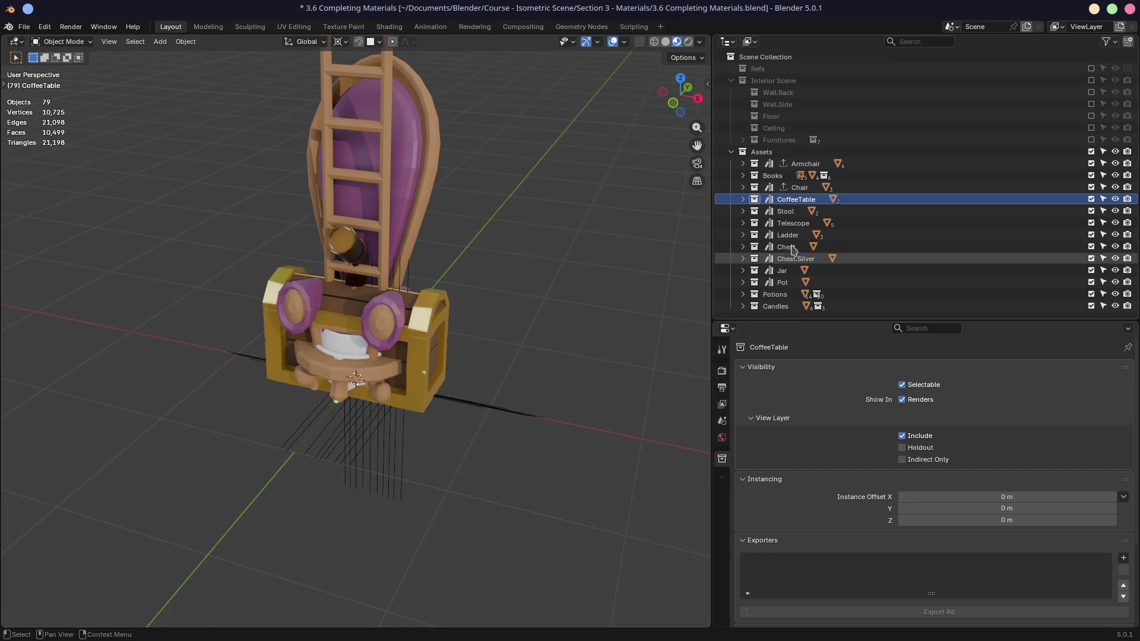
- Make CoffeeTable active, collapse Visibility and Instancing, and add a glTF 2.0 exporter
click(788, 212)
click(787, 203)
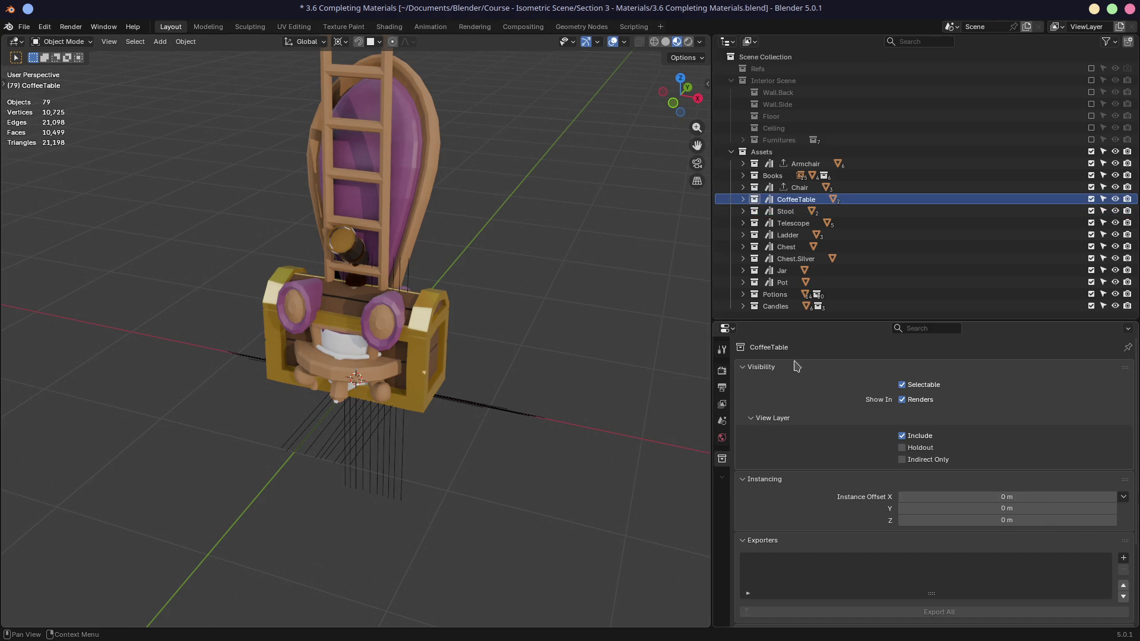
drag(844, 320, 845, 277)
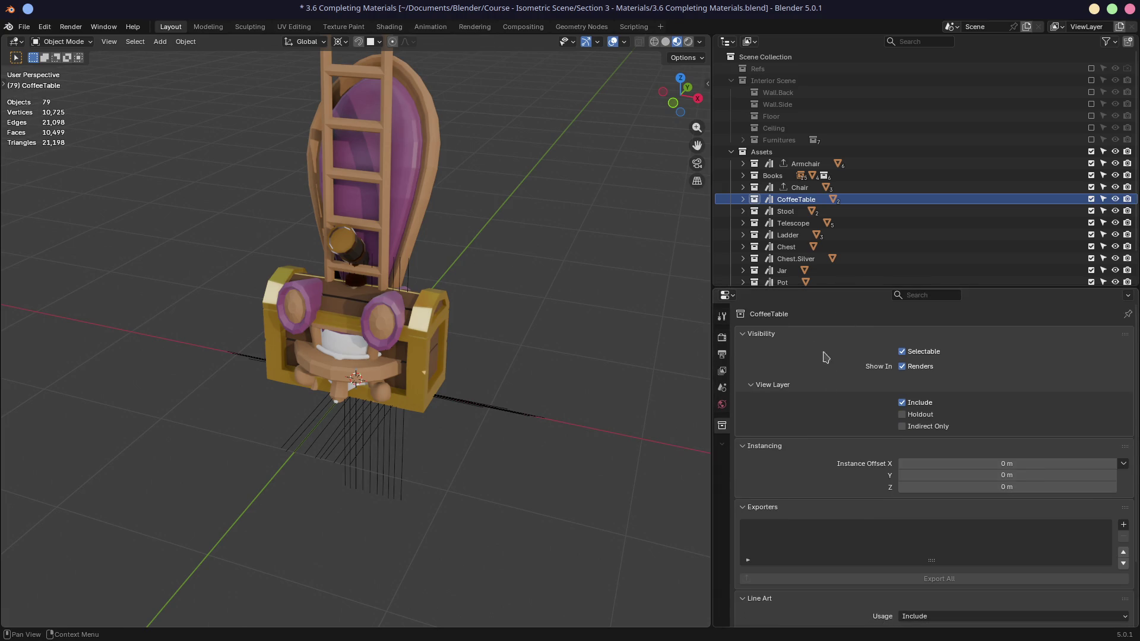
click(745, 334)
click(744, 350)
click(1123, 387)
click(1051, 471)
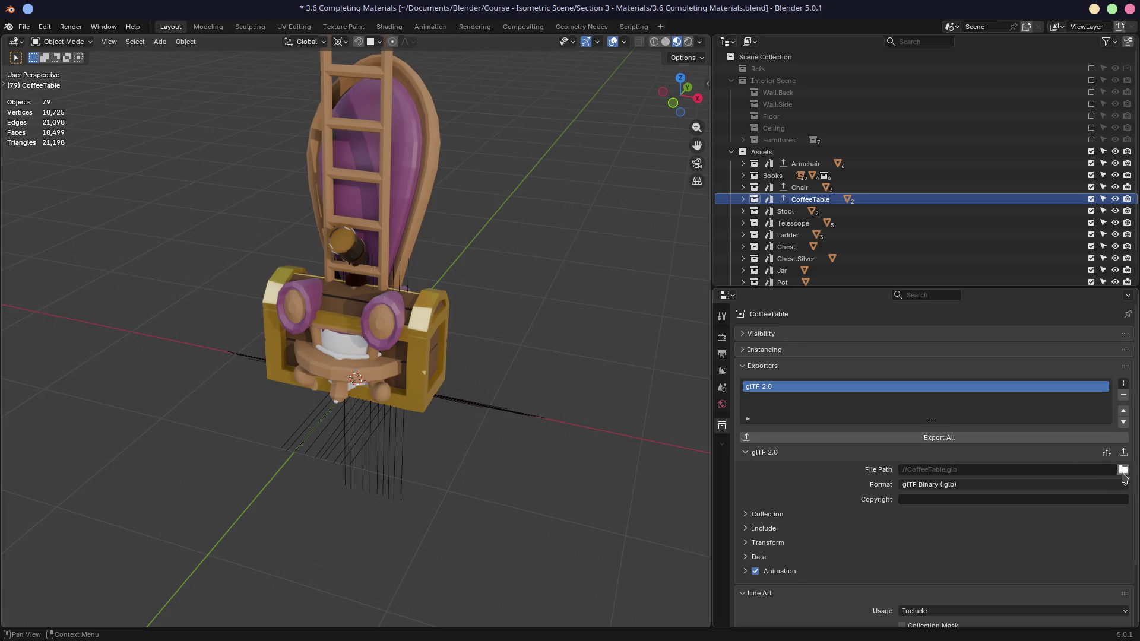
- Review the glTF presets and Data options for //CoffeeTable.glb as glTF Binary, then save
click(1107, 452)
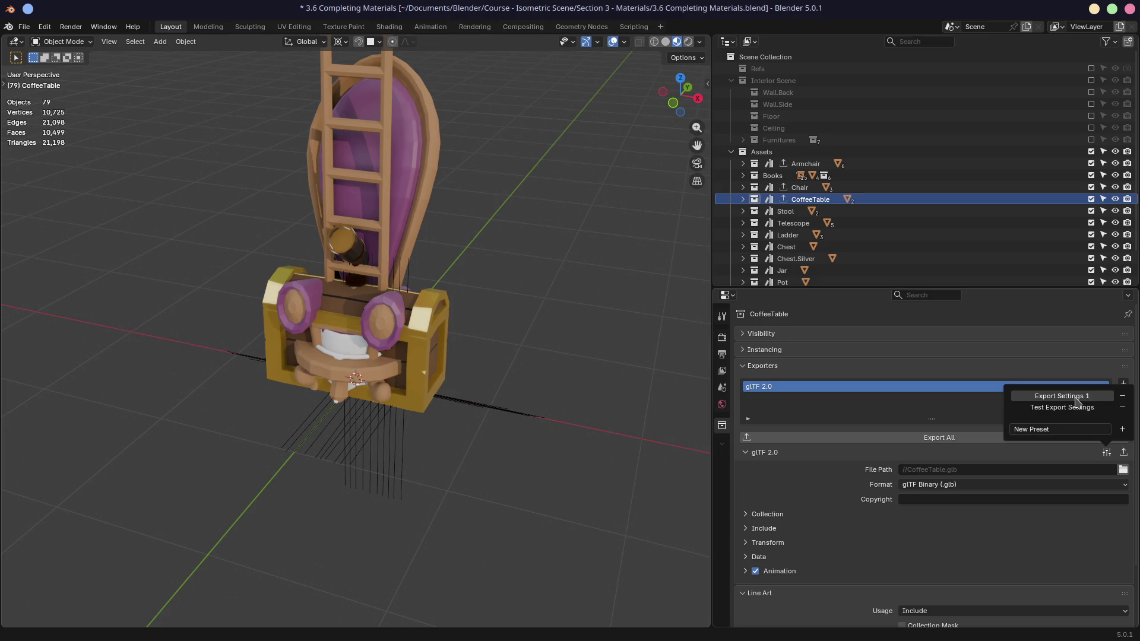
click(743, 558)
scroll(745, 555, down, 3)
click(746, 518)
click(747, 520)
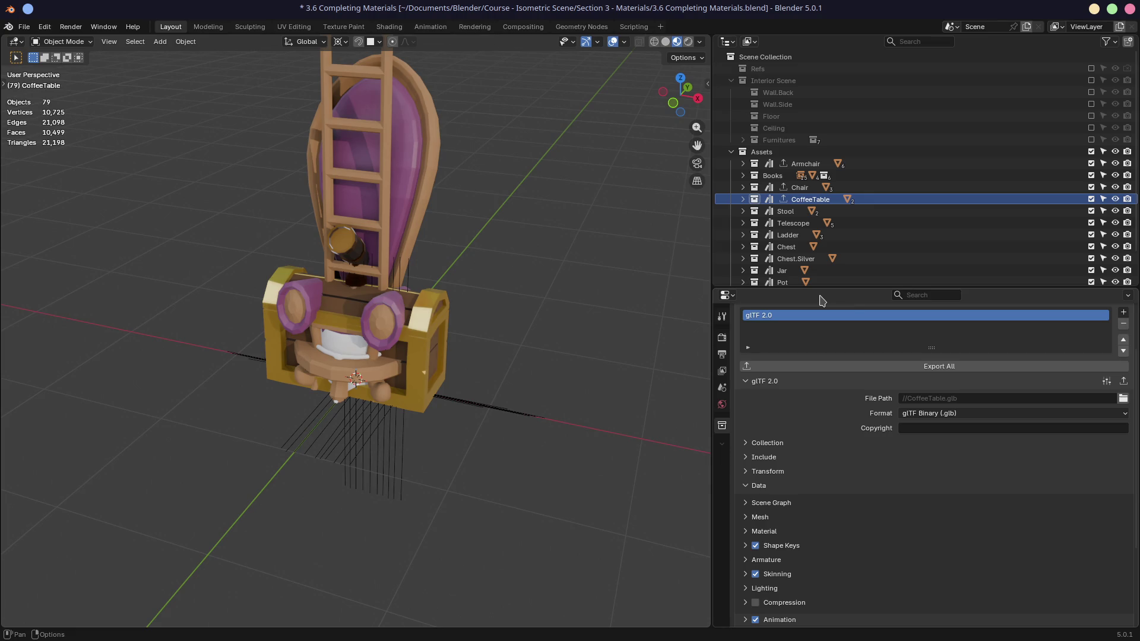
key(ctrl+s)
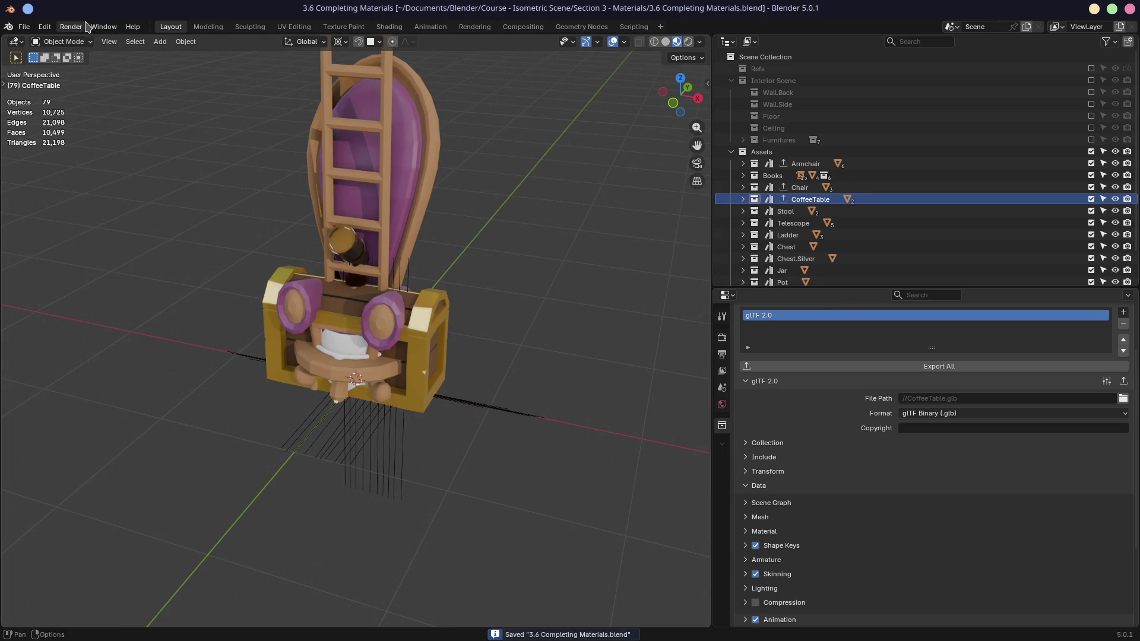
- Expand CoffeeTable in the Outliner and inspect its Table.Top object
mouse_move(347, 202)
middle_down()
mouse_move(356, 178)
mouse_move(343, 157)
mouse_move(409, 215)
mouse_move(470, 189)
mouse_move(436, 215)
middle_up()
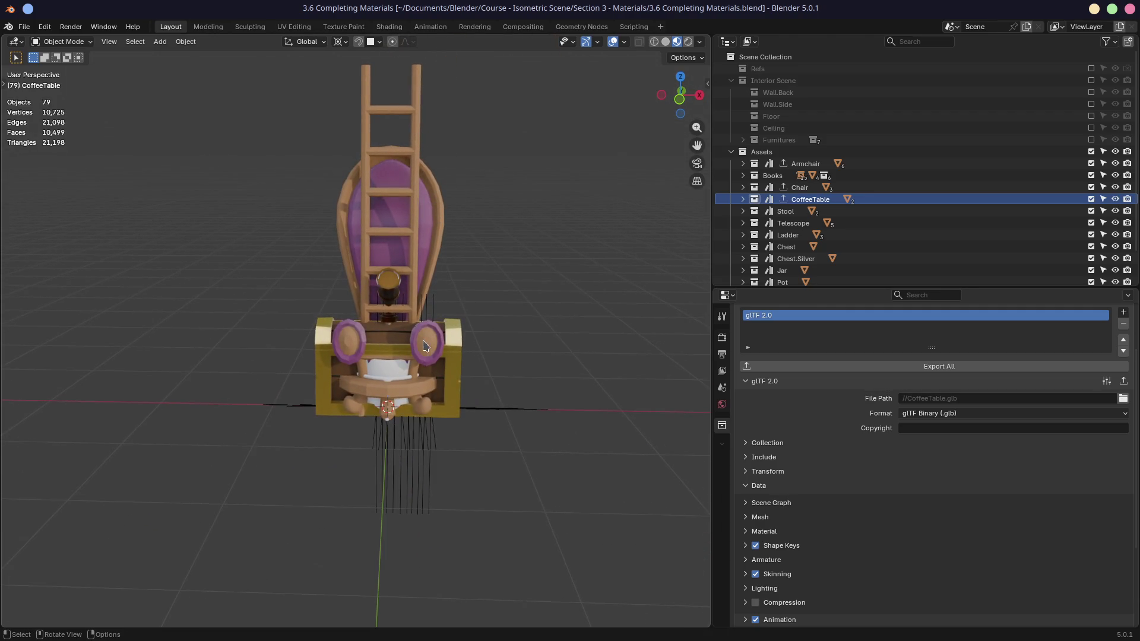
click(742, 199)
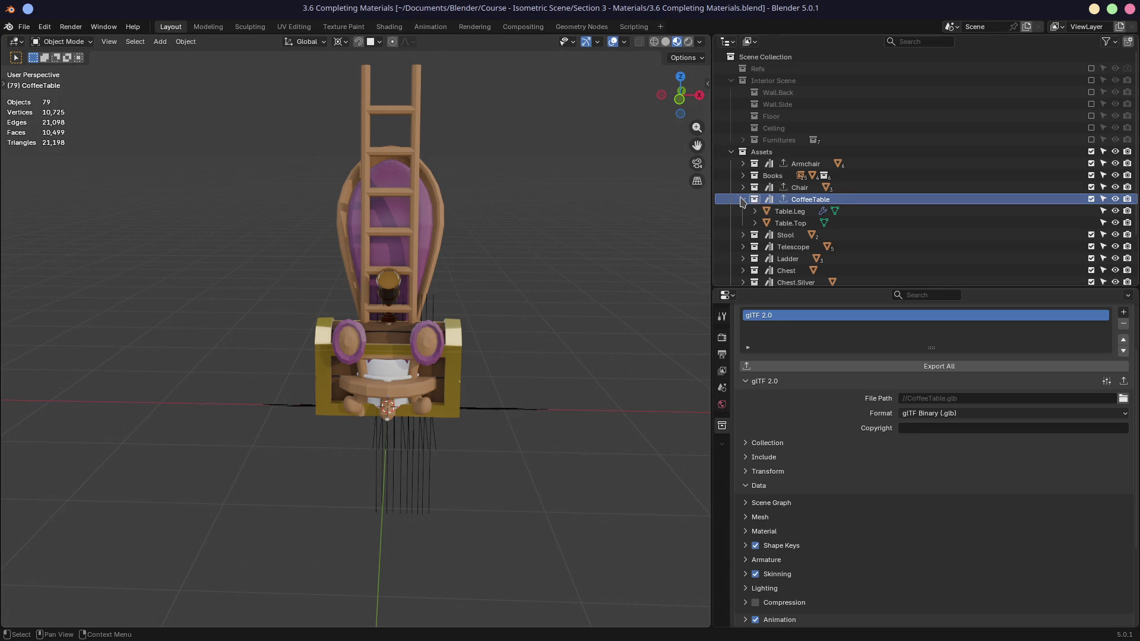
click(789, 211)
click(790, 223)
click(790, 212)
click(788, 224)
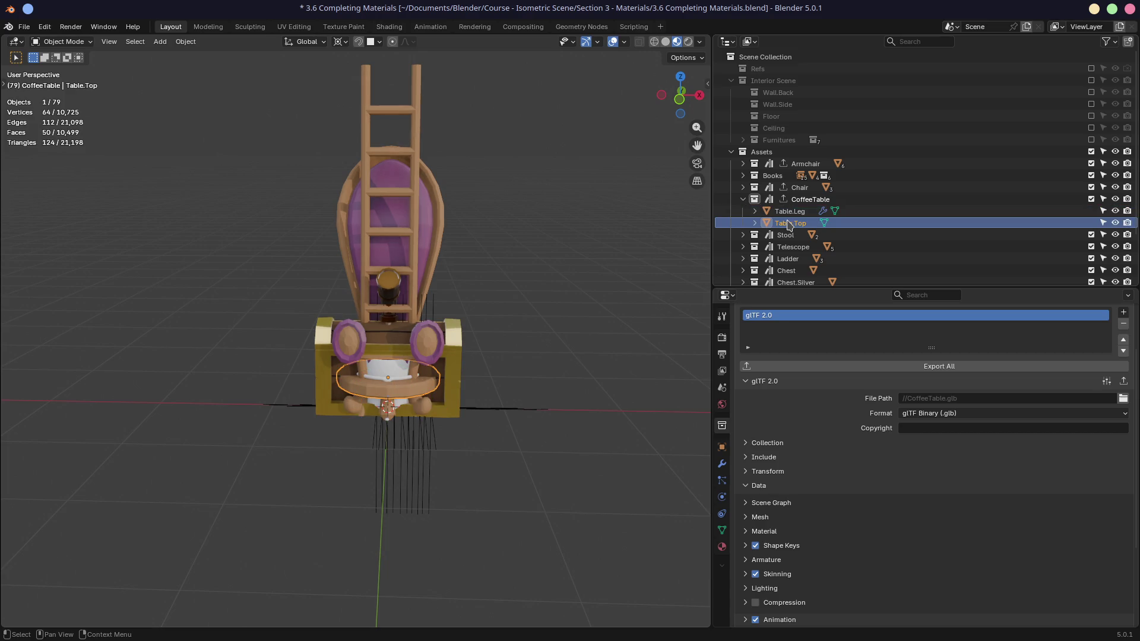
- Compare the Table.Leg and Table.Top objects by selecting each in the Outliner
click(789, 211)
click(790, 224)
click(789, 212)
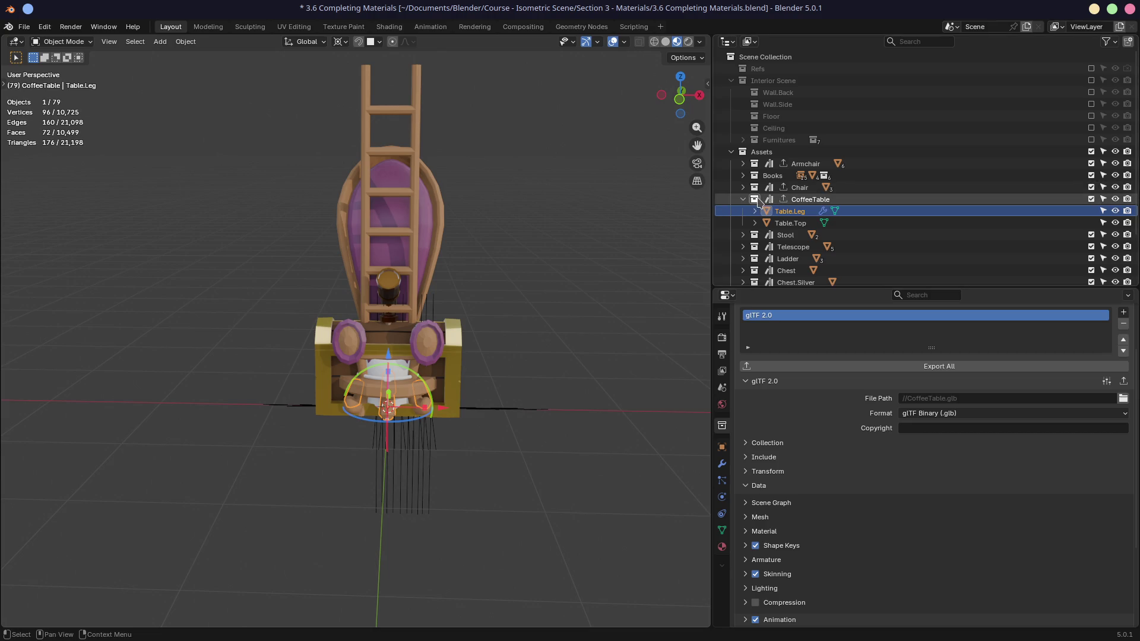
click(790, 221)
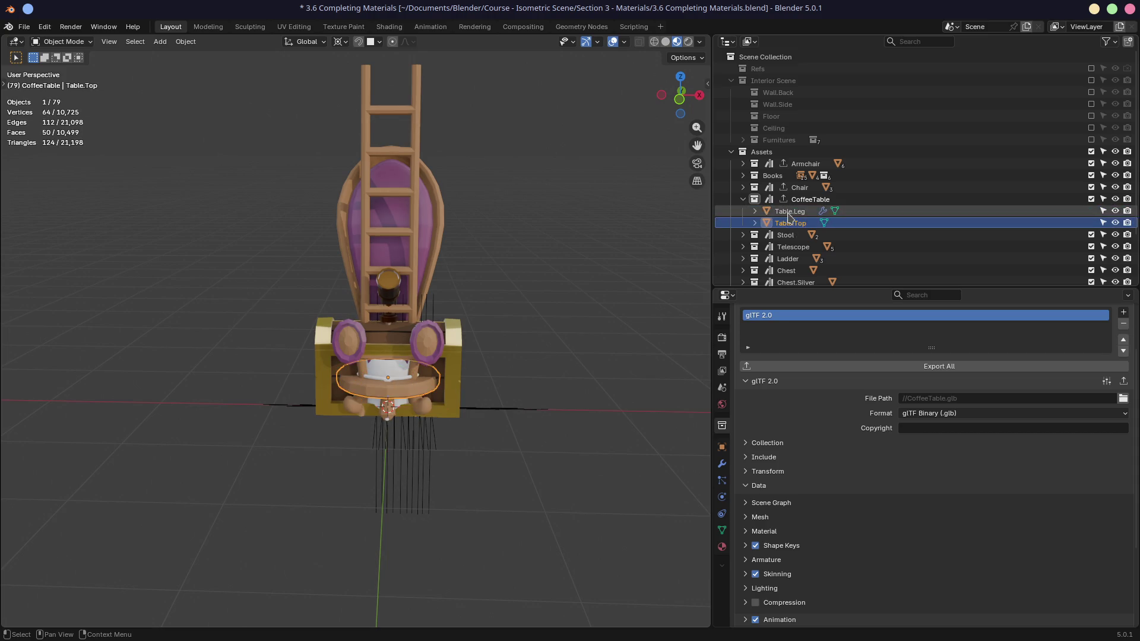
click(789, 212)
click(789, 222)
click(789, 212)
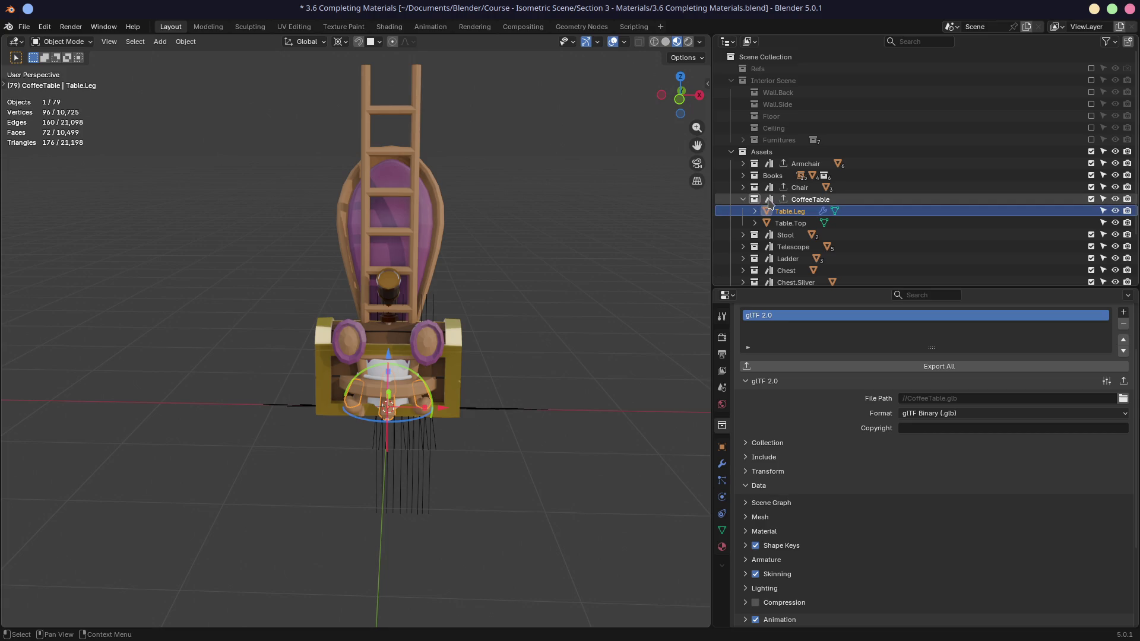
click(790, 223)
- Select the stacked furniture objects and orbit around the model to check it
middle_drag(511, 363, 503, 358)
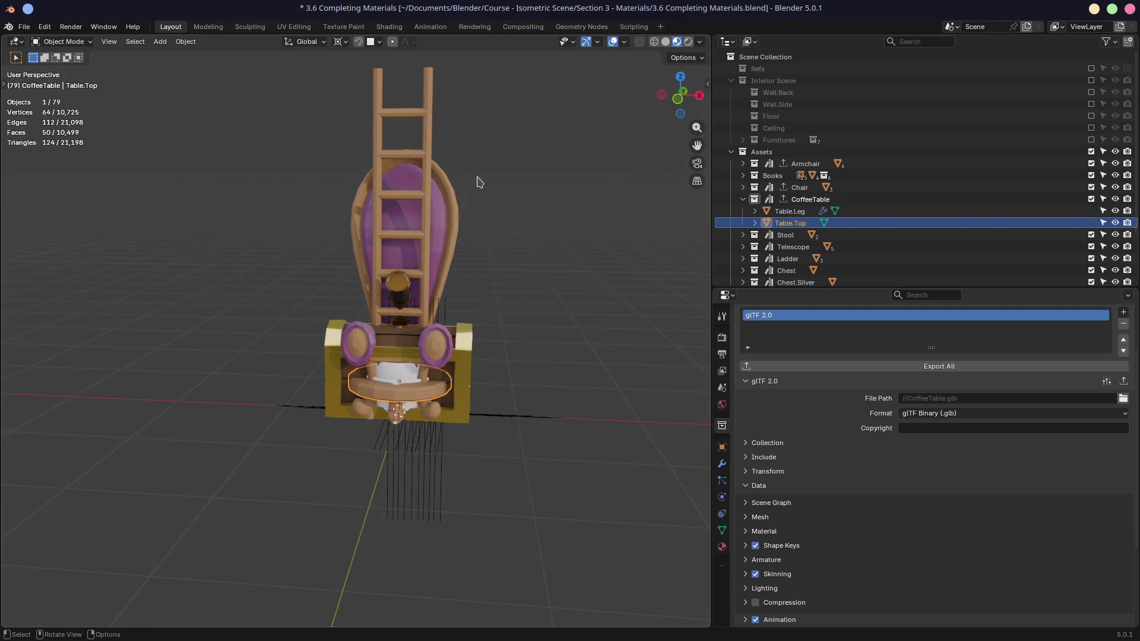
mouse_move(197, 137)
mouse_down()
mouse_move(392, 379)
mouse_move(528, 451)
mouse_up()
scroll(475, 356, down, 4)
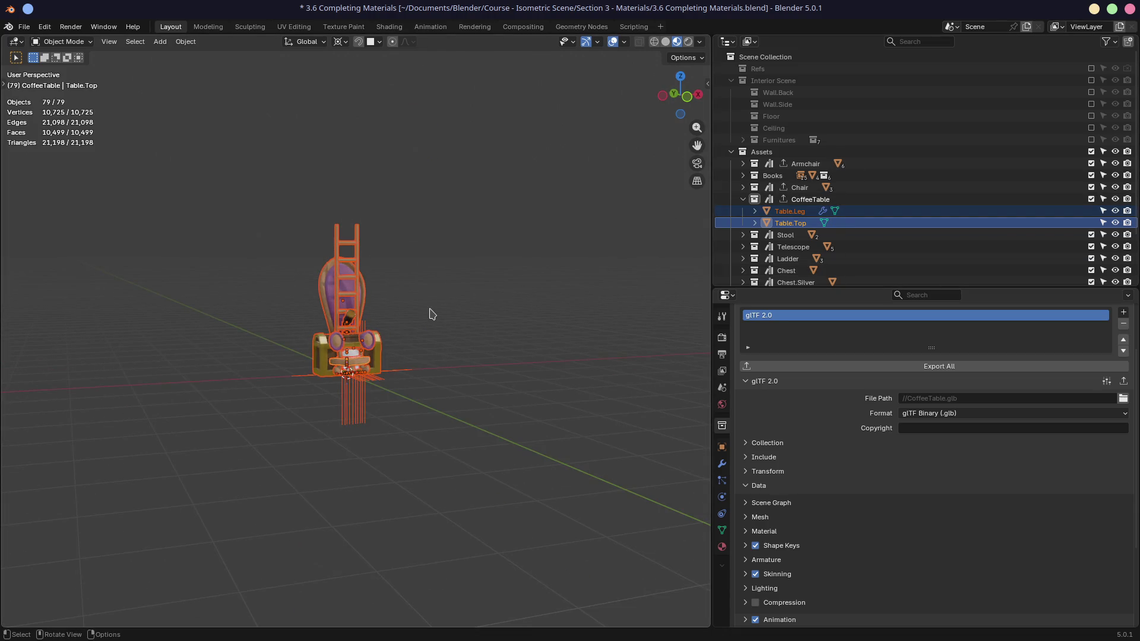
mouse_move(422, 306)
middle_down()
mouse_move(399, 302)
mouse_move(364, 344)
middle_up()
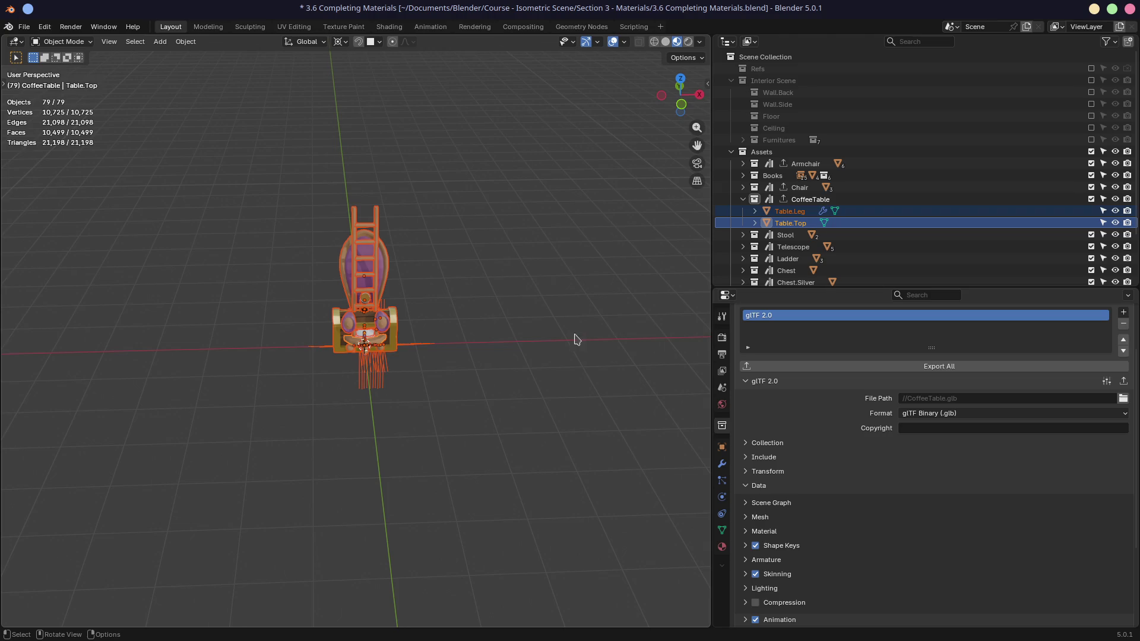
mouse_move(511, 330)
middle_down()
mouse_move(506, 349)
mouse_move(498, 344)
middle_up()
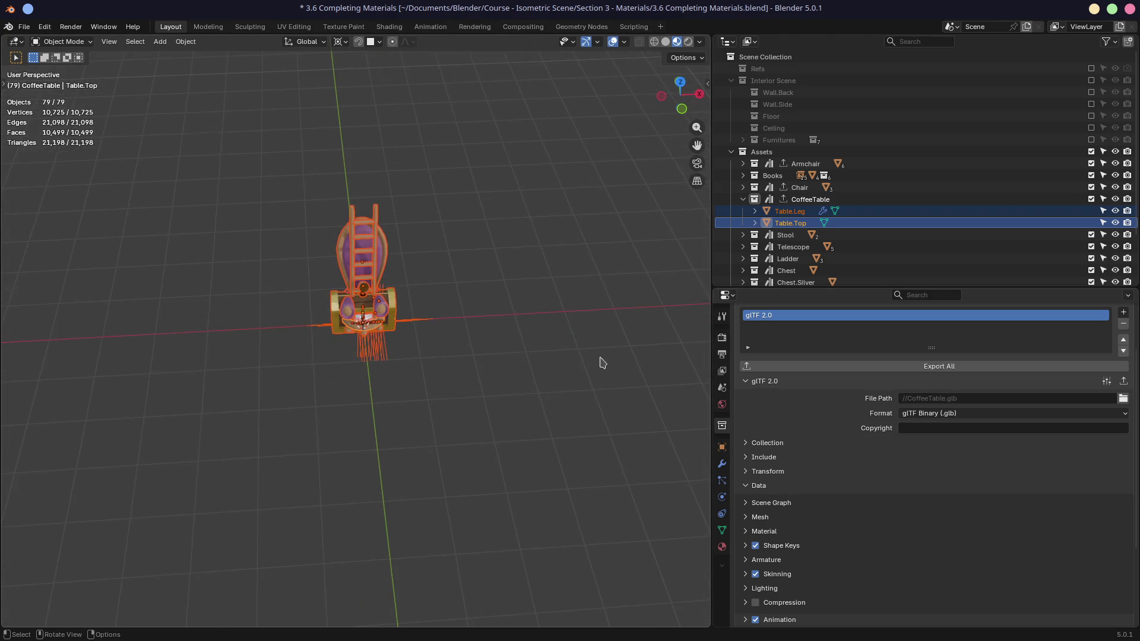
scroll(451, 413, up, 3)
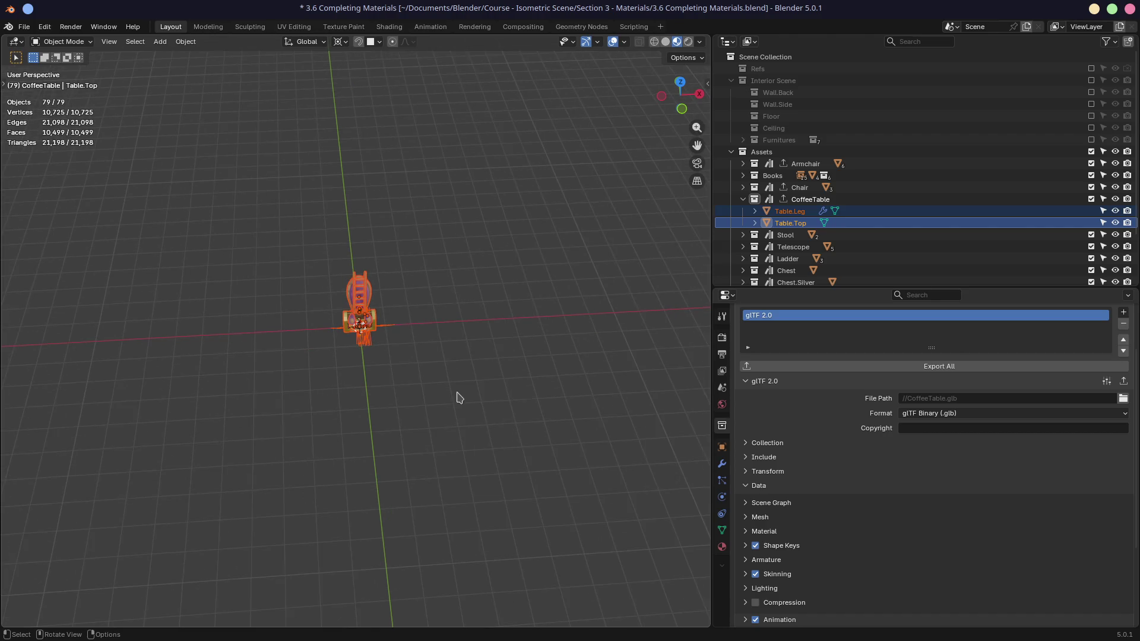
middle_drag(447, 411, 390, 400)
scroll(457, 380, down, 2)
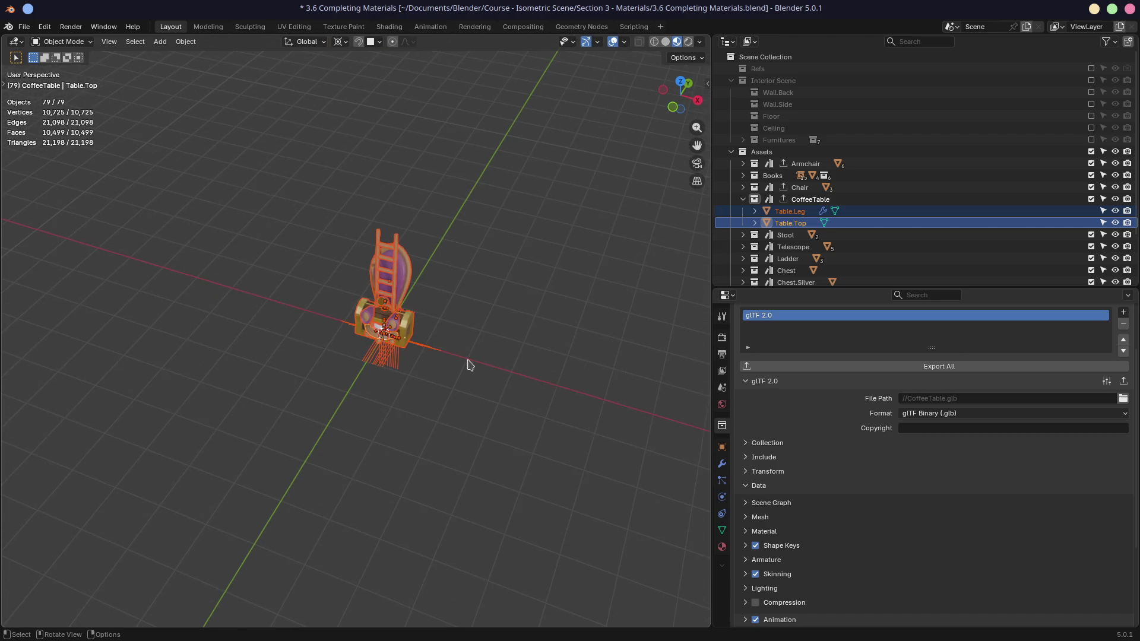
- Collapse CoffeeTable, save, and export all collections, producing 3 files
click(743, 200)
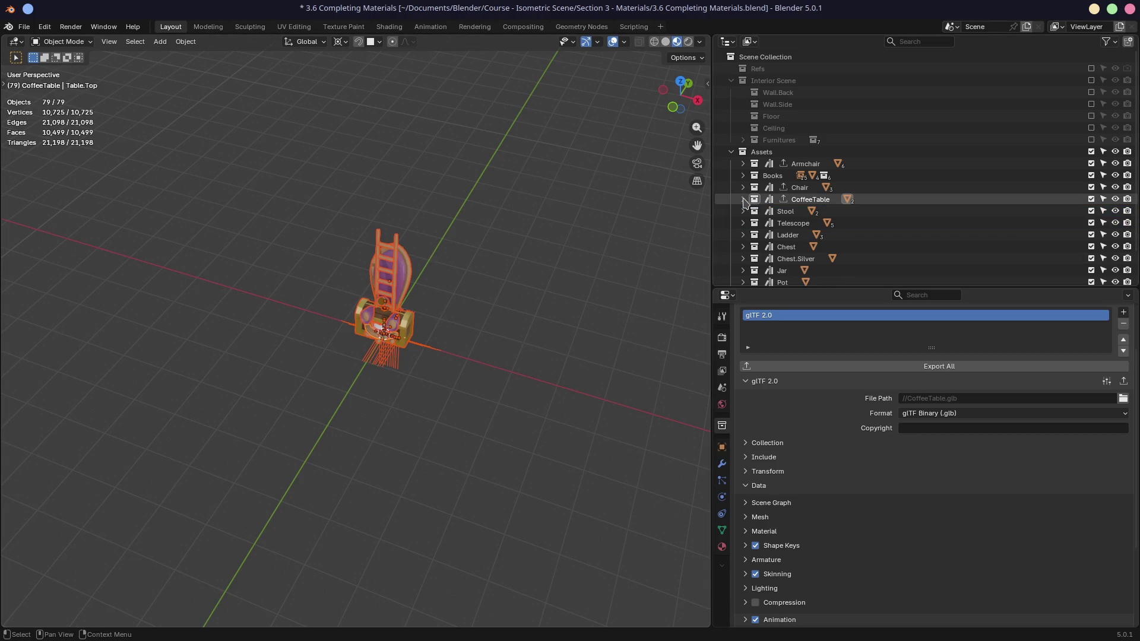
key(ctrl+s)
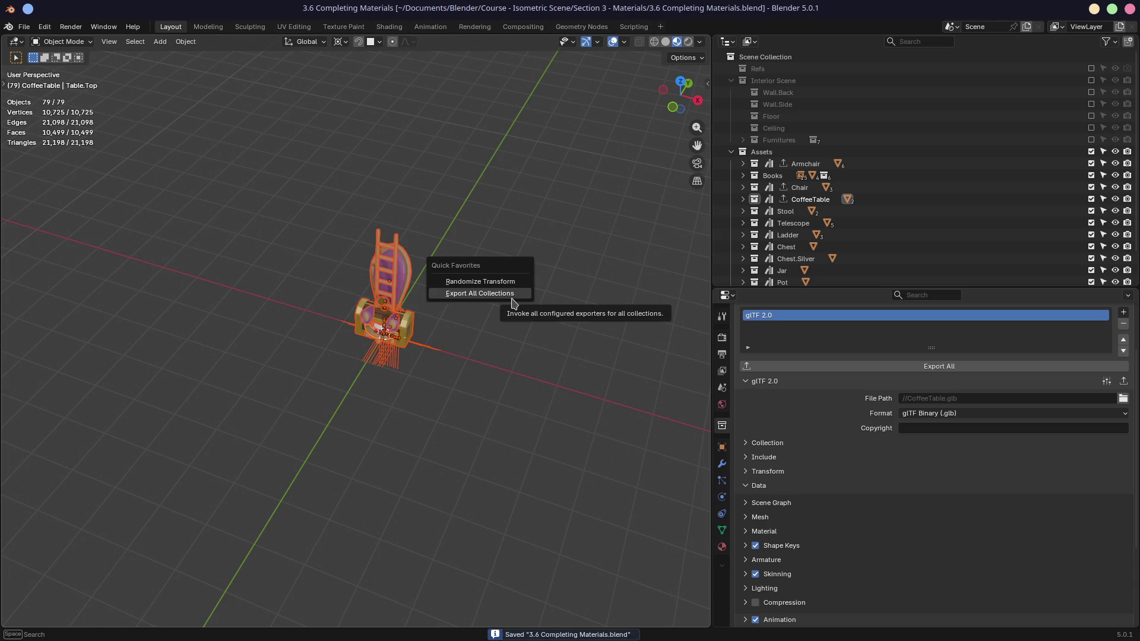
click(514, 295)
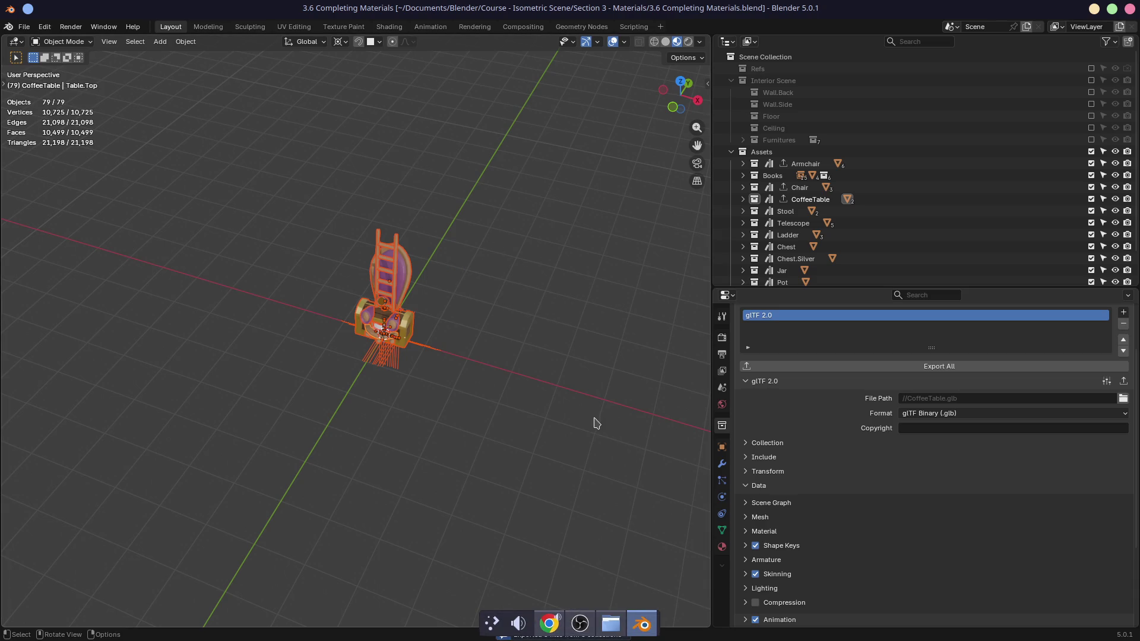
- In Section 3 - Materials, select Armchair.glb, Chair.glb and CoffeeTable.glb
click(609, 625)
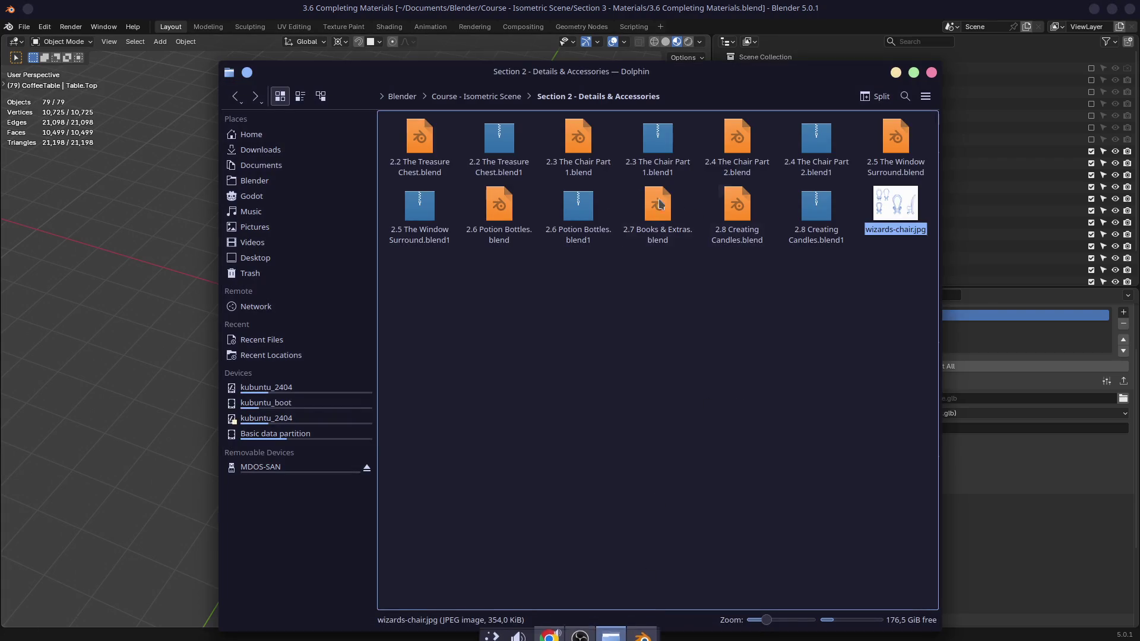
click(503, 97)
double_click(574, 148)
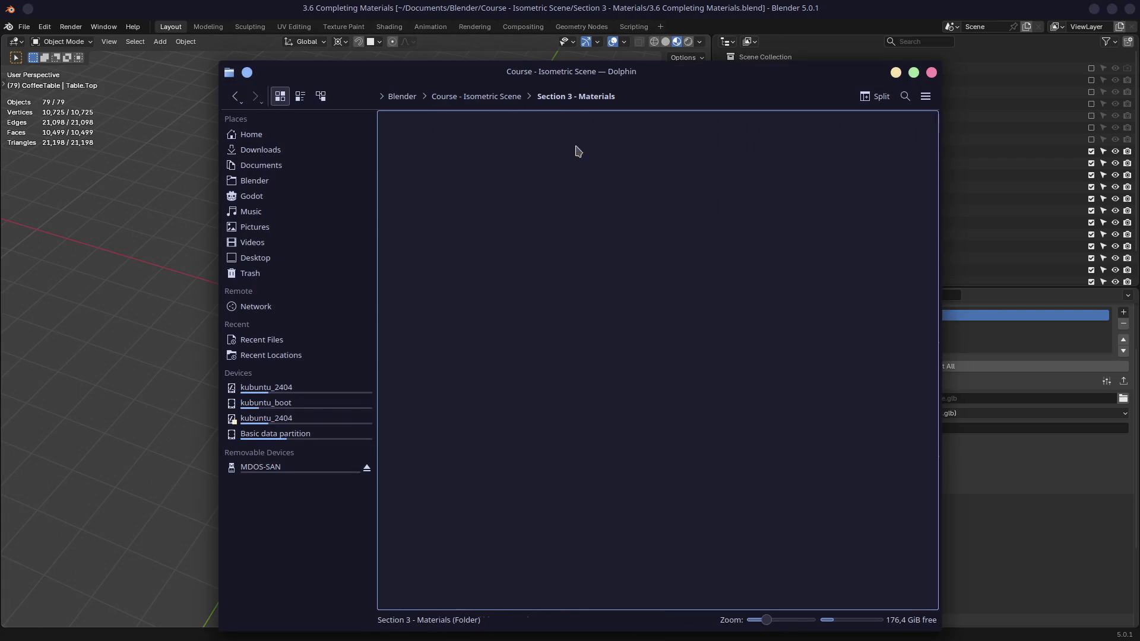
click(498, 219)
drag(497, 308, 718, 217)
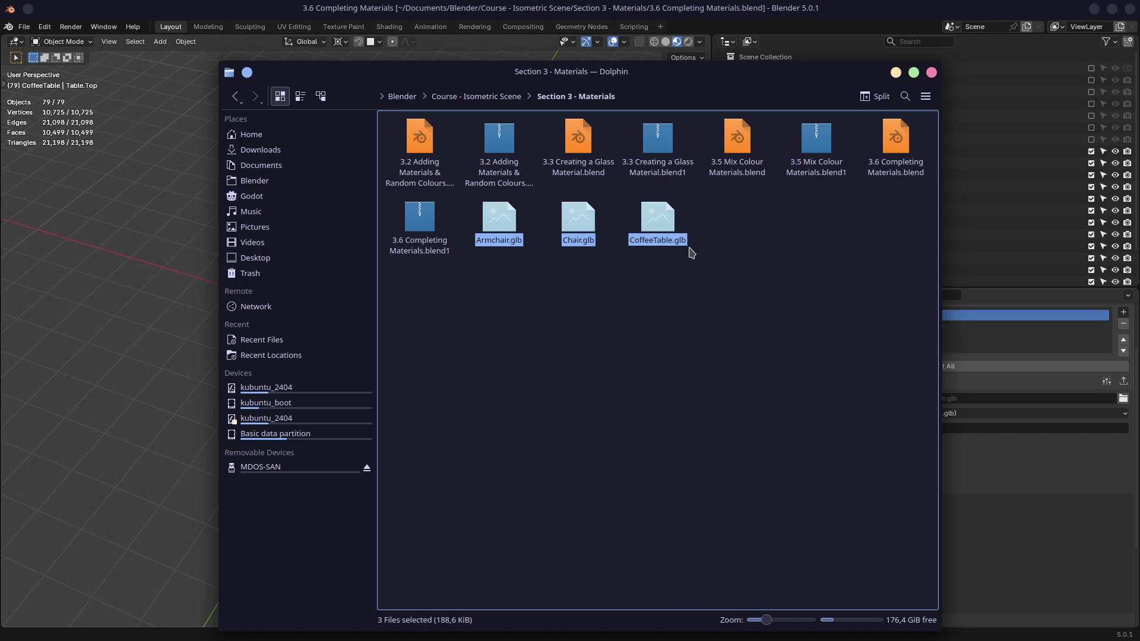
- Open the Godot Test Lab project's assets folder from the Godot place
click(261, 201)
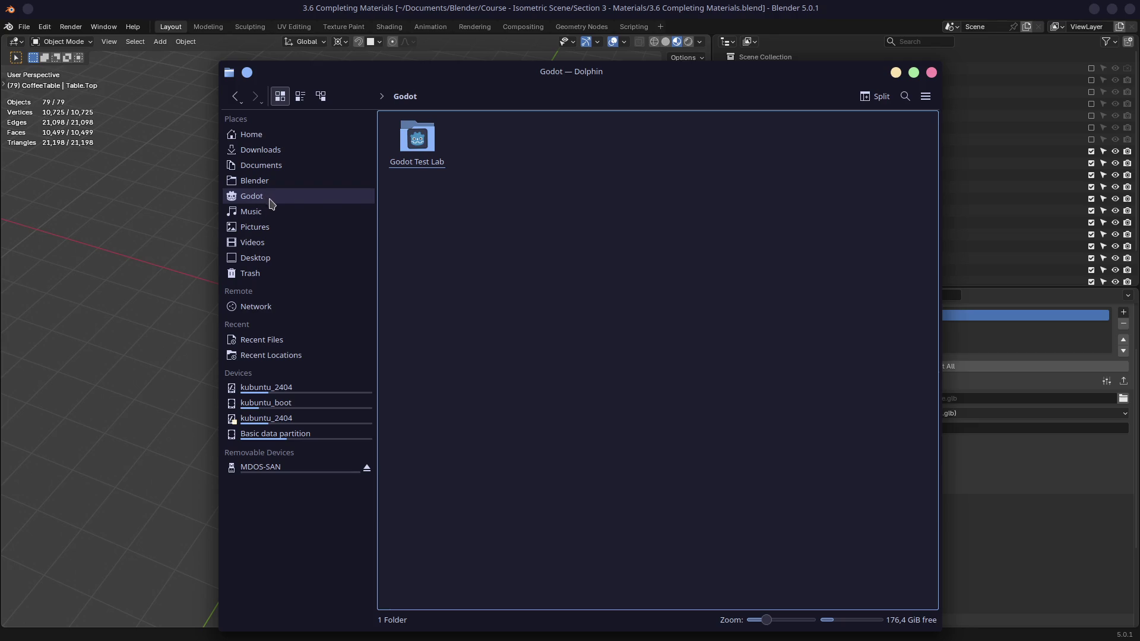
double_click(439, 146)
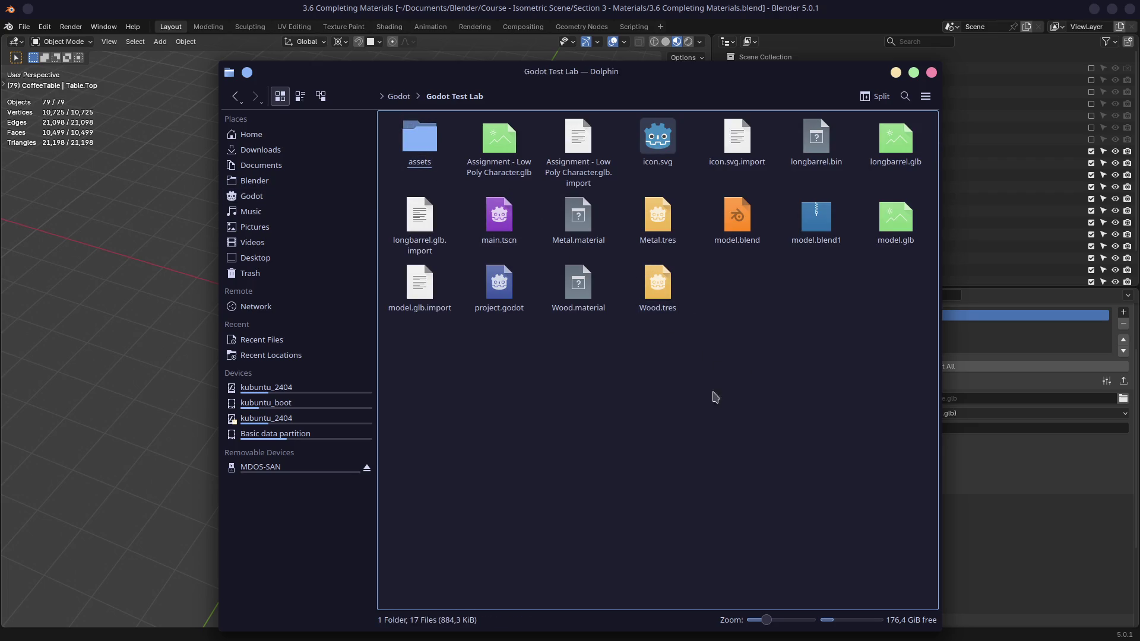
double_click(415, 145)
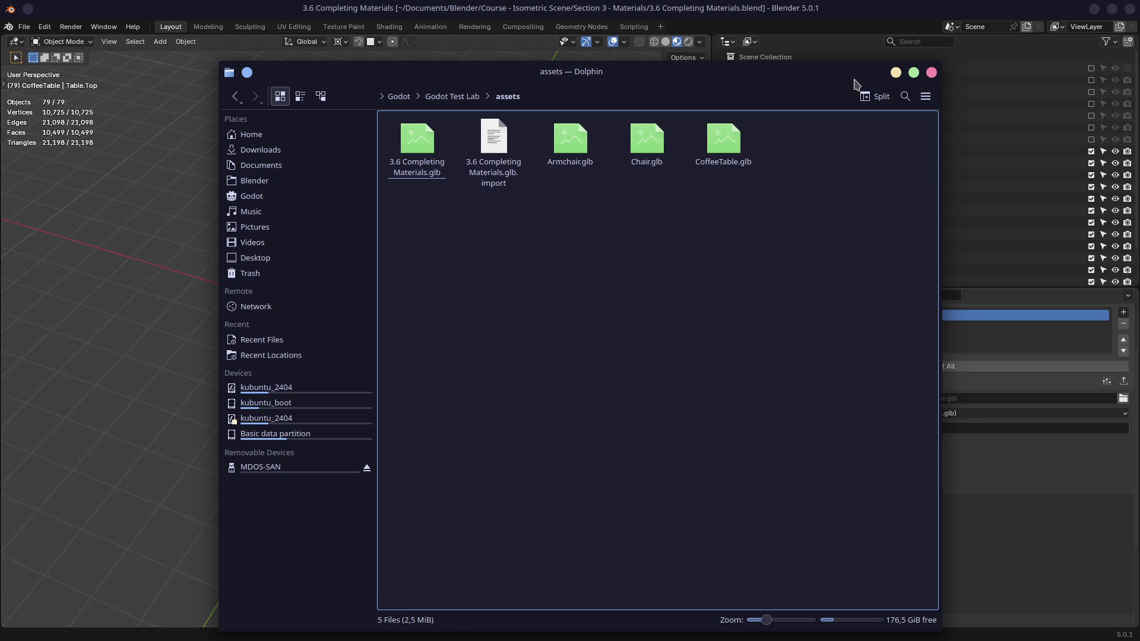
key(ctrl+super+Left)
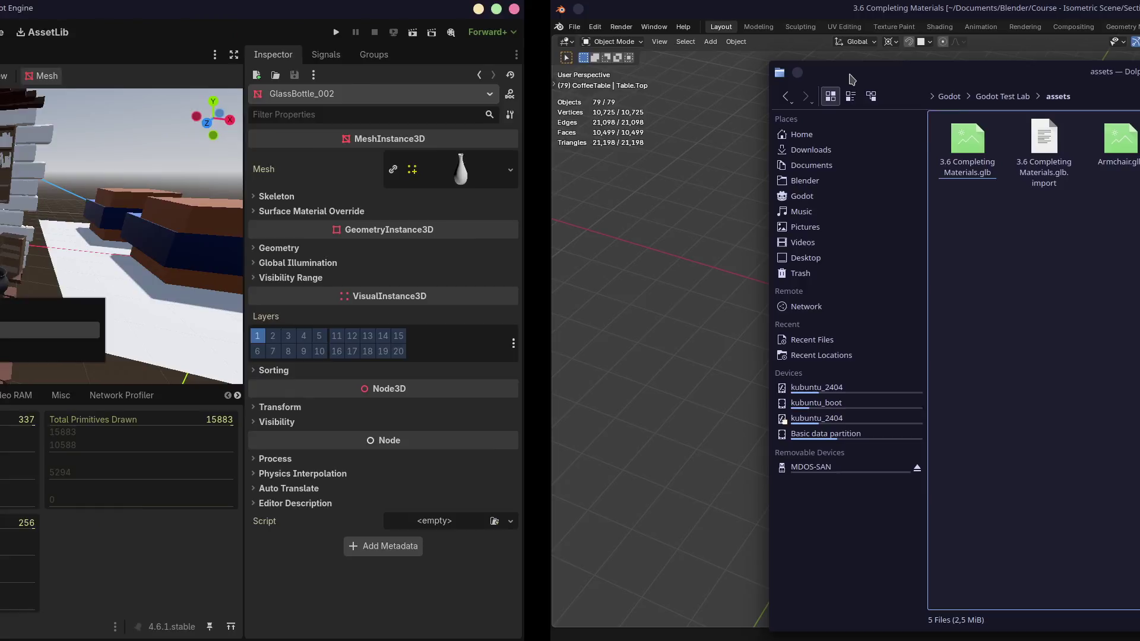
- Place a Chair.glb instance into the Godot main scene
scroll(712, 253, down, 5)
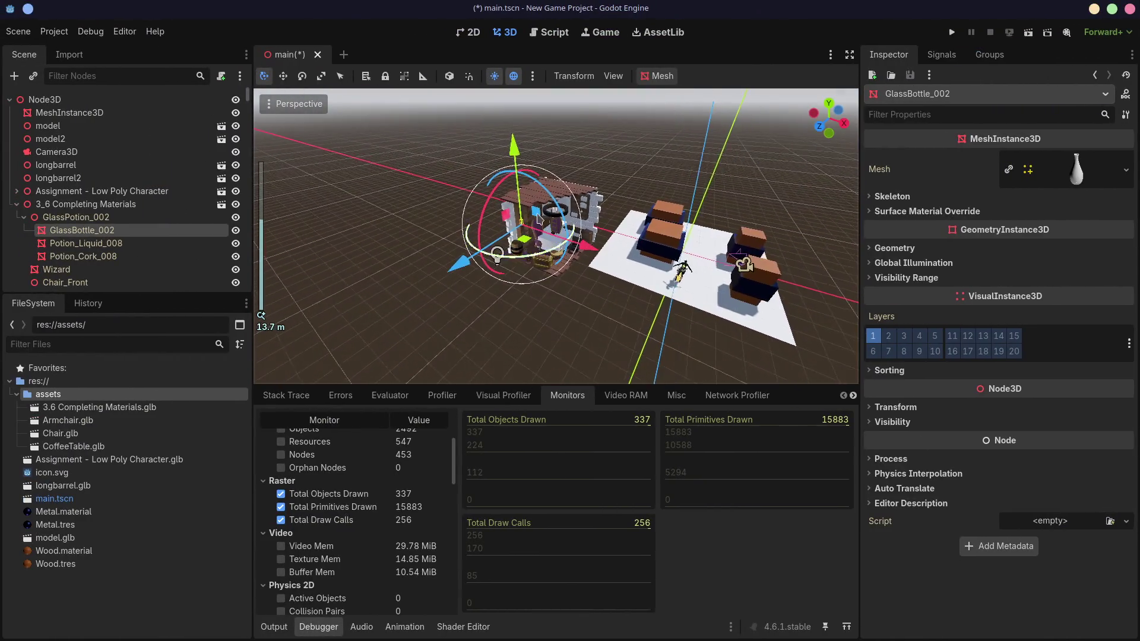
drag(59, 433, 742, 264)
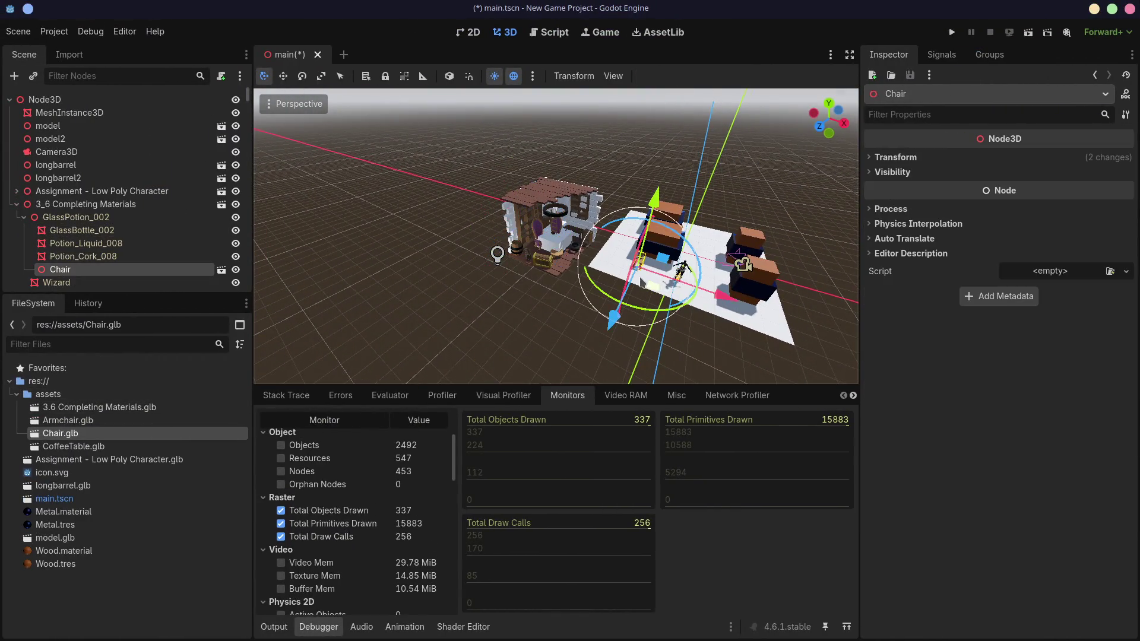
scroll(700, 277, up, 5)
middle_drag(700, 278, 459, 226)
scroll(640, 264, up, 4)
scroll(458, 225, down, 8)
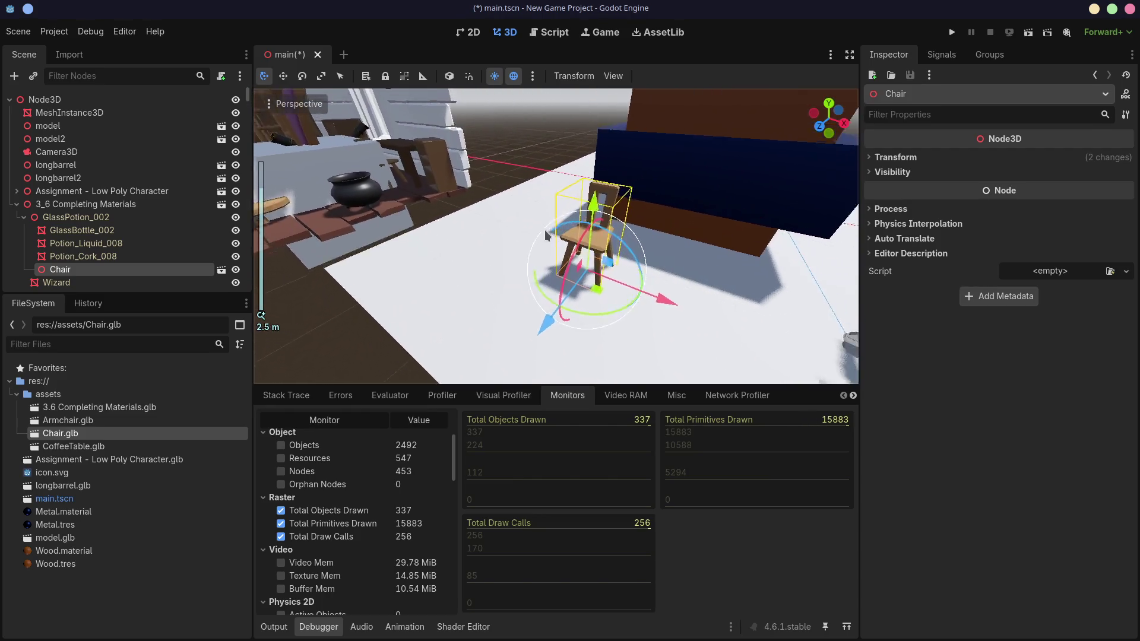
- Place an Armchair.glb instance, turn it about 90°, and rotate the chair vertically
mouse_move(73, 420)
mouse_down()
mouse_move(191, 489)
mouse_move(356, 356)
mouse_move(543, 261)
mouse_up()
scroll(542, 261, up, 4)
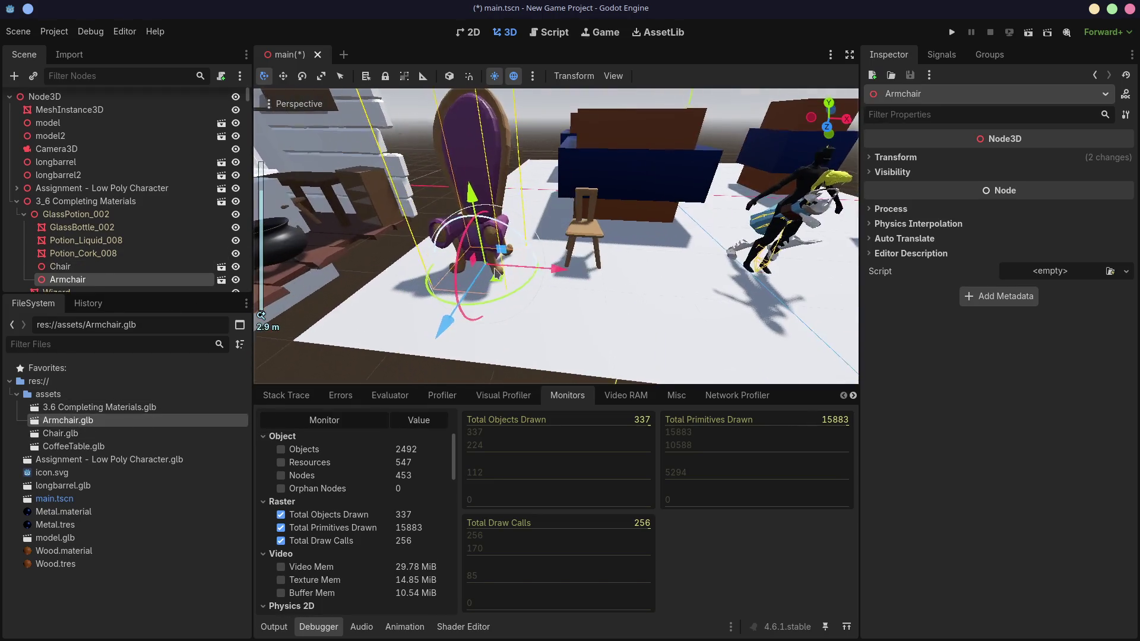
drag(489, 304, 433, 285)
click(598, 234)
drag(609, 291, 650, 264)
- Place a CoffeeTable.glb instance next to the chair and frame it
click(196, 446)
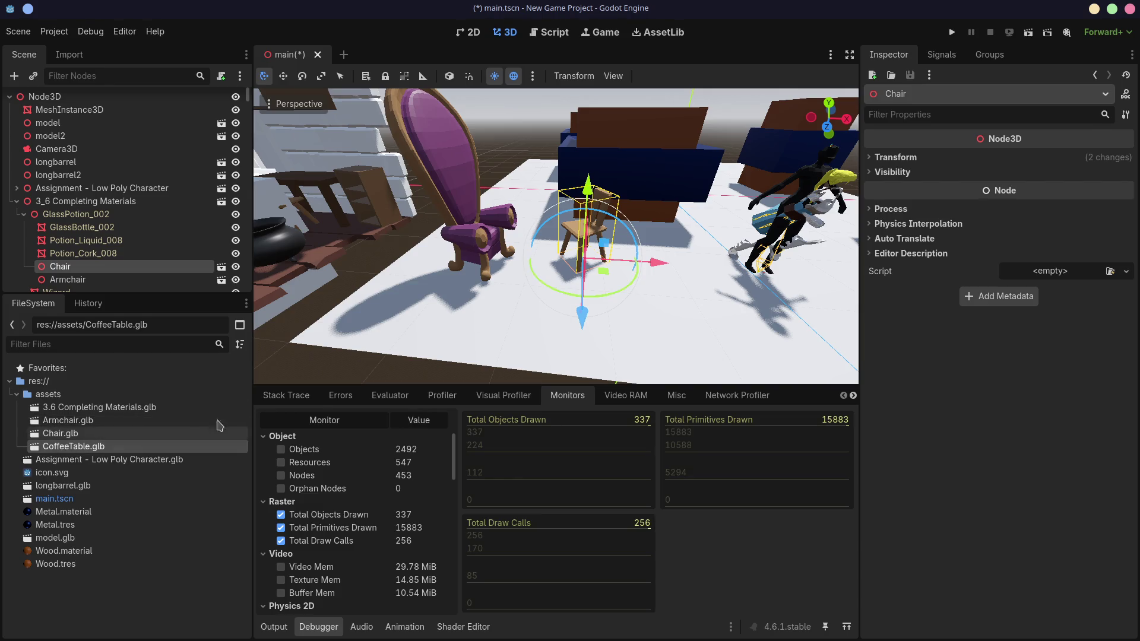
scroll(378, 343, down, 5)
mouse_move(178, 444)
mouse_down()
mouse_move(520, 312)
mouse_move(552, 270)
mouse_up()
key(f)
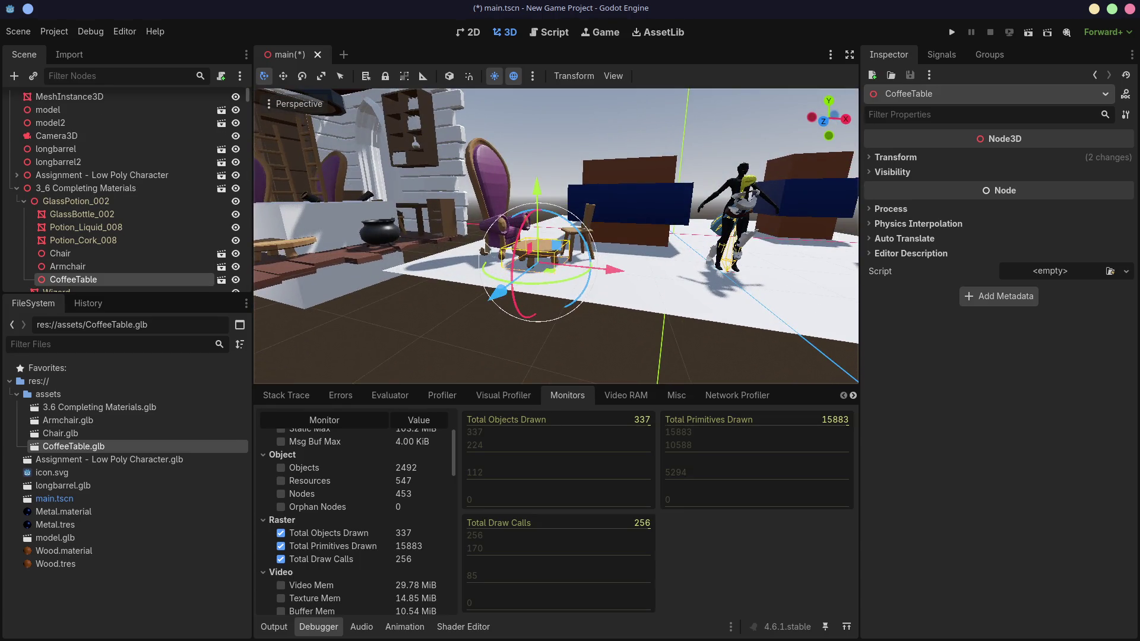
scroll(588, 260, up, 2)
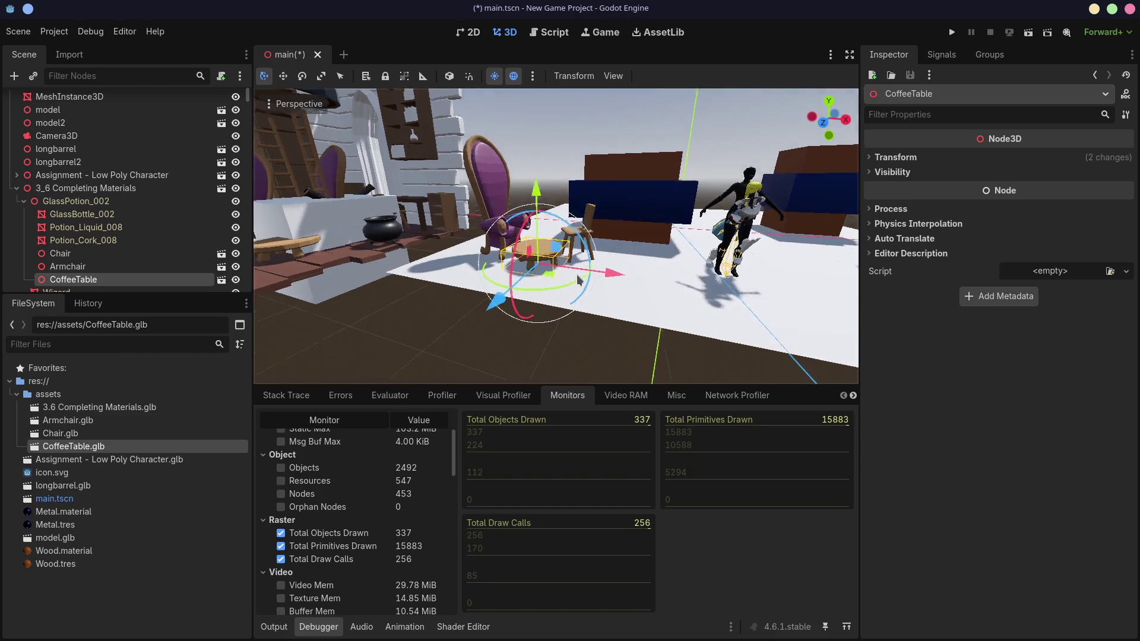
scroll(590, 253, up, 1)
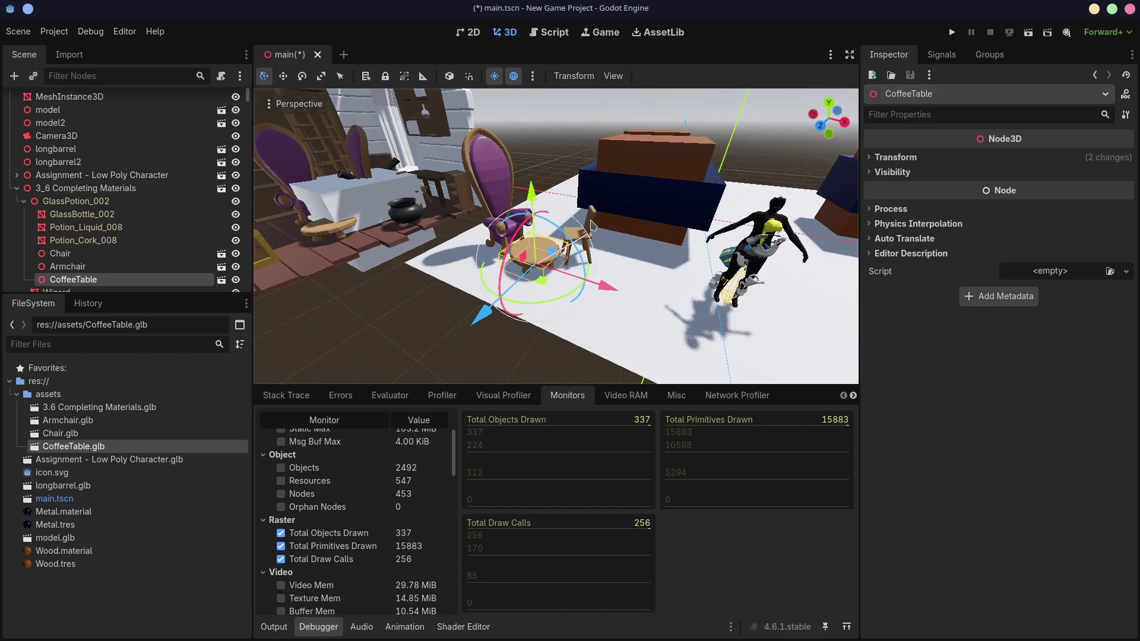
- Centre the view on the chair and orbit around it to inspect it
click(590, 252)
key(f)
scroll(562, 322, up, 2)
middle_drag(562, 322, 349, 321)
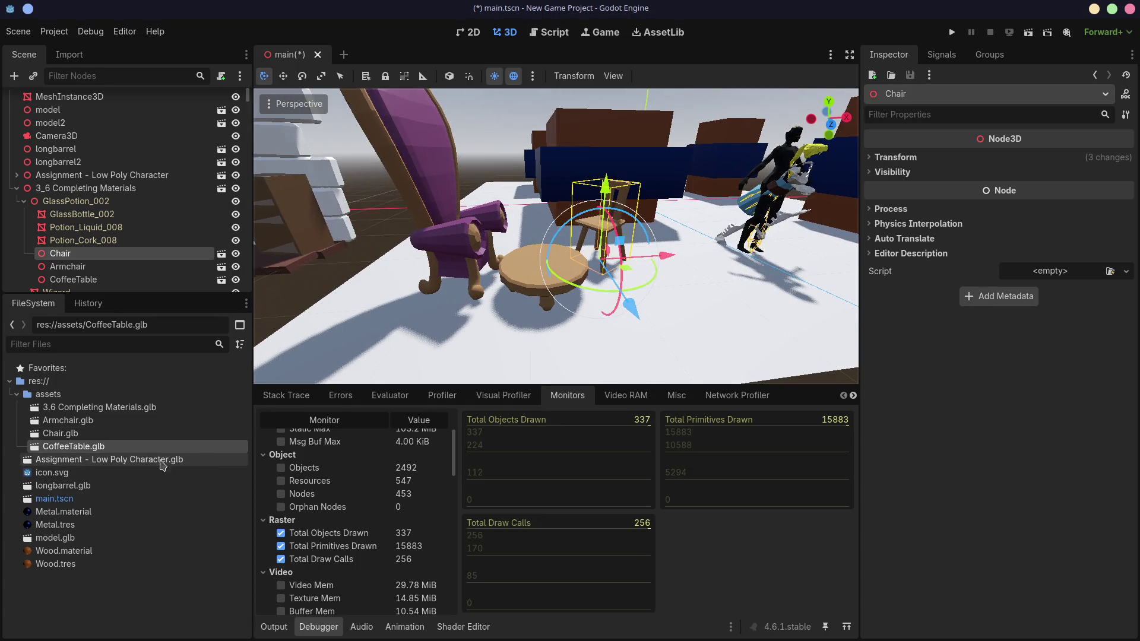
click(77, 421)
click(77, 434)
mouse_move(318, 381)
middle_down()
mouse_move(396, 328)
mouse_move(344, 337)
middle_up()
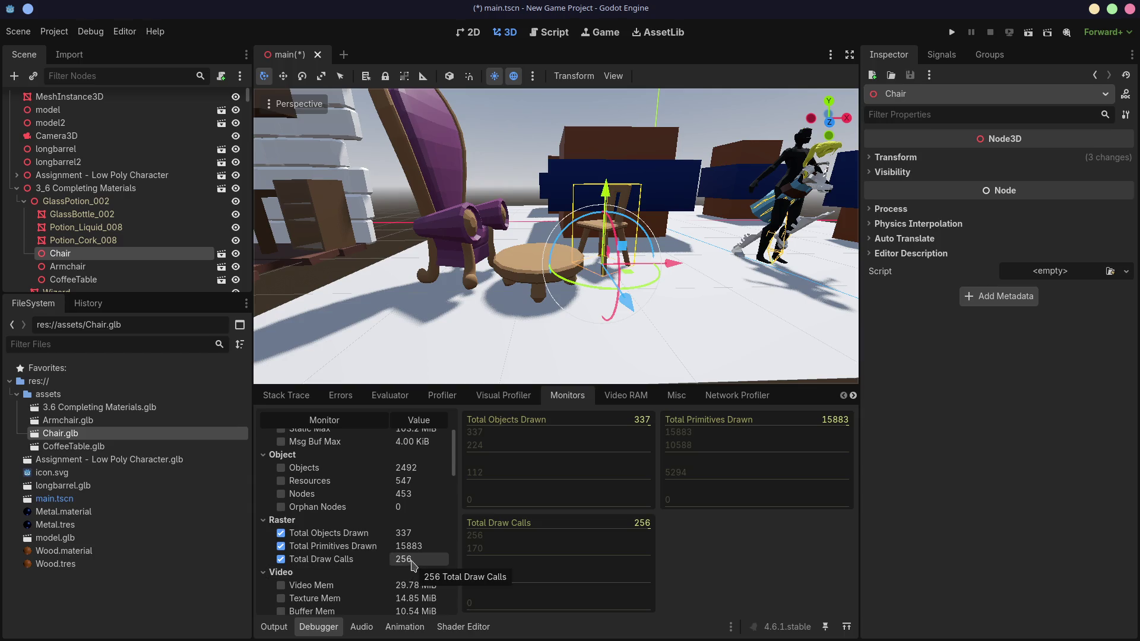
scroll(579, 380, up, 3)
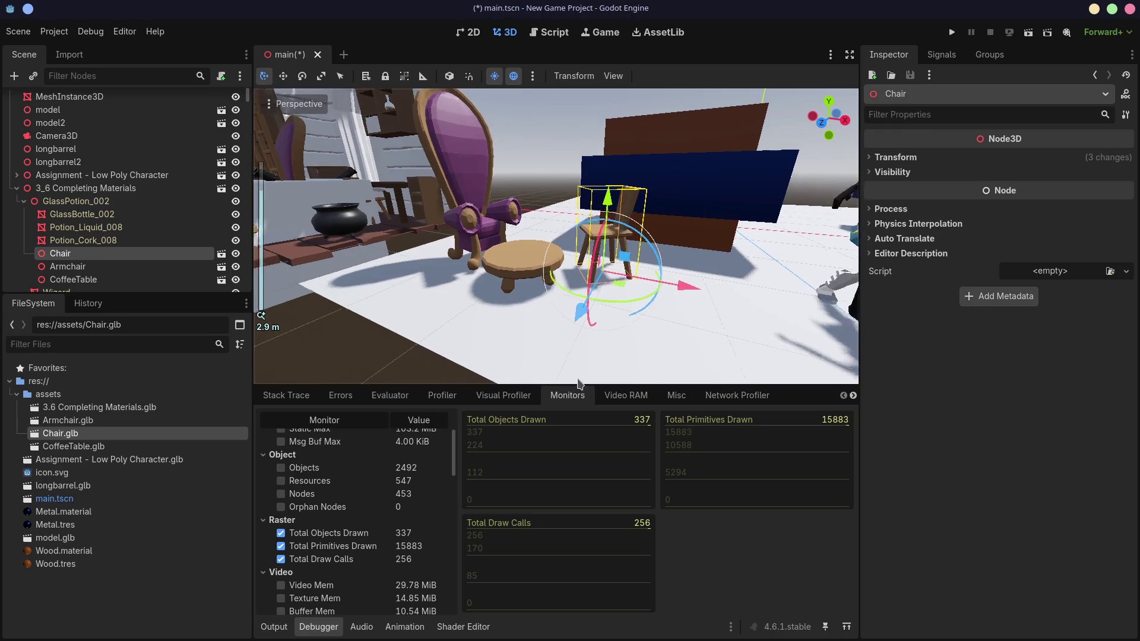
scroll(579, 380, down, 5)
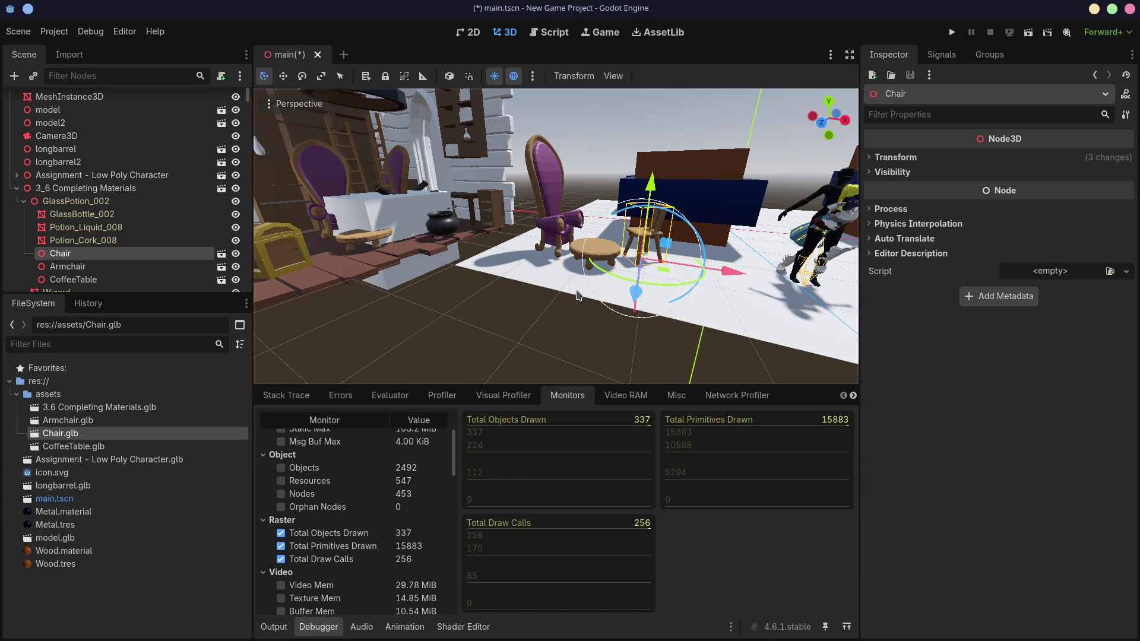
middle_drag(581, 293, 596, 289)
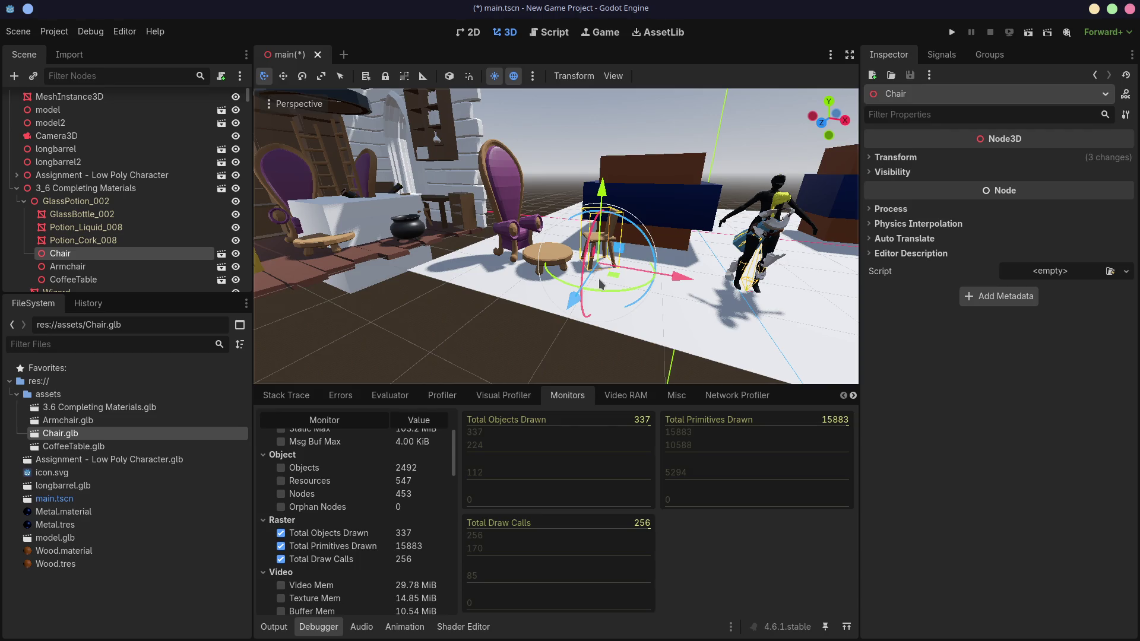
mouse_move(601, 284)
middle_down()
mouse_move(530, 286)
mouse_move(507, 244)
mouse_move(321, 184)
middle_up()
scroll(530, 287, up, 5)
scroll(508, 243, down, 3)
middle_drag(385, 242, 563, 265)
scroll(407, 245, up, 3)
click(563, 266)
click(446, 259)
mouse_move(446, 258)
middle_down()
mouse_move(613, 174)
mouse_move(454, 251)
middle_up()
click(572, 271)
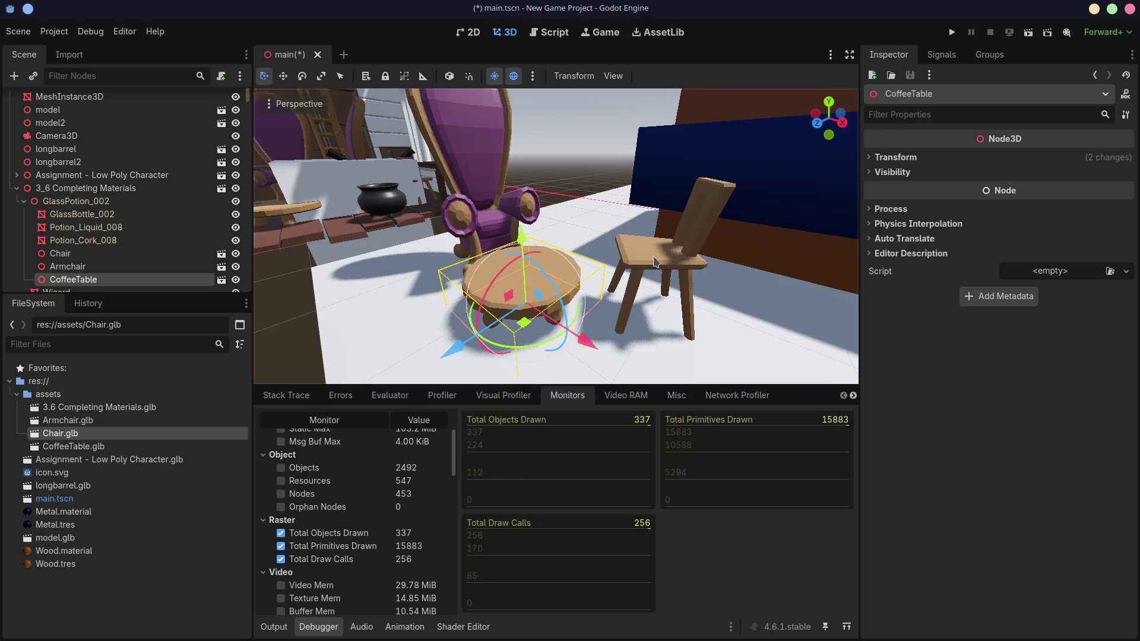
key(ctrl+super+Right)
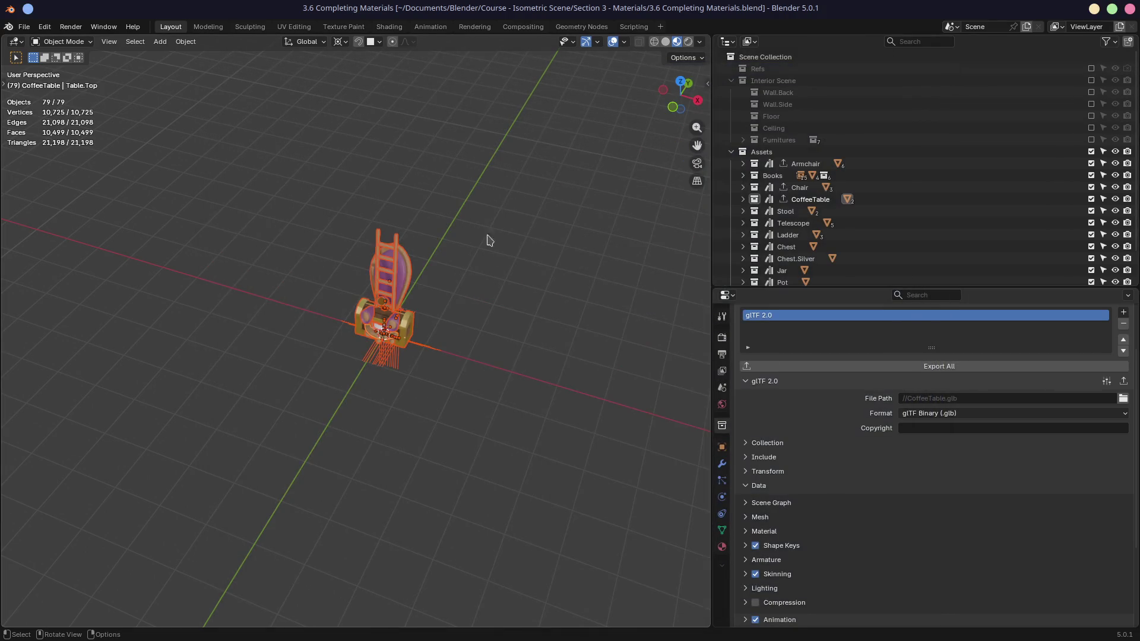
- Exclude the Assets collection and re-enable the Interior Scene collection in the view layer
click(1091, 152)
click(1091, 80)
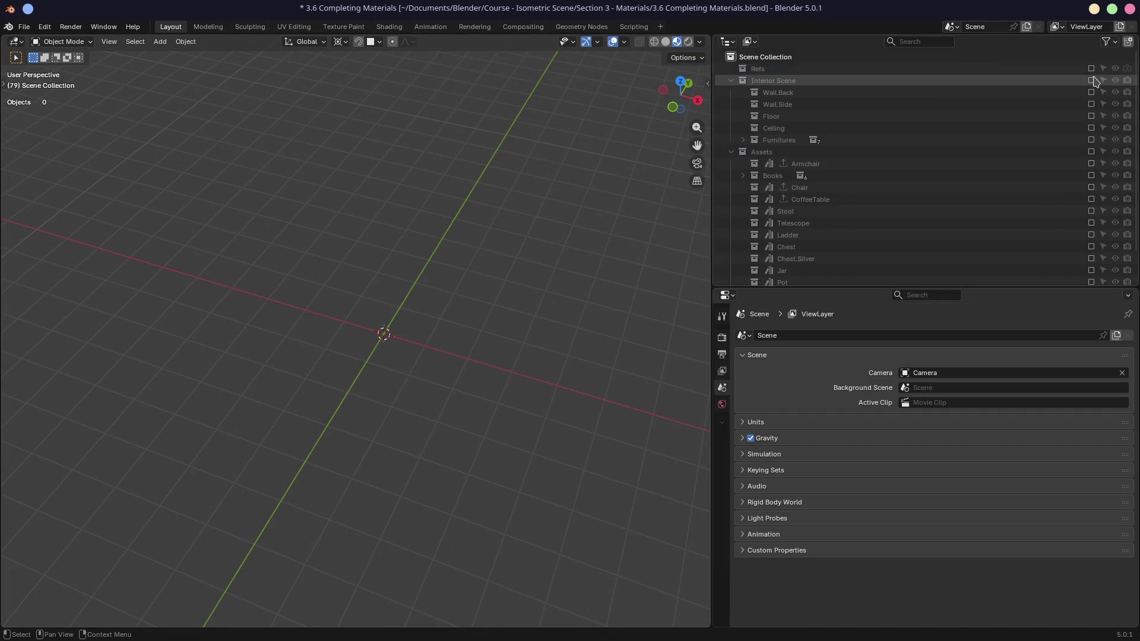
middle_drag(514, 285, 514, 267)
mouse_move(516, 207)
middle_down()
mouse_move(564, 231)
mouse_move(425, 228)
middle_up()
- Orbit, zoom and pan the viewport to inspect the restored room from several angles
scroll(455, 413, up, 3)
mouse_move(455, 413)
middle_down()
mouse_move(421, 374)
mouse_move(524, 350)
middle_up()
scroll(524, 311, down, 2)
shift+middle_drag(524, 311, 492, 316)
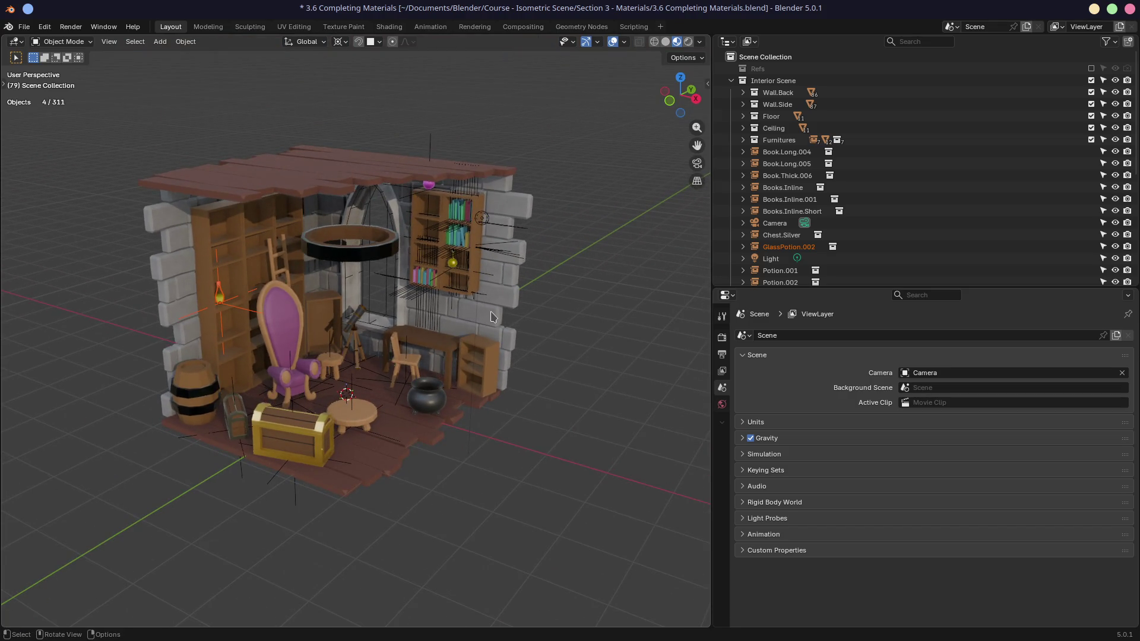
middle_drag(339, 312, 519, 289)
middle_drag(252, 366, 308, 385)
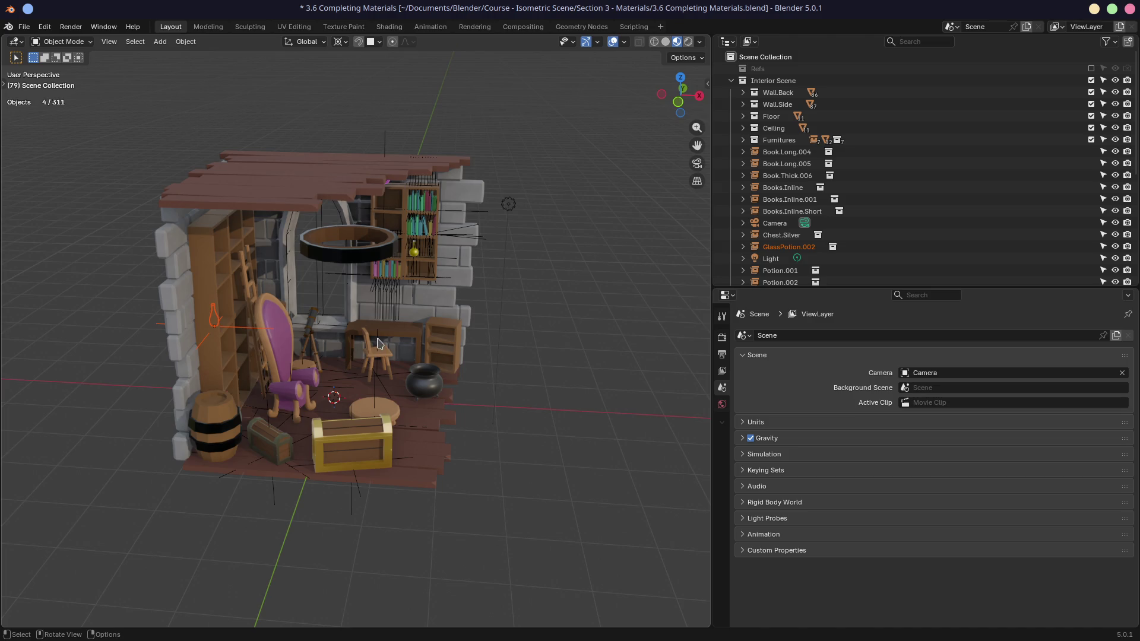
middle_drag(380, 343, 418, 422)
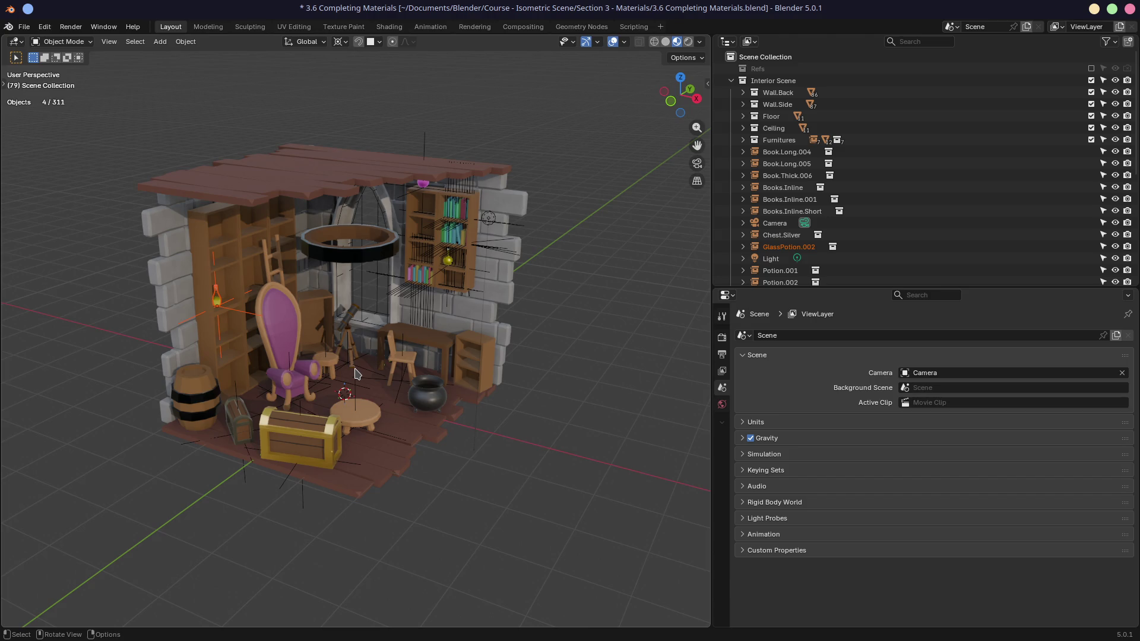
middle_drag(446, 359, 475, 371)
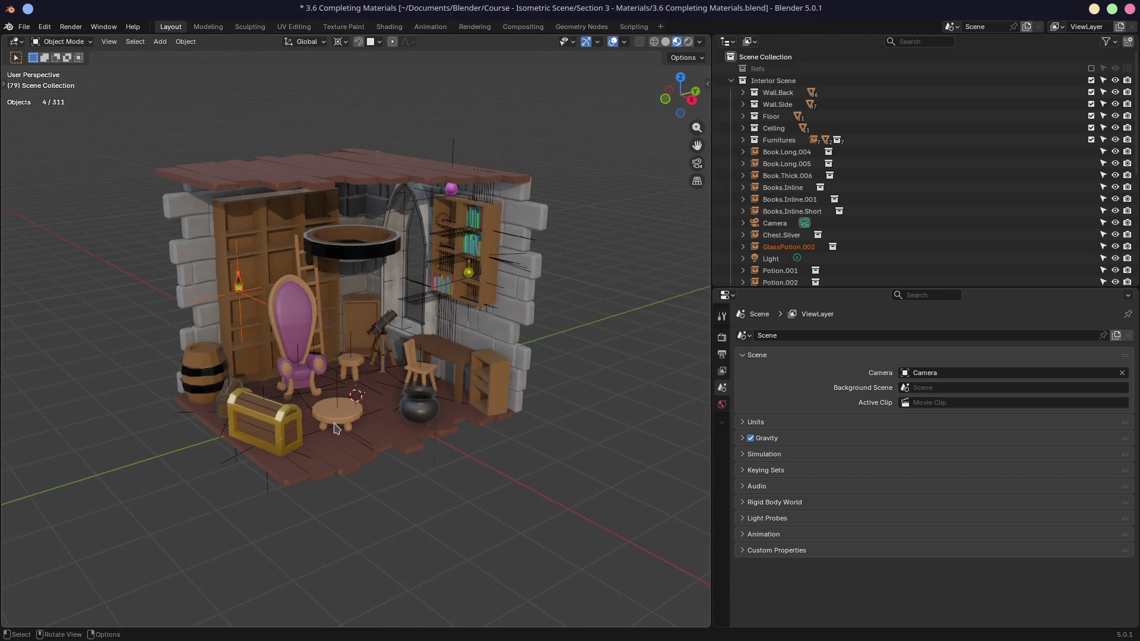